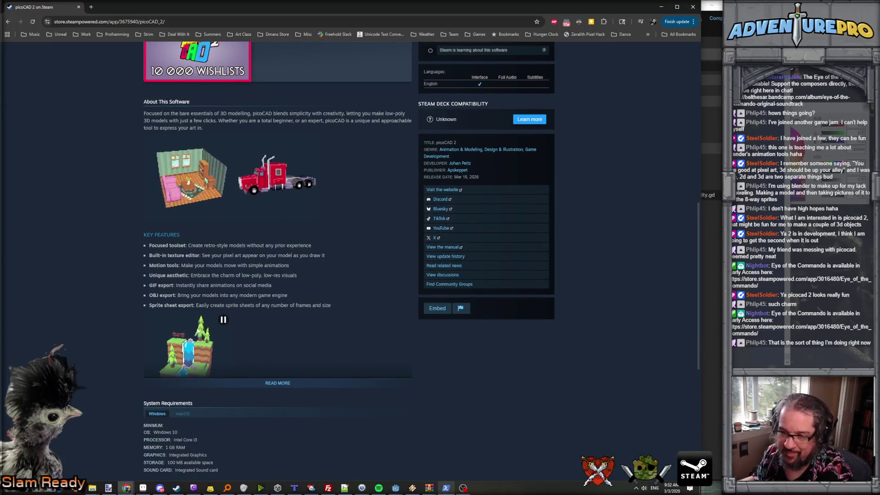
- Expand the picoCAD 2 store page's full description, read the What's New highlights, and return to the top
{"action": "scroll", "coordinate": [215, 335], "scroll_direction": "down", "scroll_amount": 1}
{"action": "left_click", "coordinate": [277, 348]}
{"action": "scroll", "coordinate": [214, 337], "scroll_direction": "down", "scroll_amount": 2}
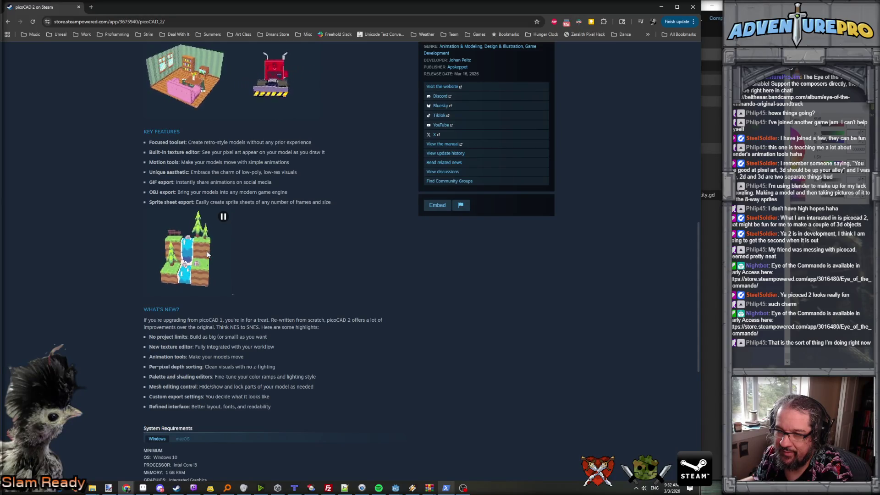
{"action": "scroll", "coordinate": [198, 269], "scroll_direction": "down", "scroll_amount": 2}
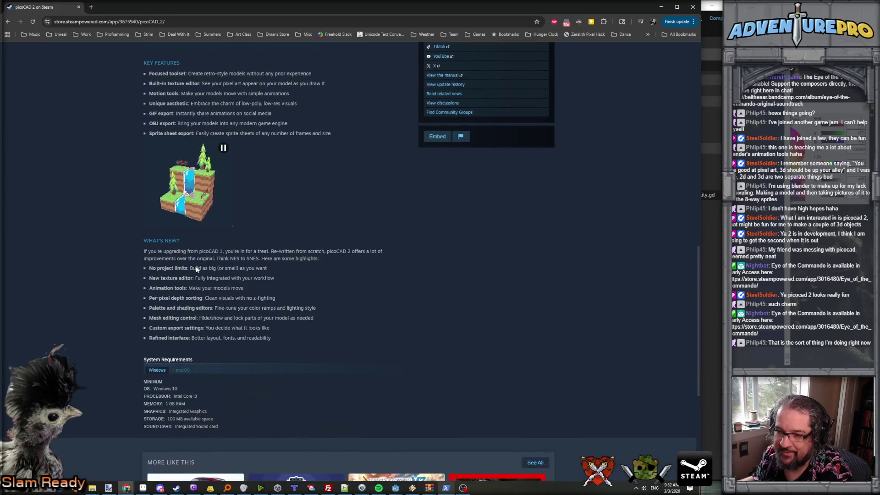
{"action": "scroll", "coordinate": [197, 267], "scroll_direction": "up", "scroll_amount": 10}
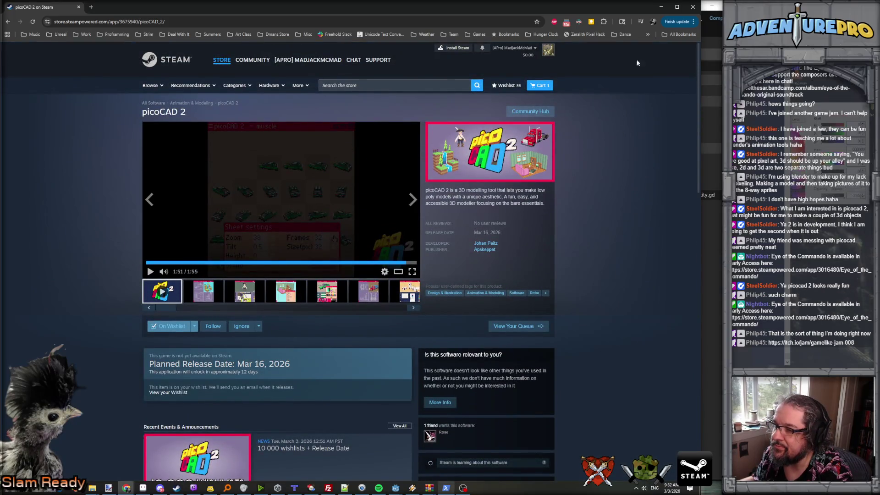
{"action": "left_click", "coordinate": [661, 6]}
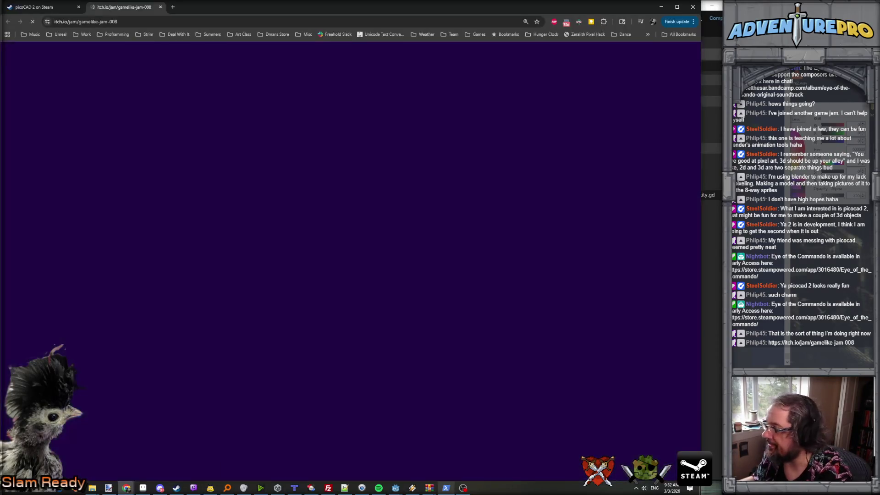
- Scroll through the Game-like Jam Wolfenstein 3-D page and its calendar, then go back to the Steam tab
{"action": "scroll", "coordinate": [365, 206], "scroll_direction": "down", "scroll_amount": 5}
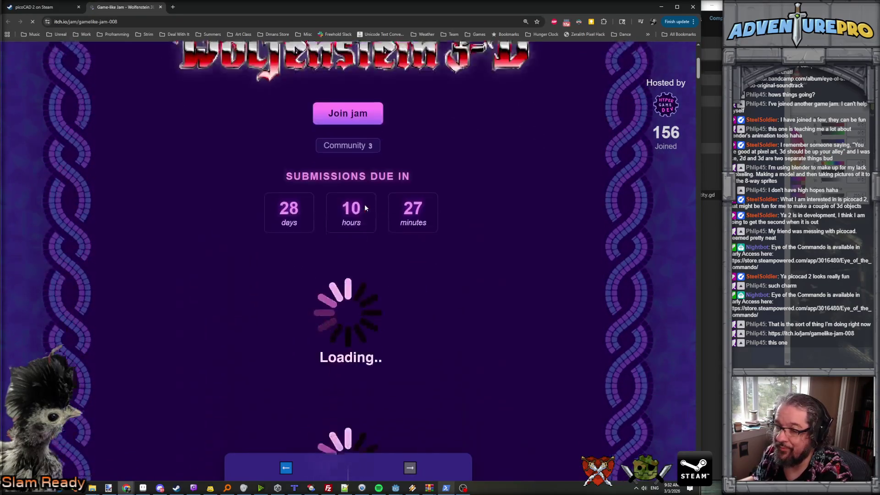
{"action": "scroll", "coordinate": [365, 206], "scroll_direction": "down", "scroll_amount": 10}
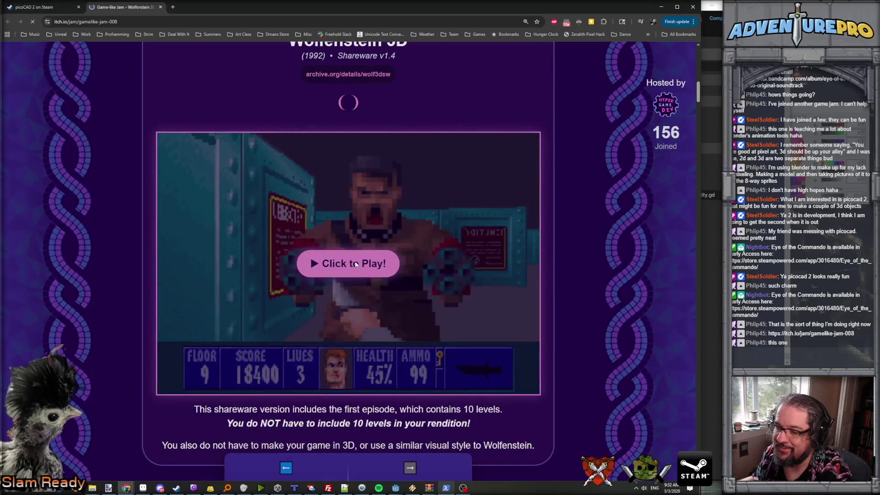
{"action": "scroll", "coordinate": [356, 265], "scroll_direction": "down", "scroll_amount": 2}
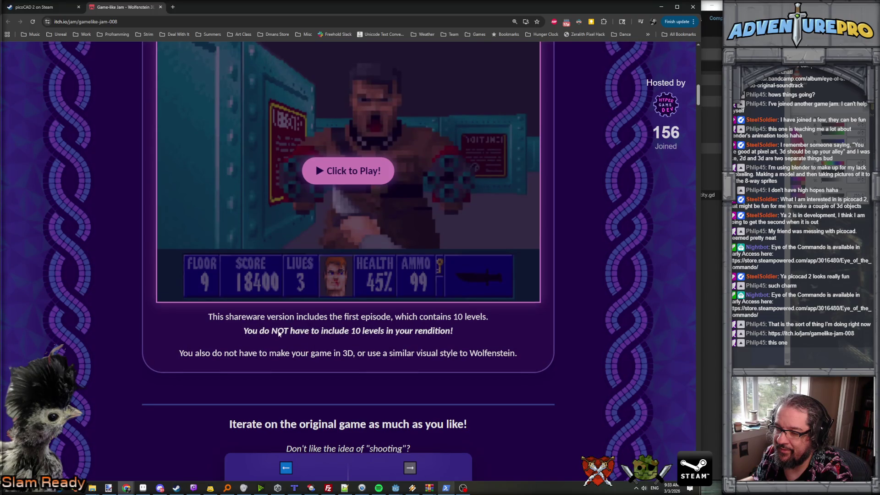
{"action": "scroll", "coordinate": [278, 333], "scroll_direction": "down", "scroll_amount": 6}
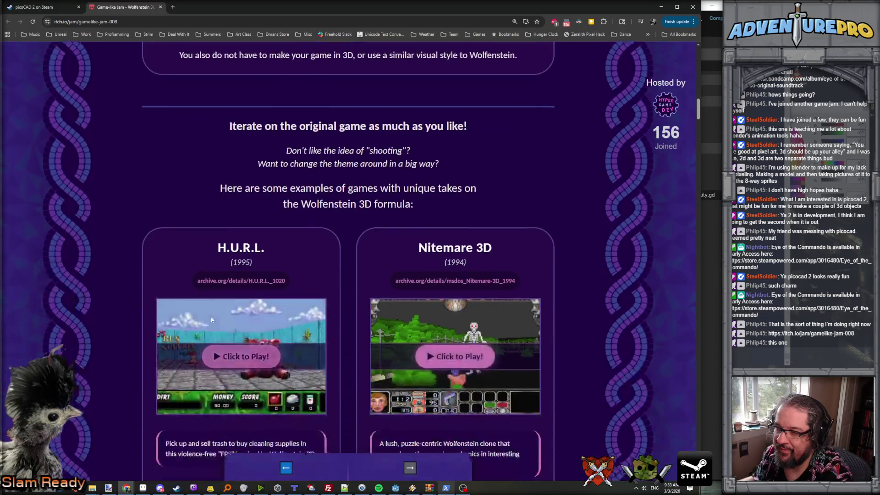
{"action": "scroll", "coordinate": [211, 320], "scroll_direction": "down", "scroll_amount": 2}
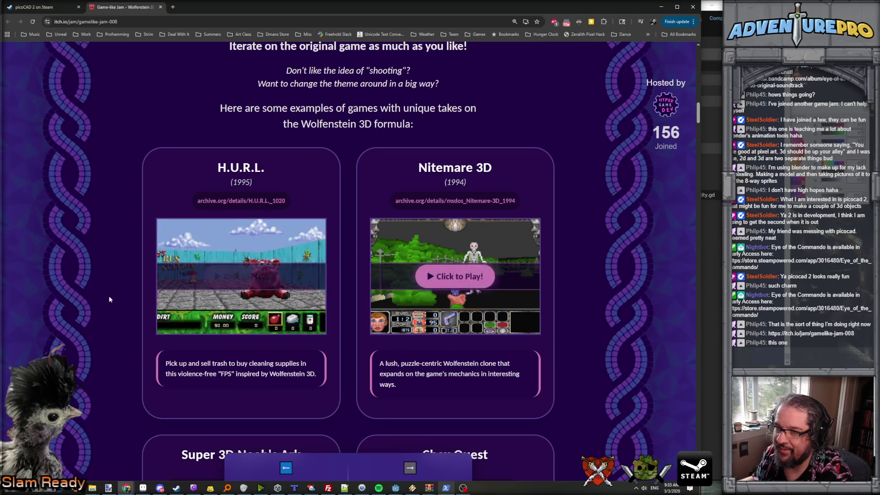
{"action": "scroll", "coordinate": [109, 297], "scroll_direction": "down", "scroll_amount": 6}
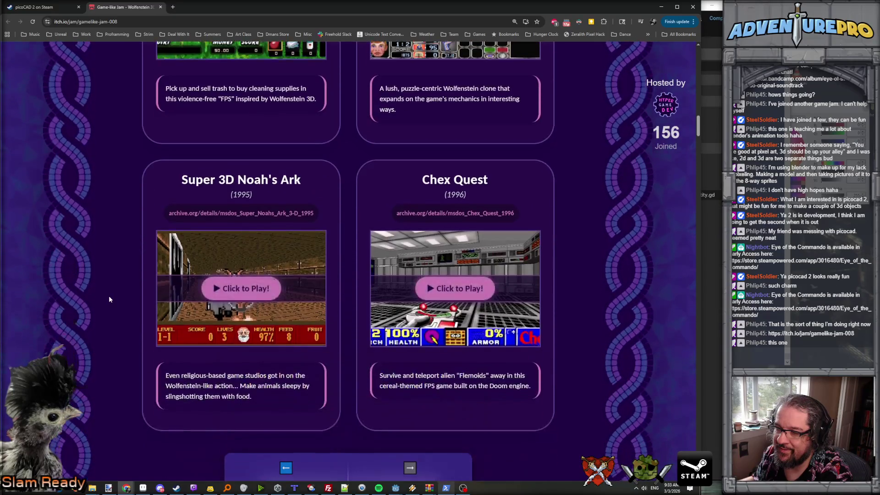
{"action": "scroll", "coordinate": [167, 258], "scroll_direction": "down", "scroll_amount": 2}
{"action": "scroll", "coordinate": [167, 258], "scroll_direction": "down", "scroll_amount": 5}
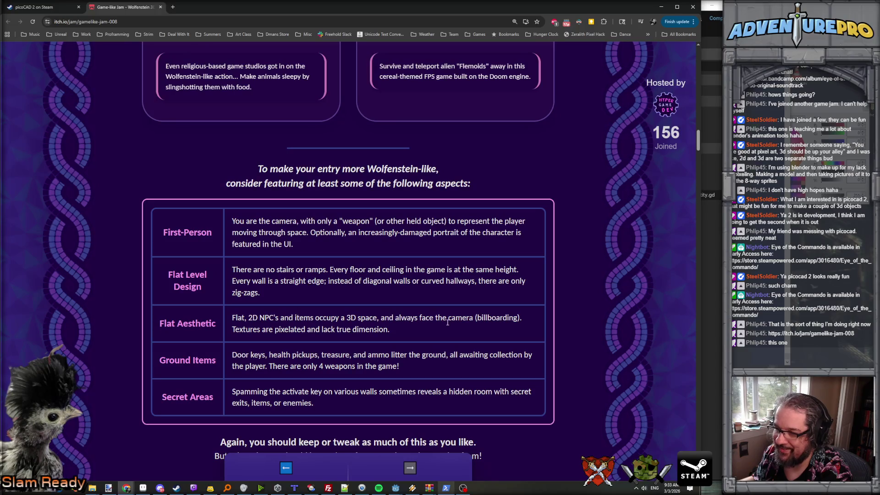
{"action": "scroll", "coordinate": [241, 315], "scroll_direction": "down", "scroll_amount": 1}
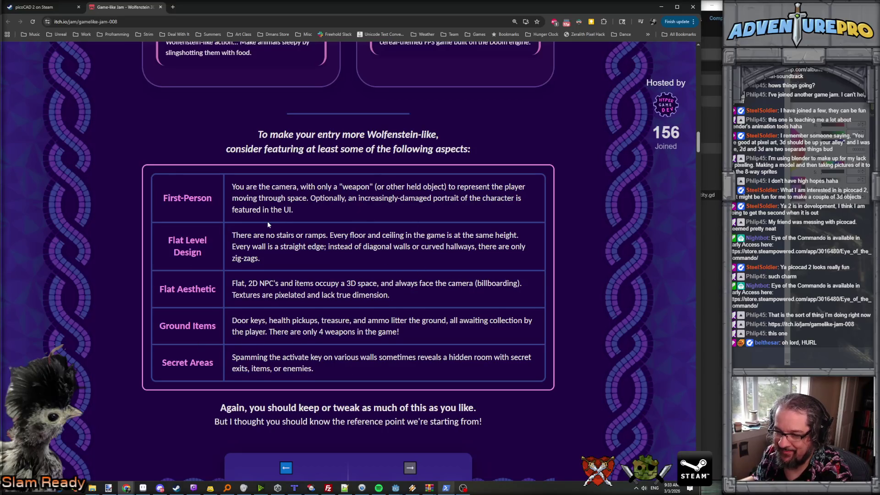
{"action": "scroll", "coordinate": [267, 221], "scroll_direction": "down", "scroll_amount": 1}
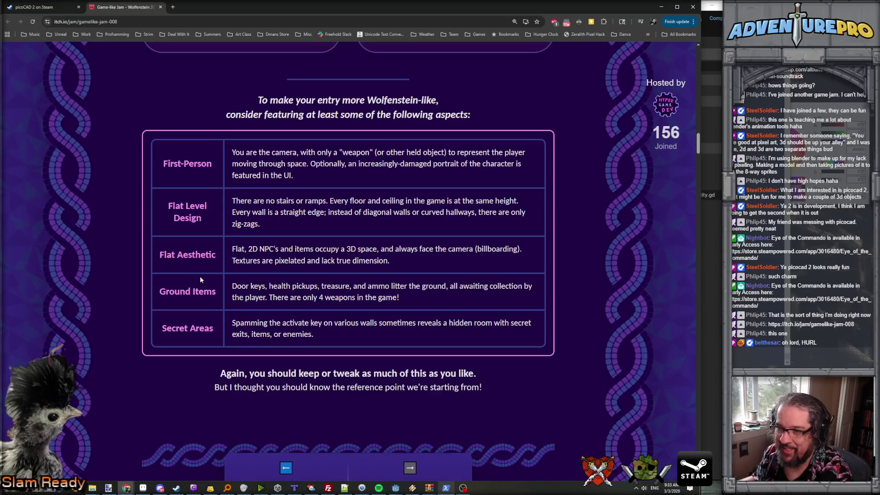
{"action": "scroll", "coordinate": [275, 280], "scroll_direction": "down", "scroll_amount": 5}
{"action": "scroll", "coordinate": [386, 288], "scroll_direction": "down", "scroll_amount": 5}
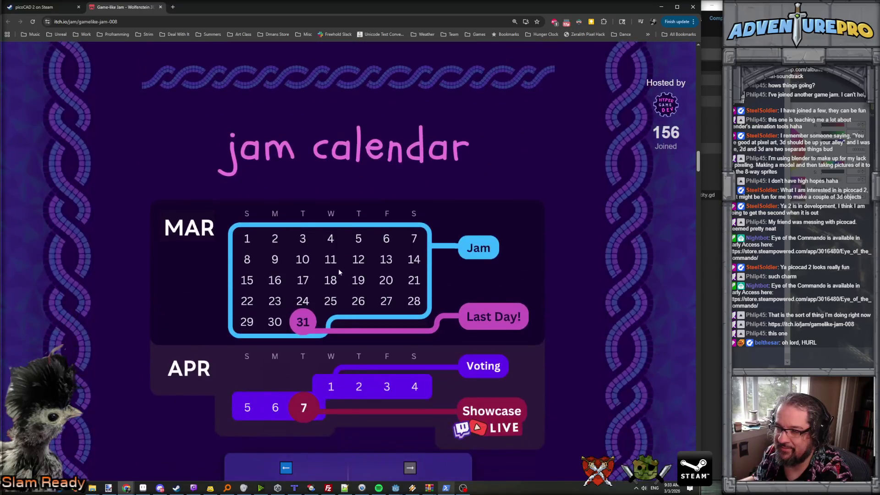
{"action": "scroll", "coordinate": [176, 263], "scroll_direction": "down", "scroll_amount": 5}
{"action": "scroll", "coordinate": [176, 263], "scroll_direction": "up", "scroll_amount": 8}
{"action": "scroll", "coordinate": [176, 263], "scroll_direction": "up", "scroll_amount": 20}
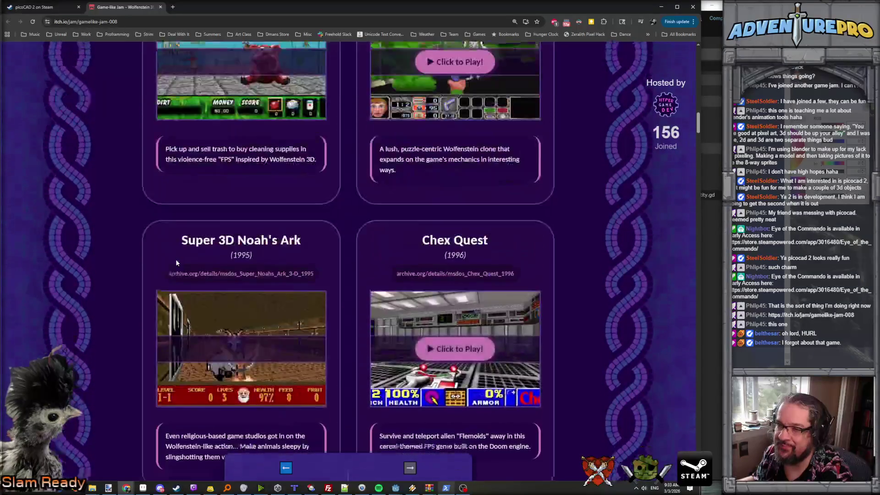
{"action": "scroll", "coordinate": [177, 262], "scroll_direction": "up", "scroll_amount": 15}
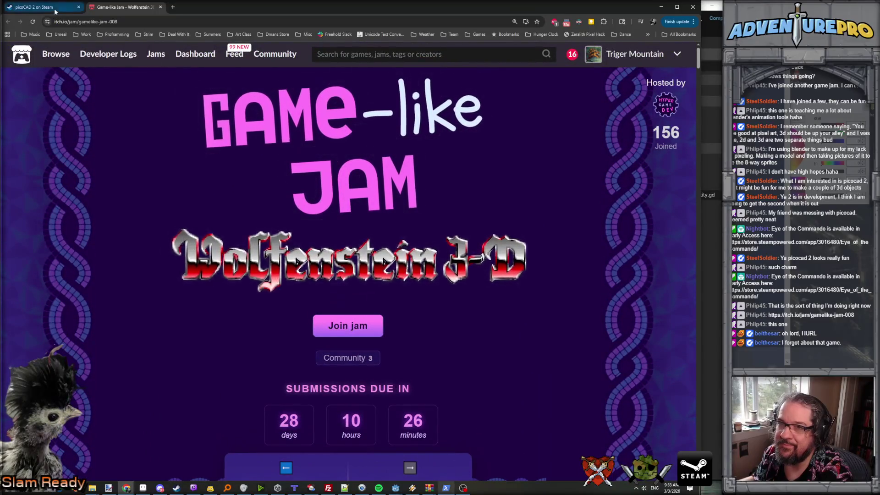
{"action": "key", "text": "ctrl+Tab"}
- Return to Godot and place the caret on blank line 40 of entity.gd
{"action": "left_click", "coordinate": [661, 7]}
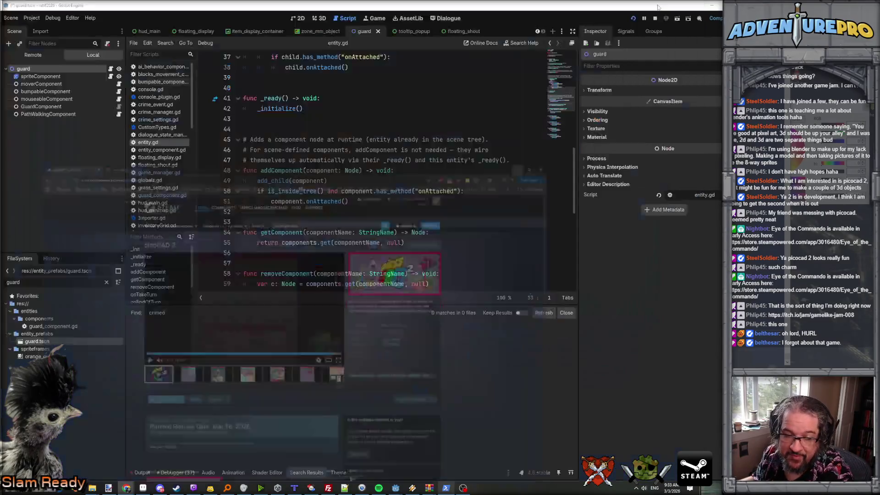
{"action": "scroll", "coordinate": [331, 196], "scroll_direction": "down", "scroll_amount": 2}
{"action": "scroll", "coordinate": [359, 219], "scroll_direction": "up", "scroll_amount": 6}
{"action": "scroll", "coordinate": [359, 220], "scroll_direction": "down", "scroll_amount": 3}
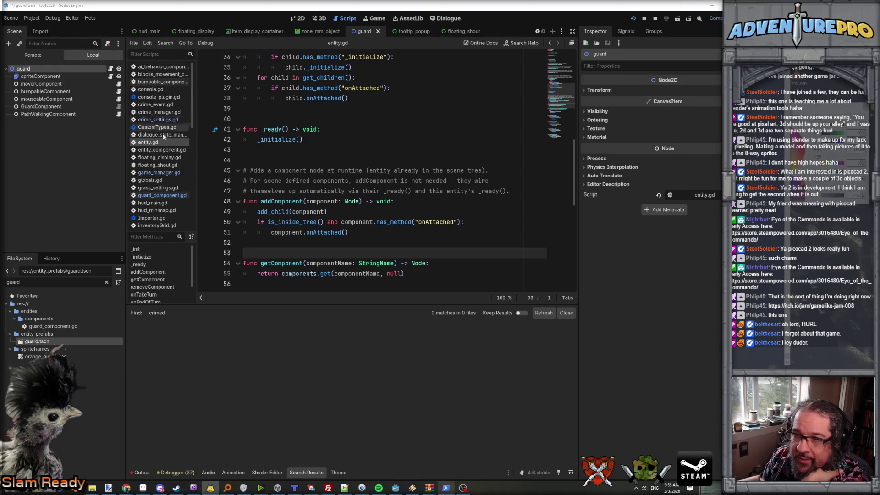
{"action": "left_click", "coordinate": [323, 116]}
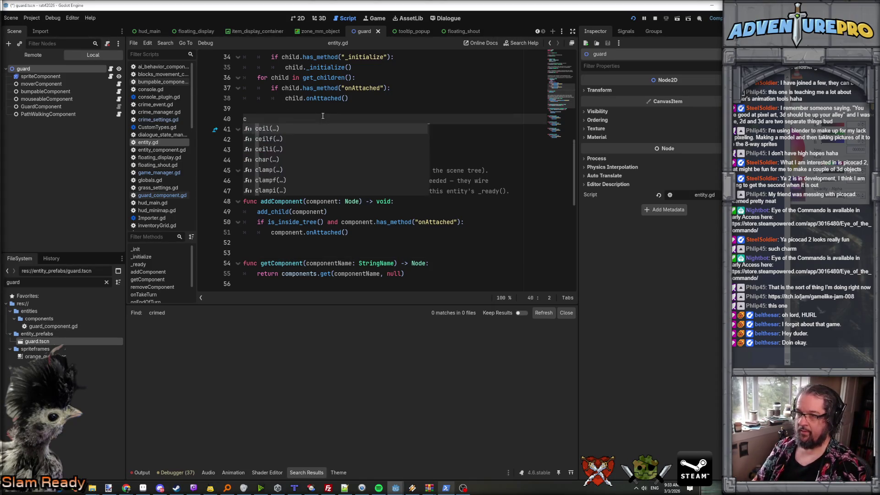
- Search the whole project for 'crimedetec' and open crime_detection_component.gd from the single match
{"action": "key", "text": "ctrl+shift+f"}
{"action": "type", "text": "crimedetec"}
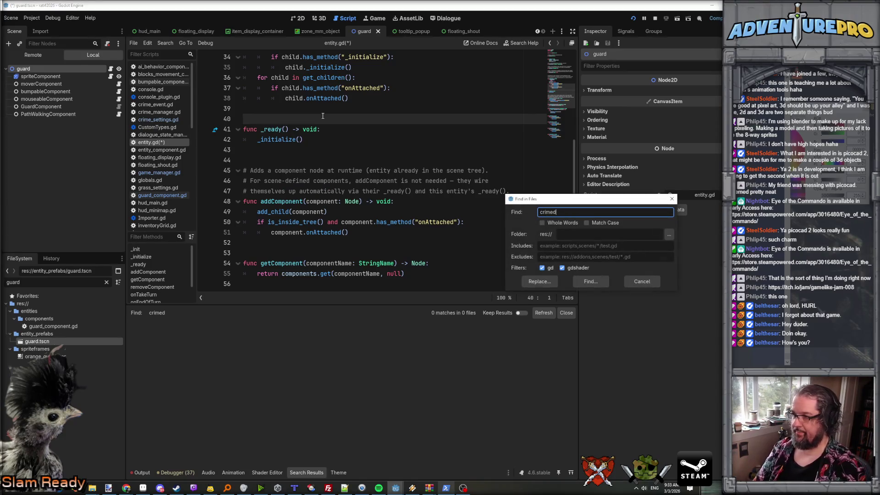
{"action": "key", "text": "Return"}
{"action": "left_click", "coordinate": [232, 339]}
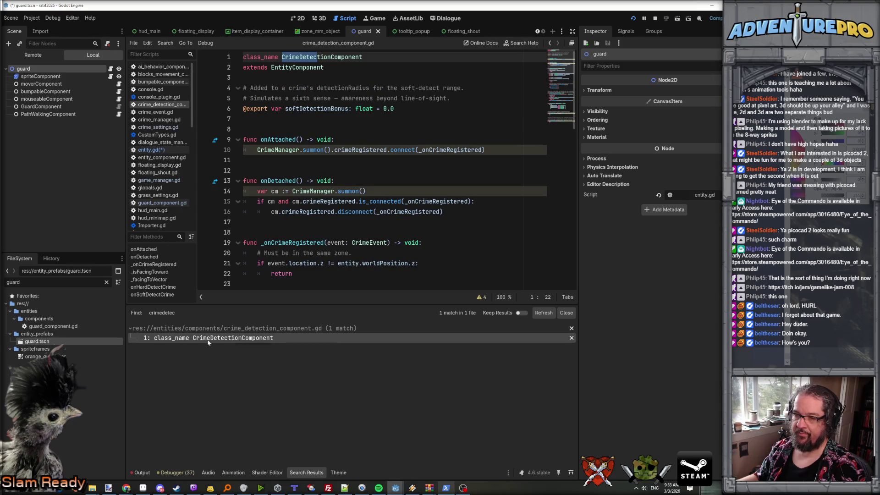
- Review the crimeRegistered connection, same-zone check and distance calculation (lines 10–26) in crime_detection_component.gd
{"action": "scroll", "coordinate": [337, 146], "scroll_direction": "down", "scroll_amount": 1}
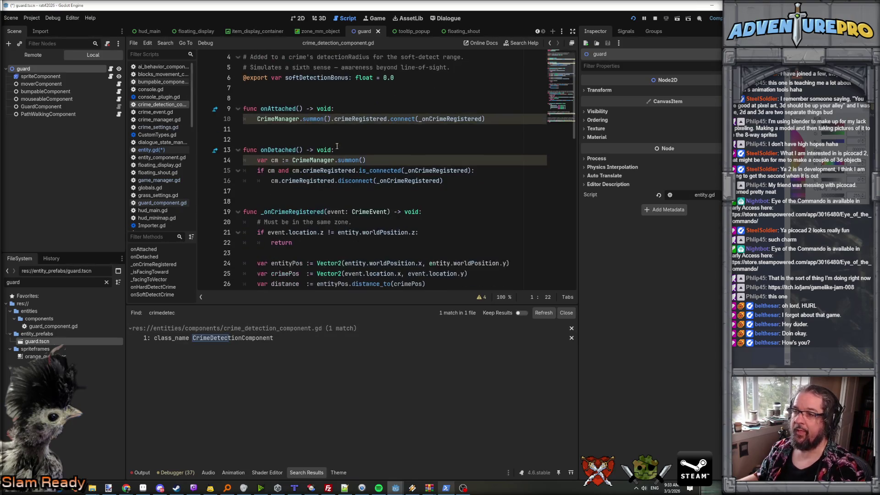
{"action": "left_click", "coordinate": [343, 133]}
{"action": "left_click", "coordinate": [456, 119]}
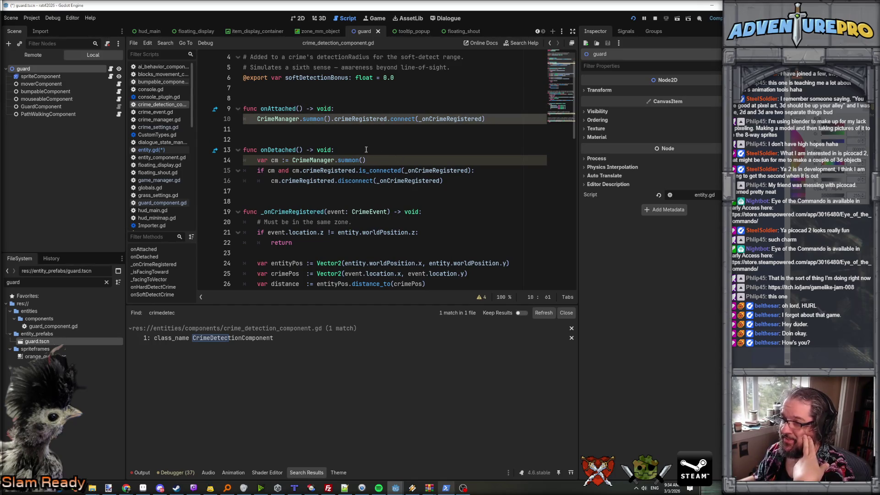
{"action": "left_click", "coordinate": [360, 171]}
{"action": "scroll", "coordinate": [378, 181], "scroll_direction": "down", "scroll_amount": 2}
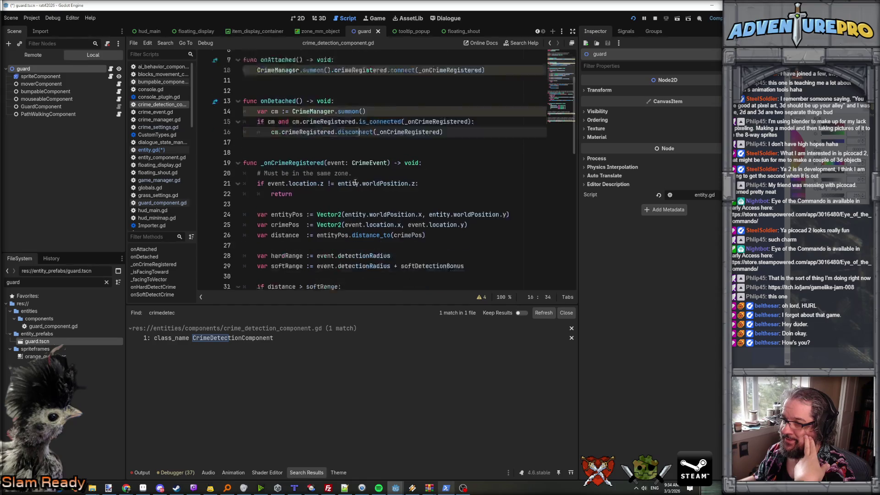
{"action": "left_click", "coordinate": [323, 171]}
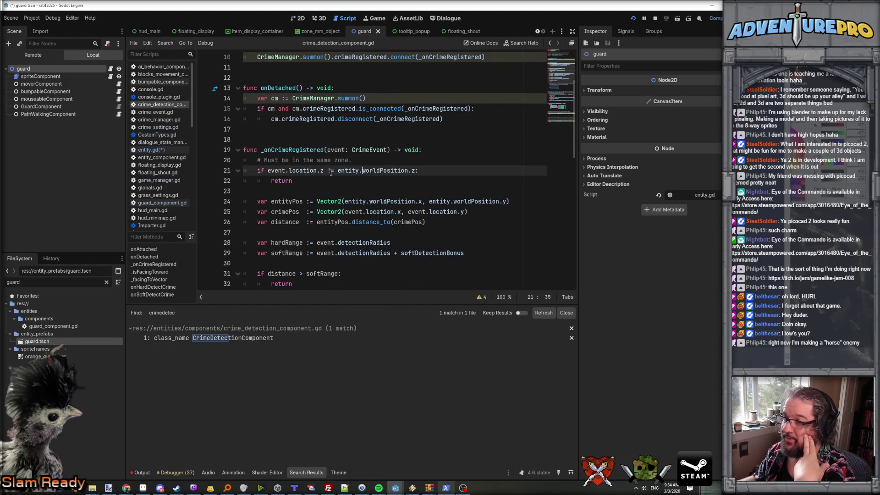
{"action": "left_click", "coordinate": [311, 180]}
{"action": "scroll", "coordinate": [314, 177], "scroll_direction": "down", "scroll_amount": 1}
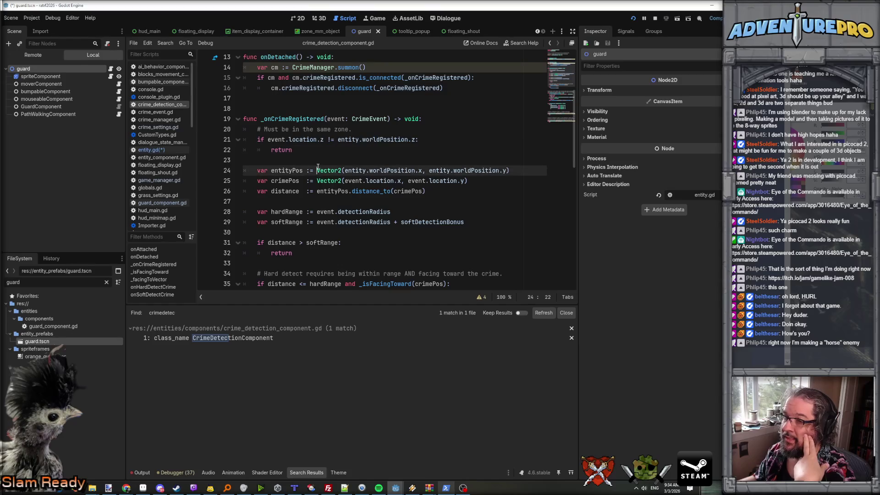
{"action": "left_click", "coordinate": [333, 191]}
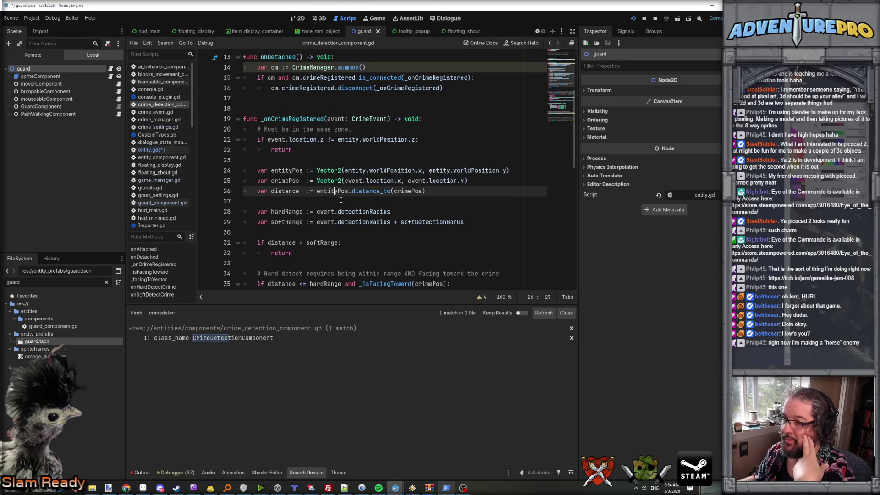
- Review the softRange check and the onHardDetectCrime / onSoftDetectCrime calls (lines 29–38)
{"action": "scroll", "coordinate": [390, 192], "scroll_direction": "down", "scroll_amount": 2}
{"action": "left_click", "coordinate": [401, 160]}
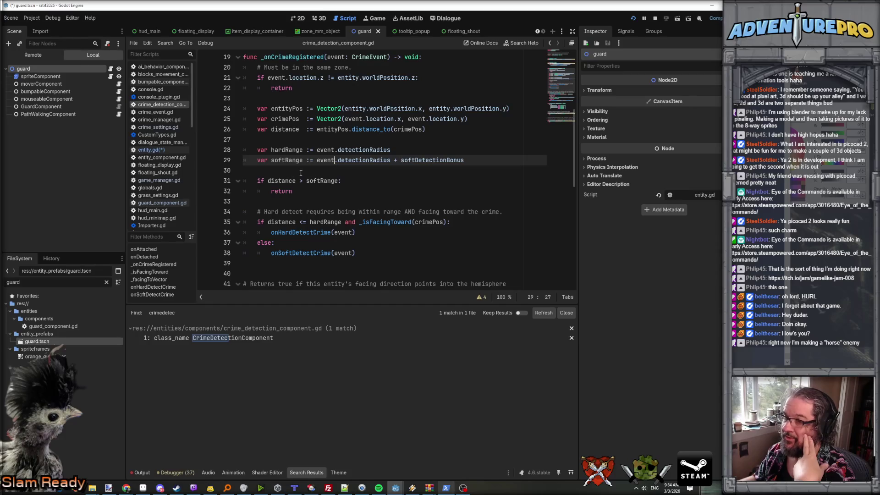
{"action": "left_click", "coordinate": [334, 170]}
{"action": "left_click", "coordinate": [324, 182]}
{"action": "left_click", "coordinate": [292, 211]}
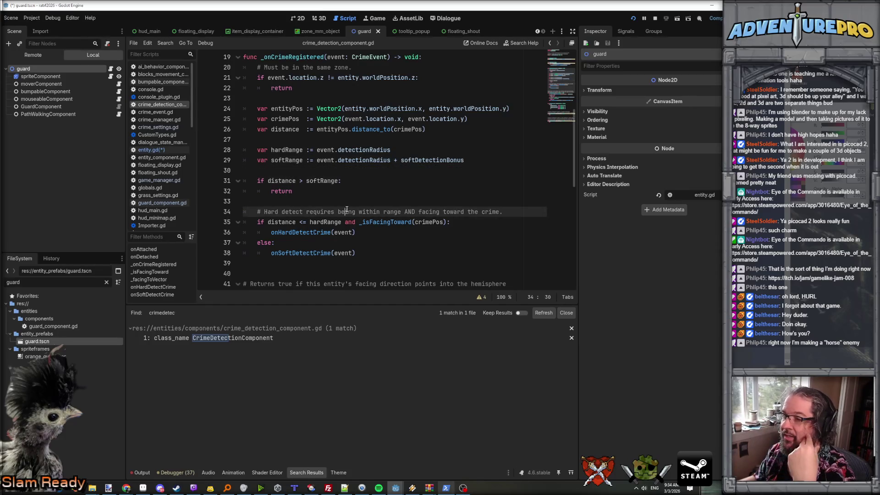
{"action": "left_click", "coordinate": [303, 232]}
{"action": "left_click", "coordinate": [316, 253]}
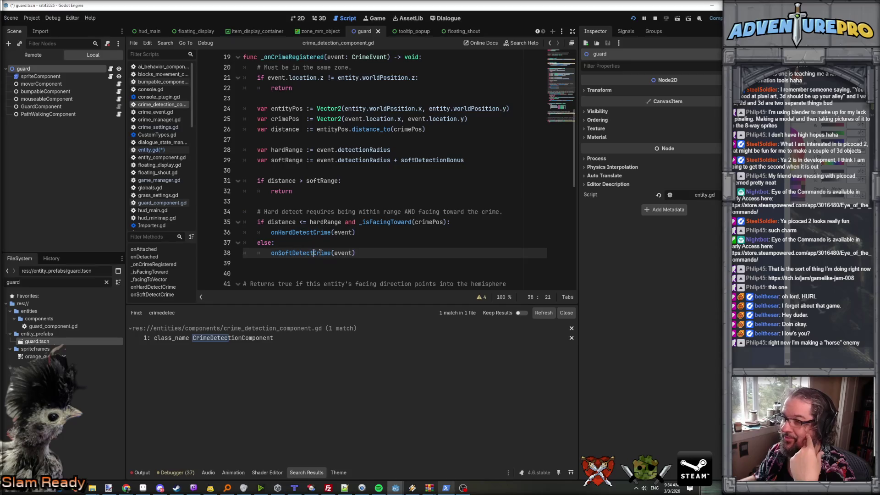
- Read the rest of the script, select the onSoftDetectCrime call, and bring the Claude Code terminal forward
{"action": "scroll", "coordinate": [365, 251], "scroll_direction": "down", "scroll_amount": 3}
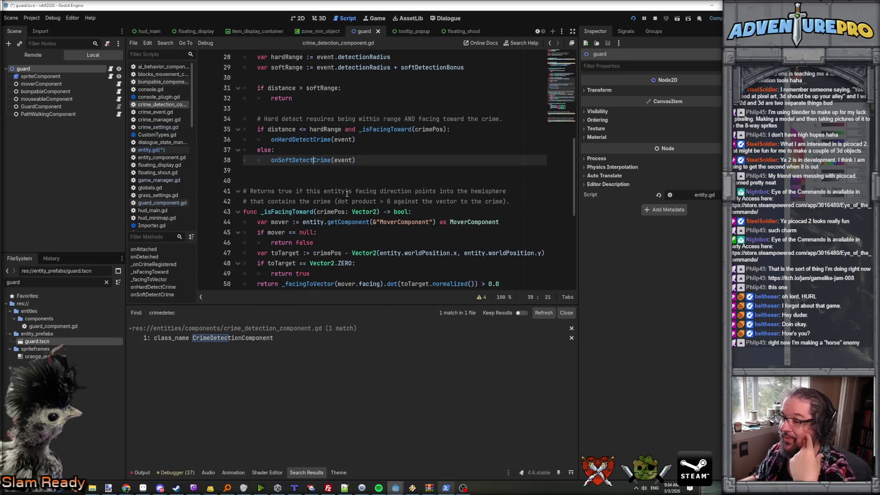
{"action": "scroll", "coordinate": [347, 194], "scroll_direction": "down", "scroll_amount": 2}
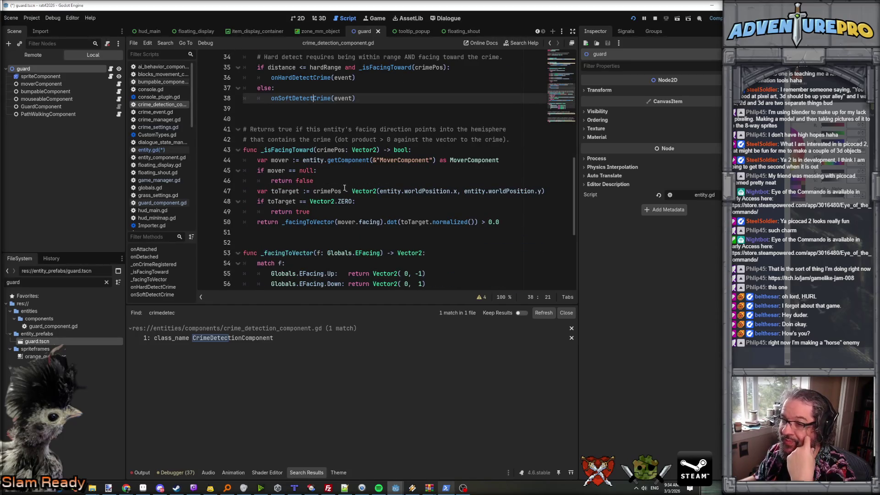
{"action": "scroll", "coordinate": [345, 188], "scroll_direction": "down", "scroll_amount": 1}
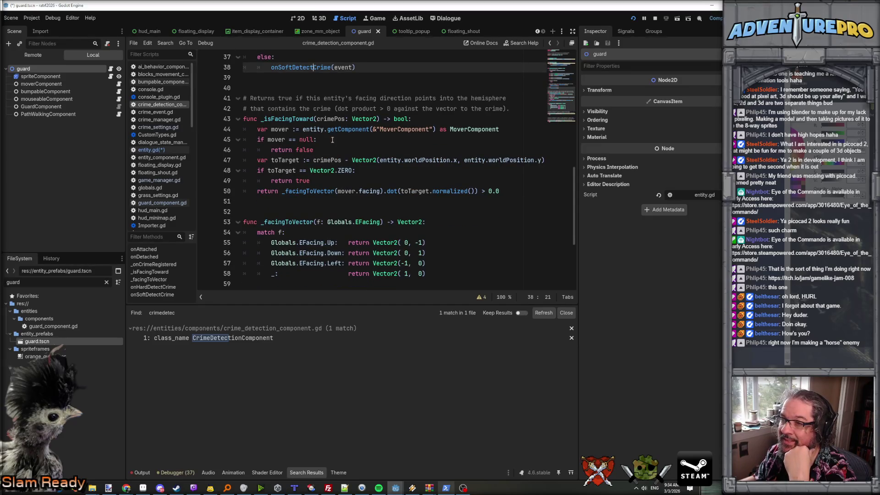
{"action": "scroll", "coordinate": [381, 137], "scroll_direction": "up", "scroll_amount": 3}
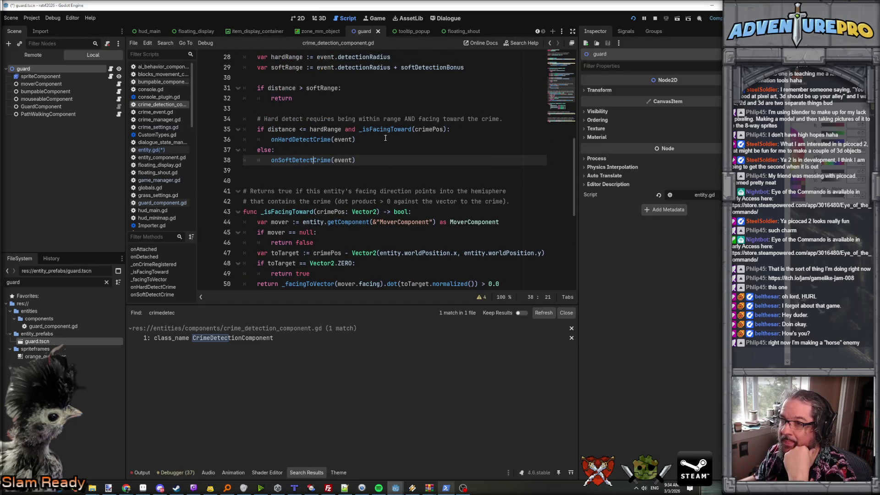
{"action": "left_click", "coordinate": [317, 126]}
{"action": "left_click", "coordinate": [312, 118]}
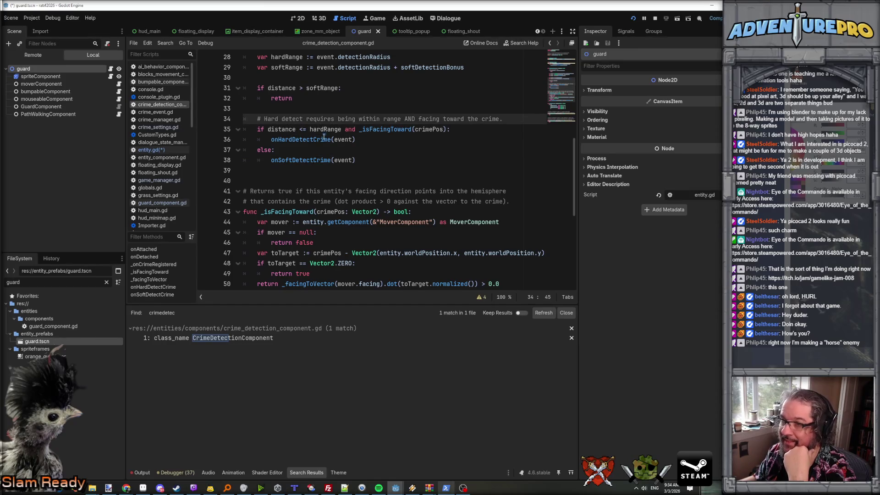
{"action": "left_click", "coordinate": [307, 140]}
{"action": "double_click", "coordinate": [300, 160]}
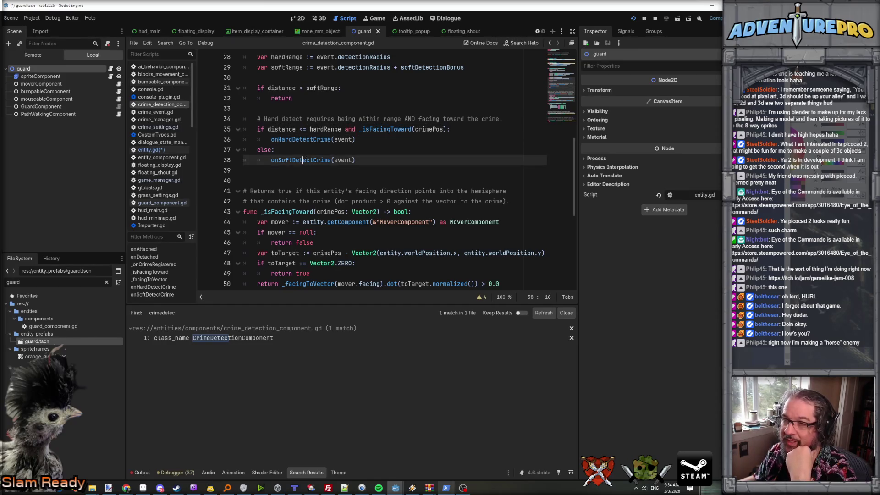
{"action": "scroll", "coordinate": [353, 181], "scroll_direction": "down", "scroll_amount": 7}
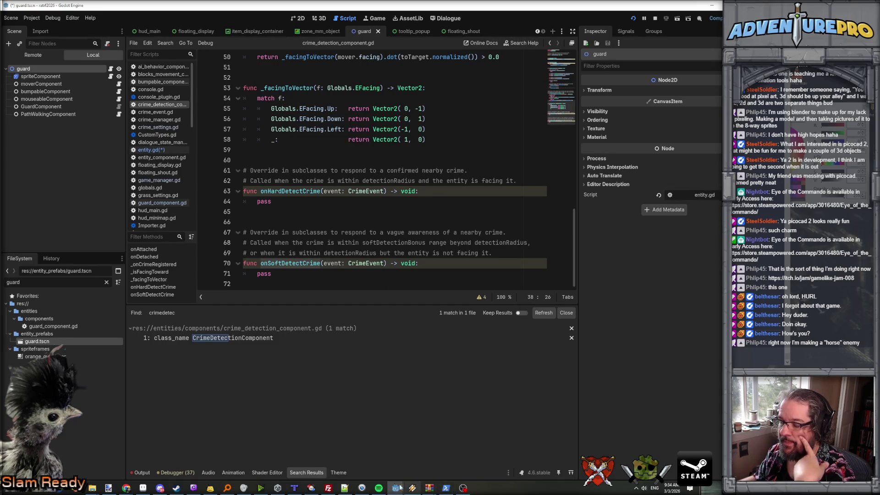
{"action": "left_click", "coordinate": [445, 488]}
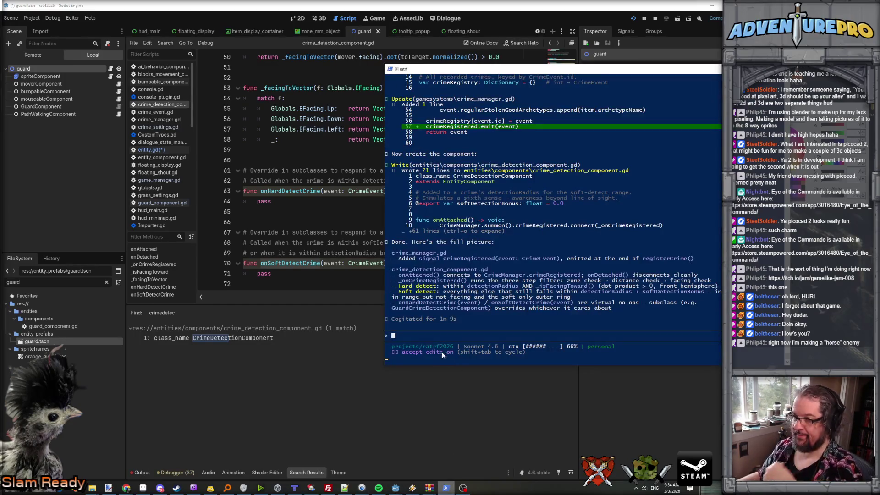
- Ask Claude Code to make CrimeDetectionComponent message the Entity on hard or soft detection so components can react
{"action": "type", "text": "great! Let"}
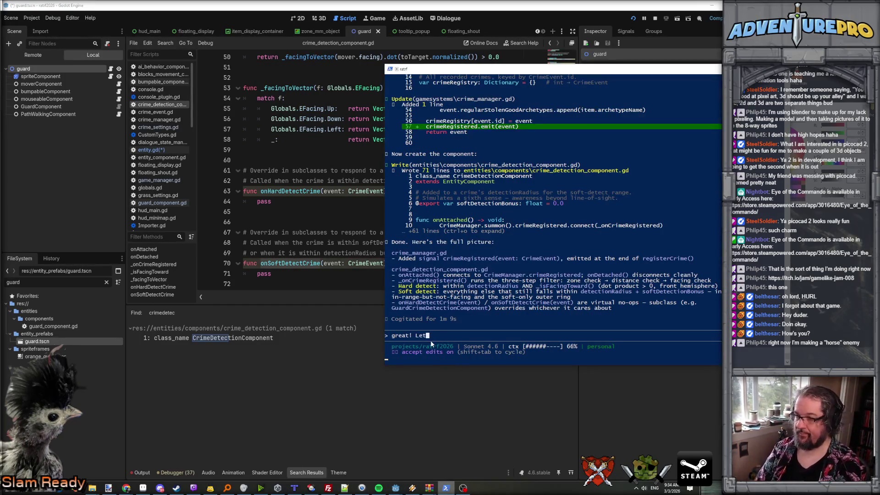
{"action": "type", "text": "'s have the crime"}
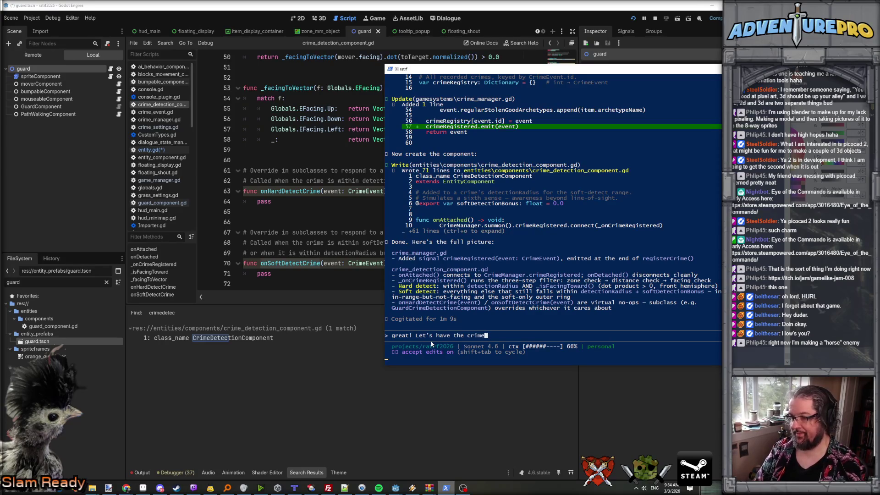
{"action": "type", "text": "Decti"}
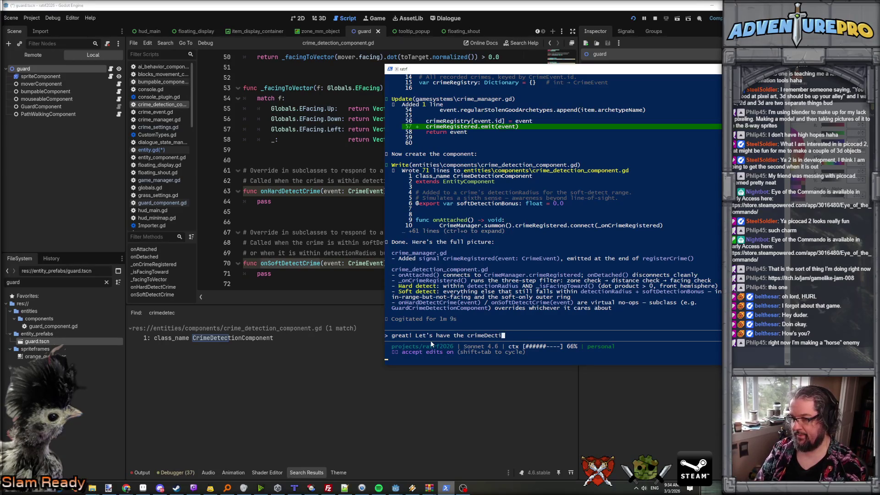
{"action": "key", "text": "BackSpace"}
{"action": "key", "text": "BackSpace"}
{"action": "key", "text": "BackSpace"}
{"action": "type", "text": "tectionCokm"}
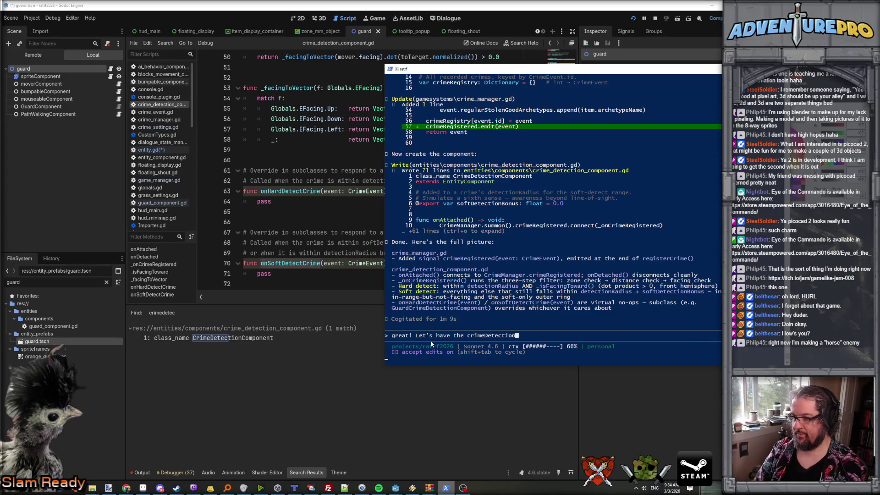
{"action": "key", "text": "BackSpace"}
{"action": "key", "text": "BackSpace"}
{"action": "type", "text": "ponen"}
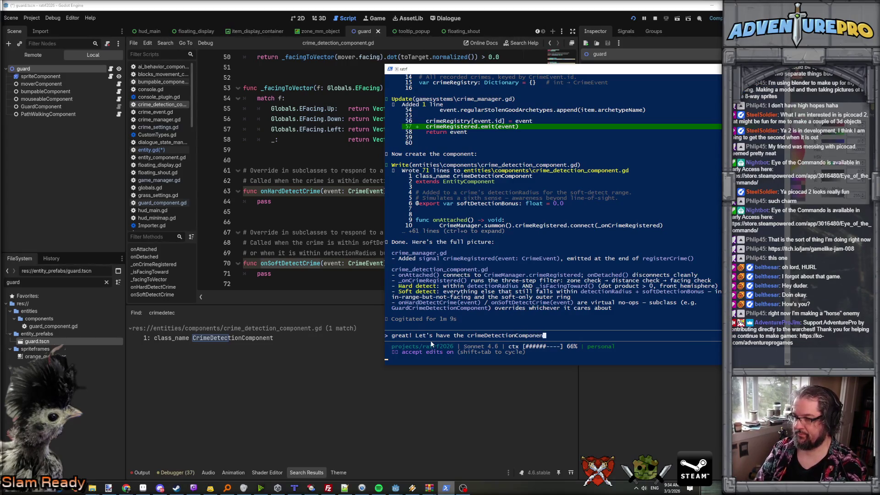
{"action": "type", "text": "t send message"}
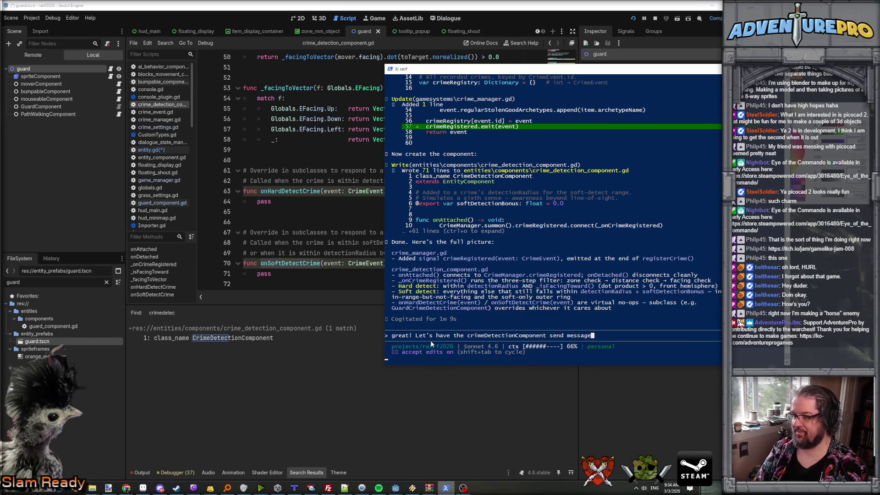
{"action": "type", "text": "s to the Entity when "}
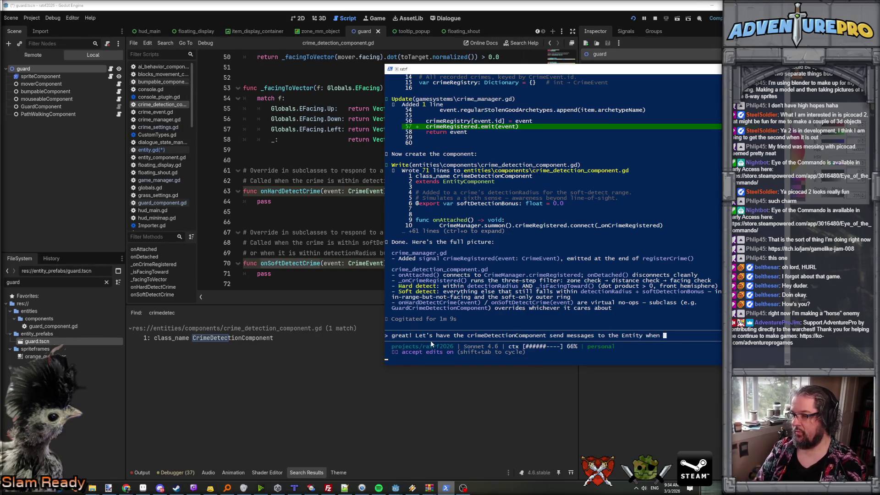
{"action": "type", "text": "it hard or soft d"}
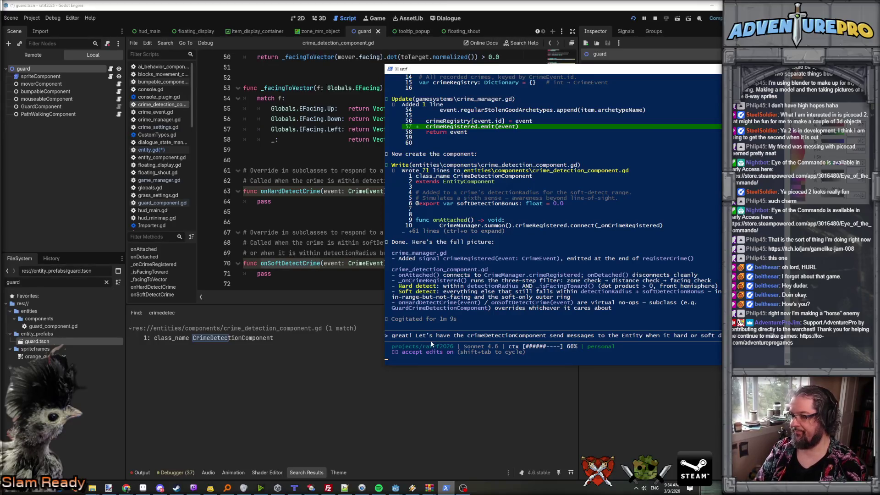
{"action": "type", "text": "so that "}
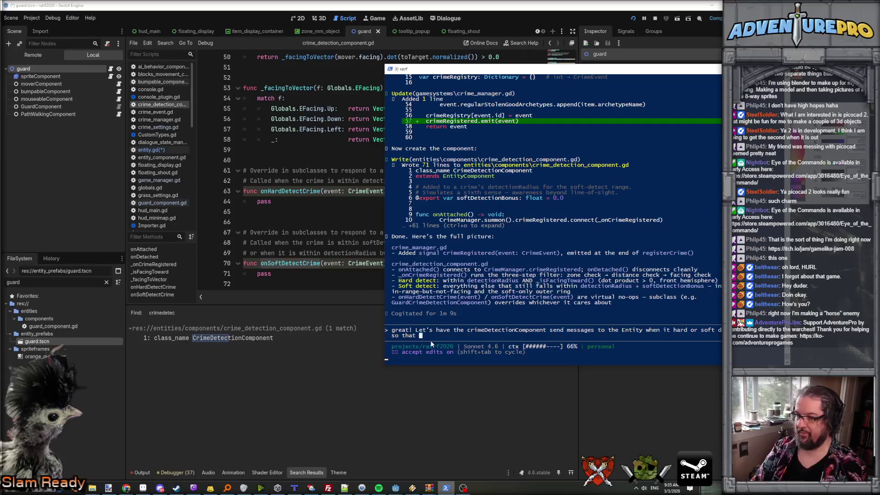
{"action": "type", "text": "onents ca"}
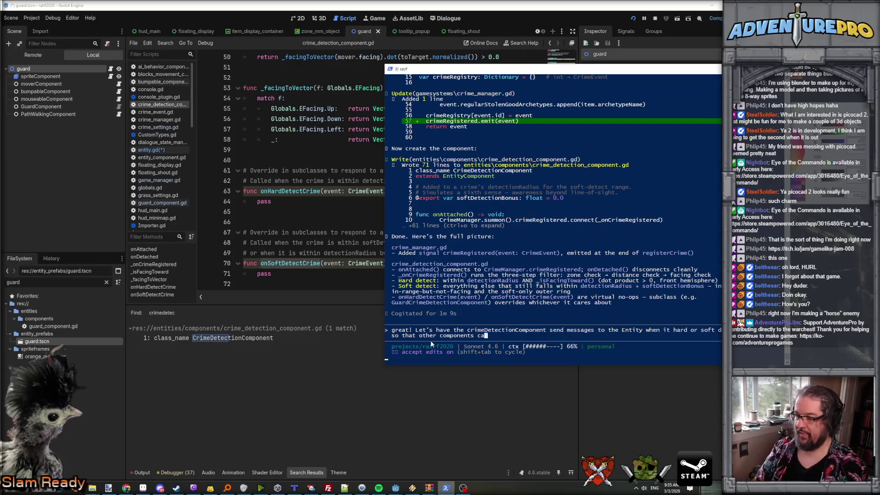
{"action": "type", "text": "n react to it"}
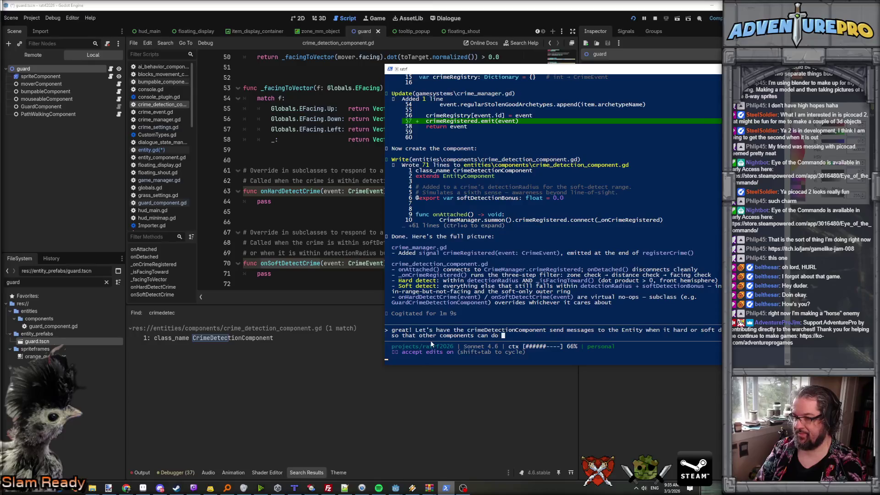
{"action": "key", "text": "Return"}
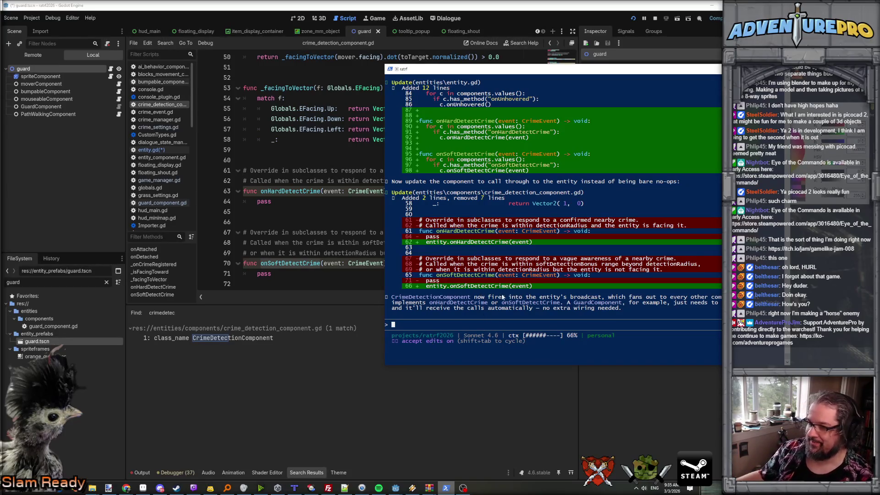
- Reload the externally modified scripts from disk and jump to onHardDetectCrime's definition in entity.gd
{"action": "left_click", "coordinate": [348, 253]}
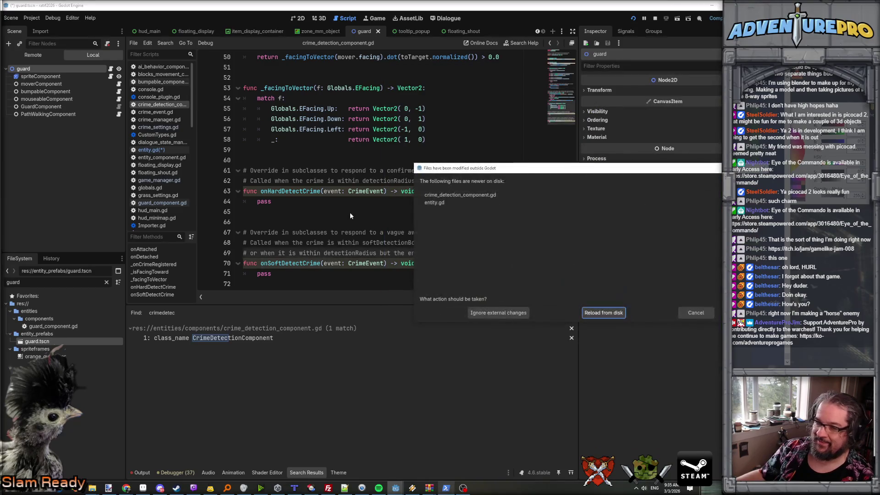
{"action": "left_click", "coordinate": [594, 315]}
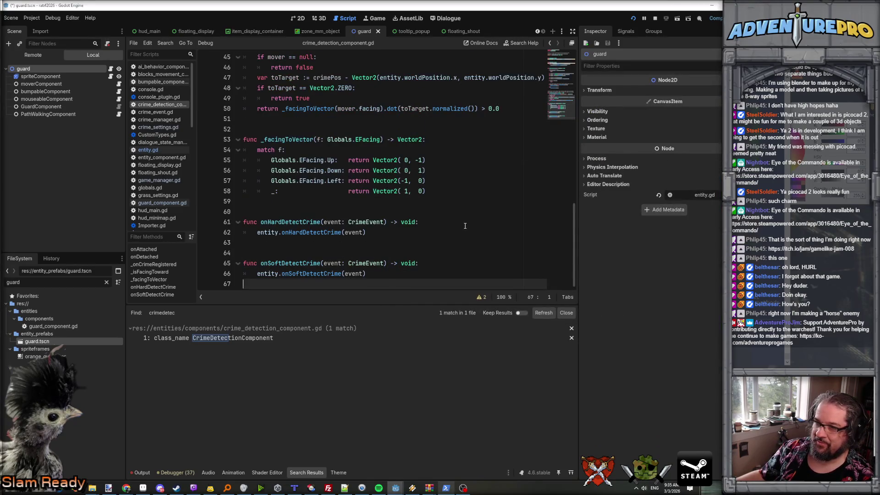
{"action": "left_click", "coordinate": [301, 233]}
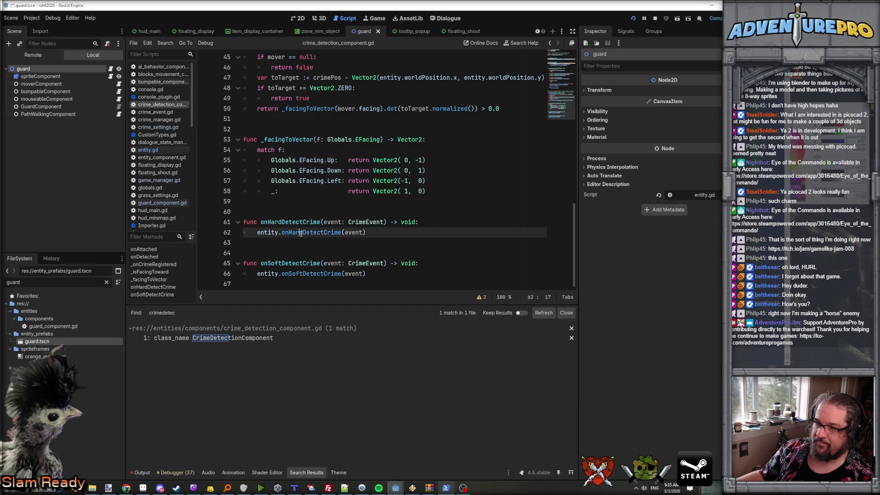
{"action": "double_click", "coordinate": [312, 233]}
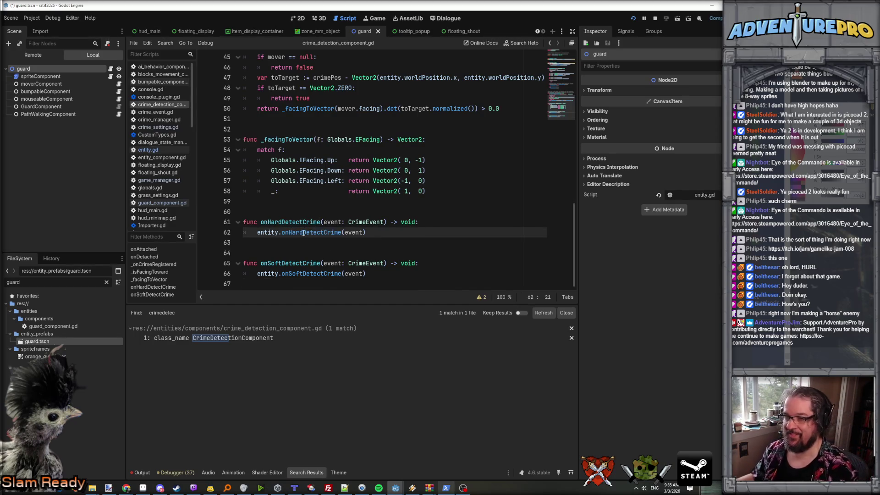
{"action": "left_click", "coordinate": [311, 233], "text": "ctrl"}
- Review entity.gd's new onHardDetectCrime and onSoftDetectCrime relay functions, then open guard_component.gd
{"action": "scroll", "coordinate": [315, 180], "scroll_direction": "up", "scroll_amount": 7}
{"action": "scroll", "coordinate": [315, 180], "scroll_direction": "down", "scroll_amount": 2}
{"action": "scroll", "coordinate": [315, 180], "scroll_direction": "down", "scroll_amount": 2}
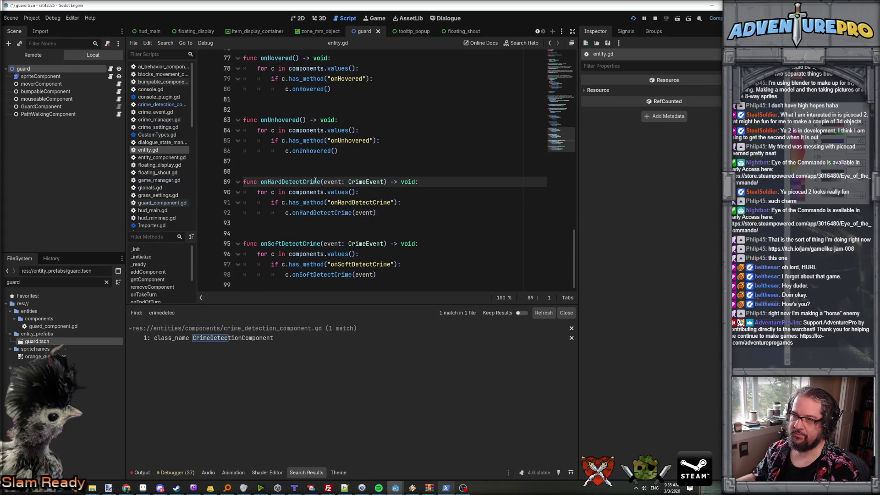
{"action": "scroll", "coordinate": [316, 181], "scroll_direction": "up", "scroll_amount": 7}
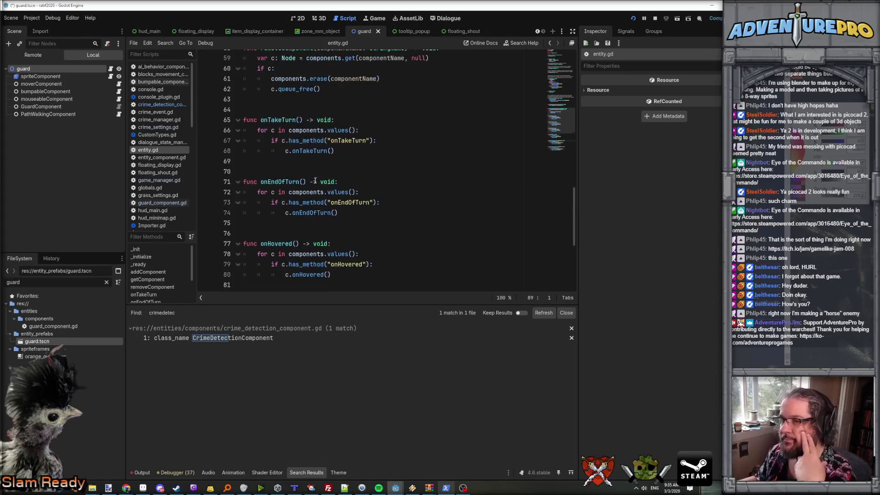
{"action": "scroll", "coordinate": [355, 208], "scroll_direction": "down", "scroll_amount": 3}
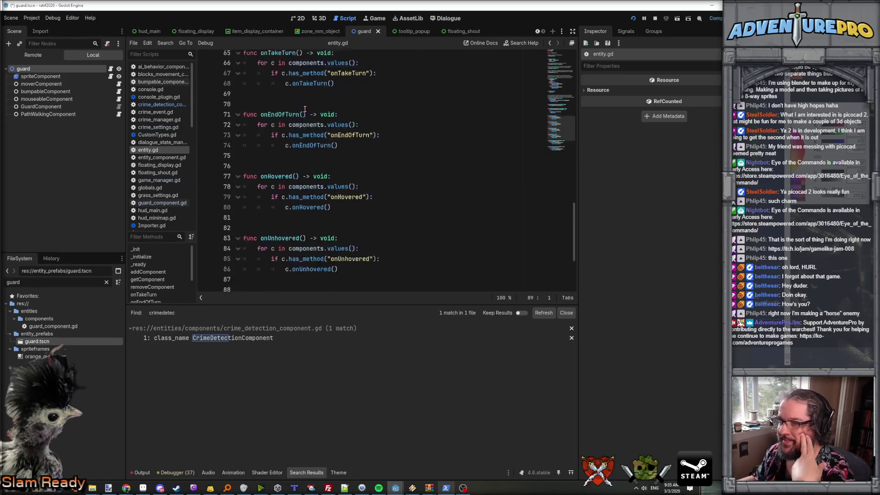
{"action": "scroll", "coordinate": [305, 109], "scroll_direction": "up", "scroll_amount": 3}
{"action": "scroll", "coordinate": [307, 117], "scroll_direction": "down", "scroll_amount": 3}
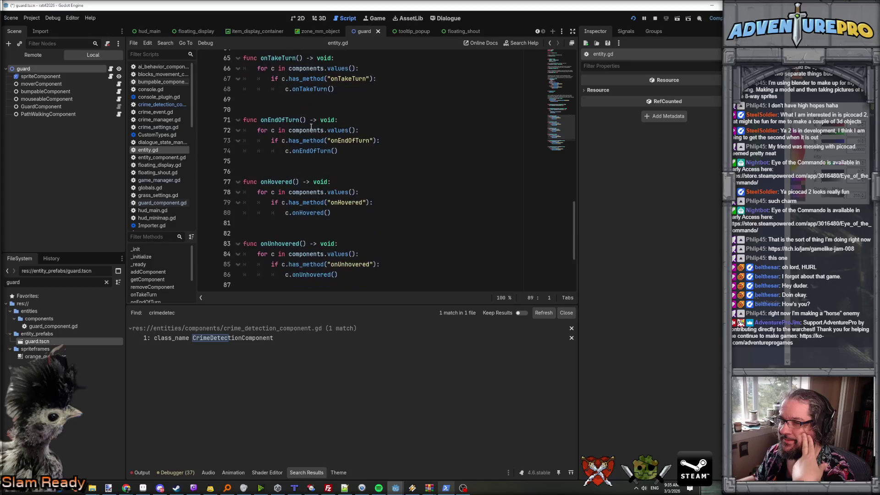
{"action": "scroll", "coordinate": [311, 126], "scroll_direction": "down", "scroll_amount": 2}
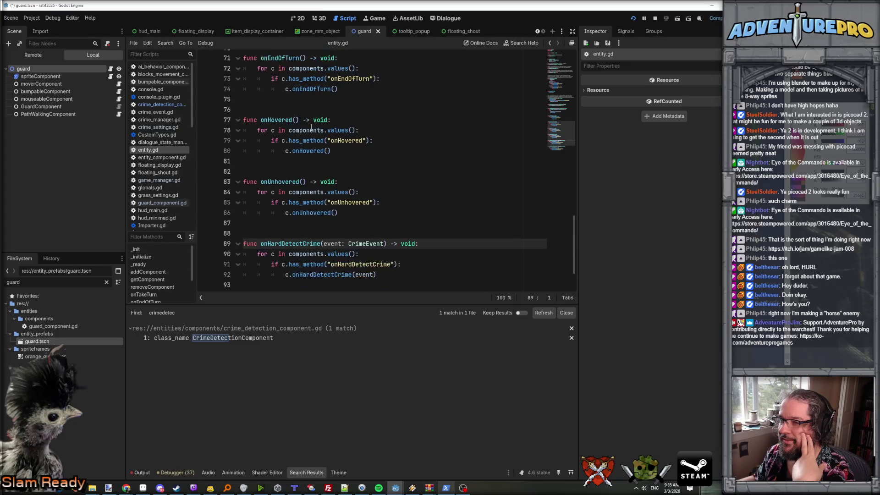
{"action": "scroll", "coordinate": [310, 126], "scroll_direction": "down", "scroll_amount": 2}
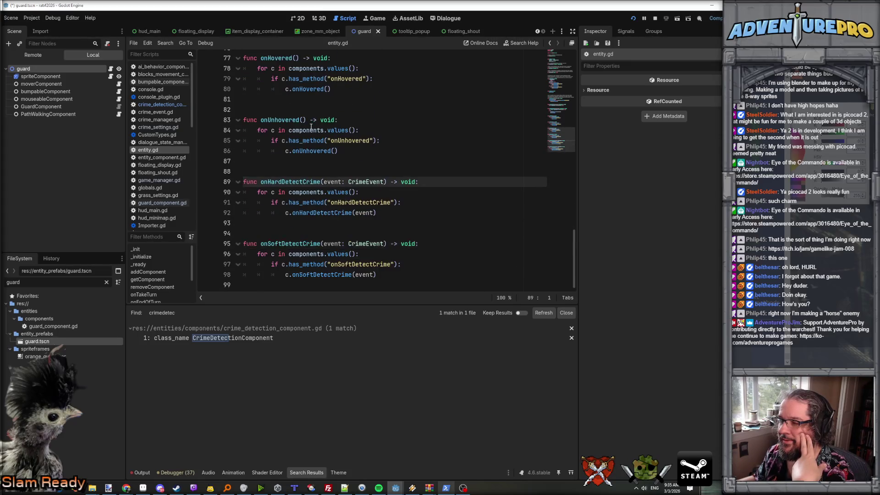
{"action": "scroll", "coordinate": [346, 194], "scroll_direction": "down", "scroll_amount": 2}
{"action": "scroll", "coordinate": [346, 194], "scroll_direction": "up", "scroll_amount": 2}
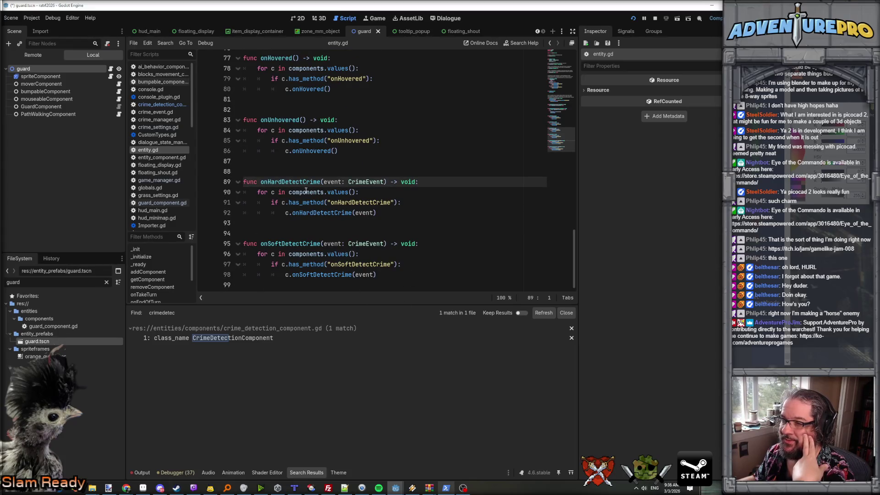
{"action": "left_click", "coordinate": [161, 203]}
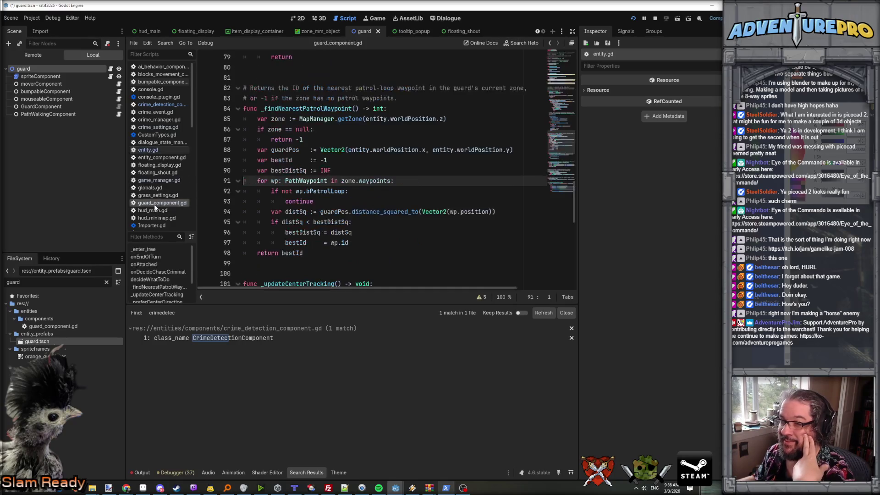
- Add func onSoftDetectCrime(event: CrimeEvent) -> void at the end of guard_component.gd
{"action": "scroll", "coordinate": [306, 221], "scroll_direction": "down", "scroll_amount": 13}
{"action": "key", "text": "ctrl+End"}
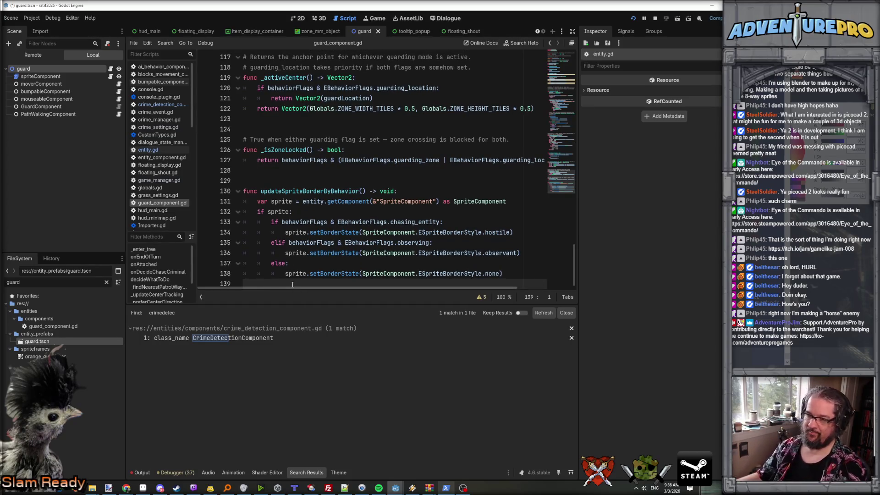
{"action": "key", "text": "Return"}
{"action": "type", "text": "fun"}
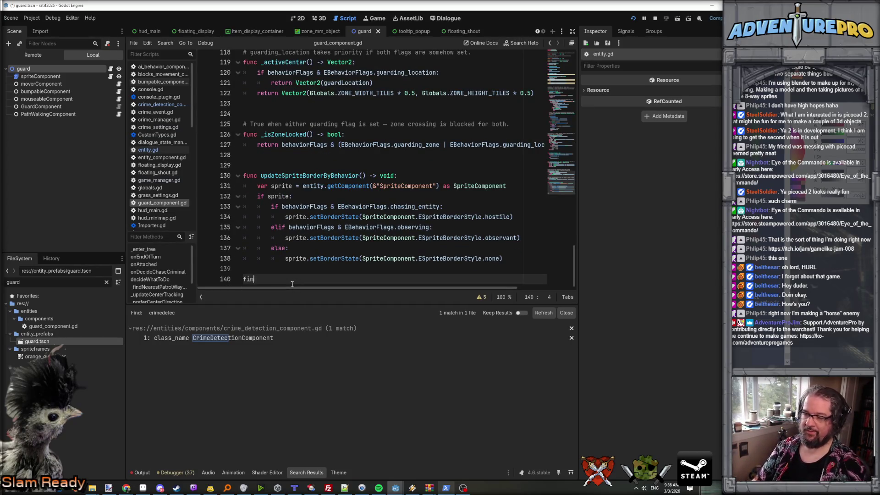
{"action": "type", "text": "c o"}
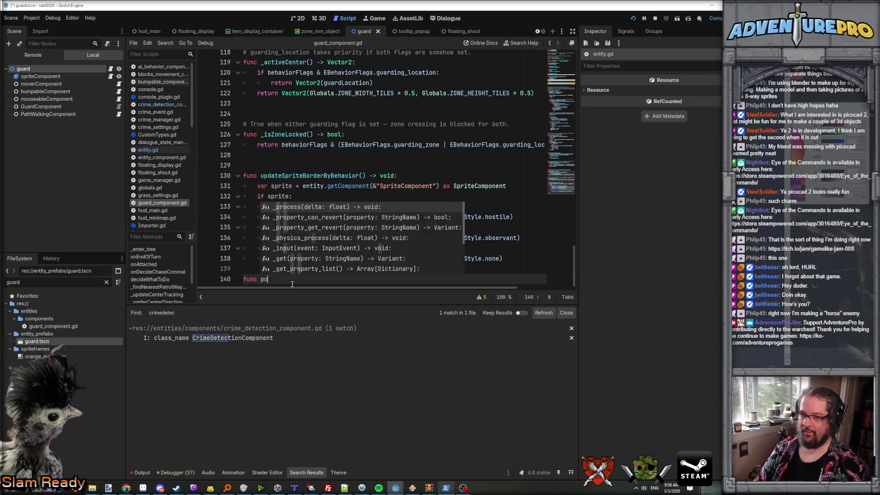
{"action": "type", "text": "nSoftDetectCrime"}
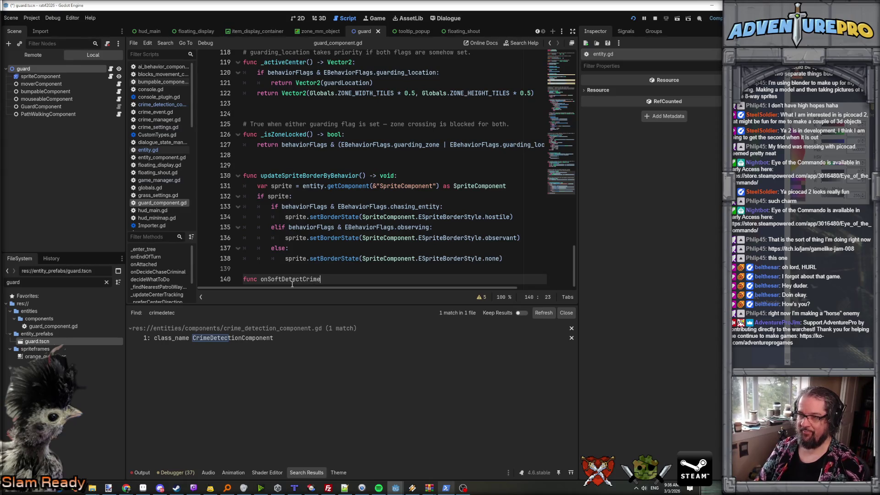
{"action": "type", "text": "(ev"}
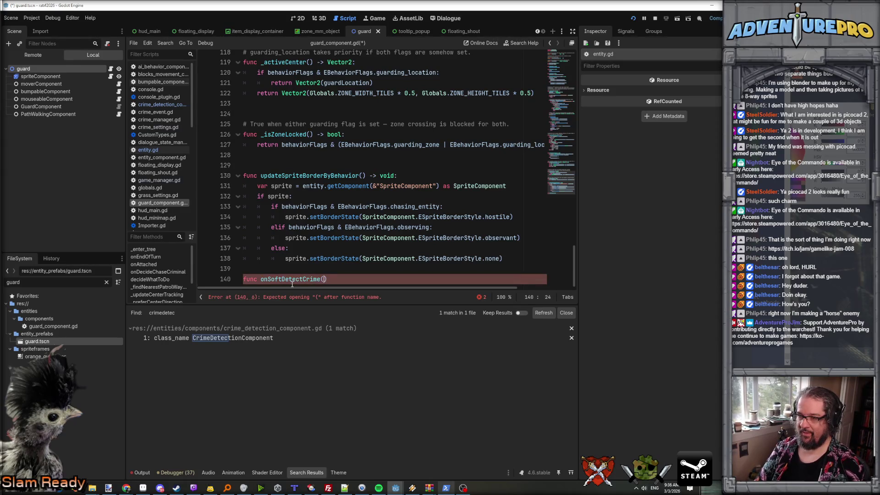
{"action": "type", "text": "ent: C"}
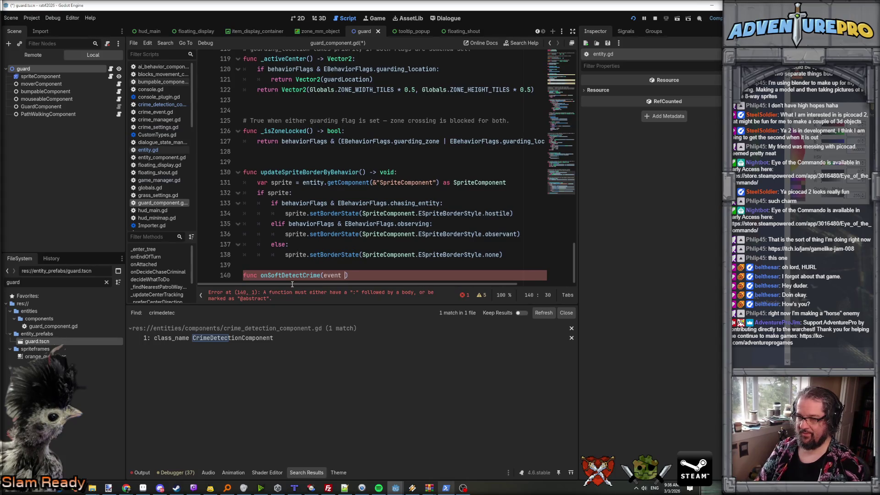
{"action": "type", "text": "rimeEv"}
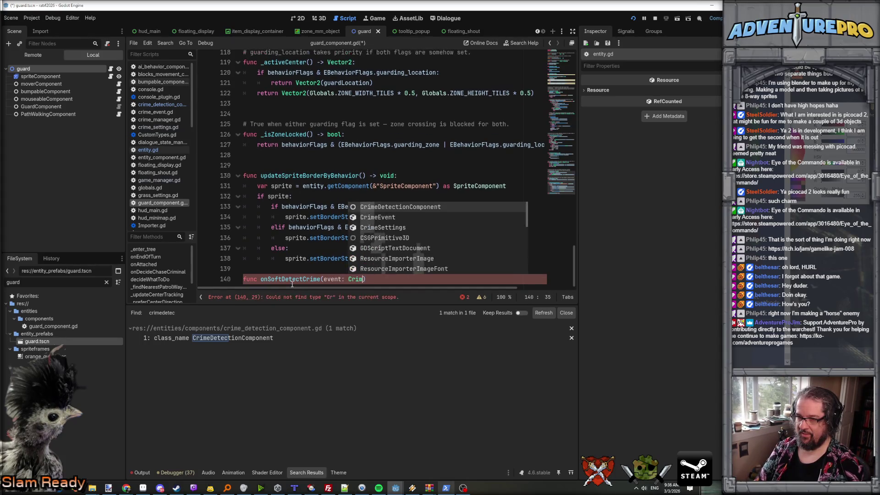
{"action": "key", "text": "Return"}
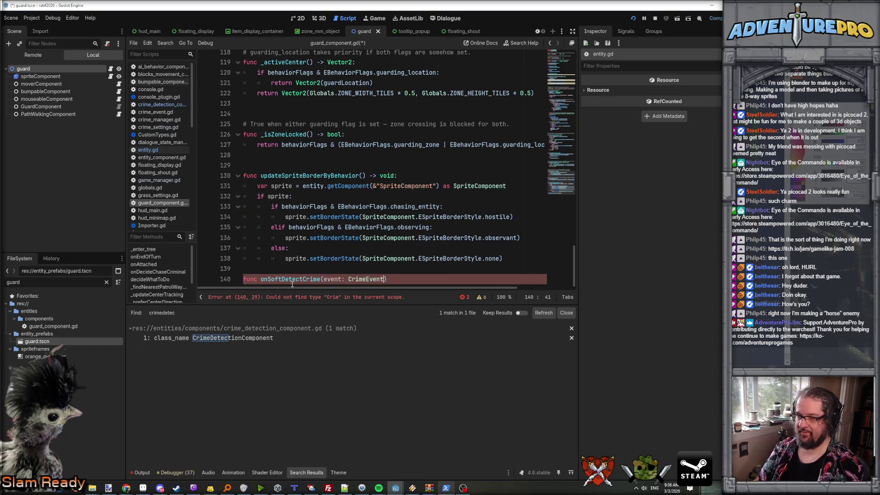
{"action": "type", "text": "void;"}
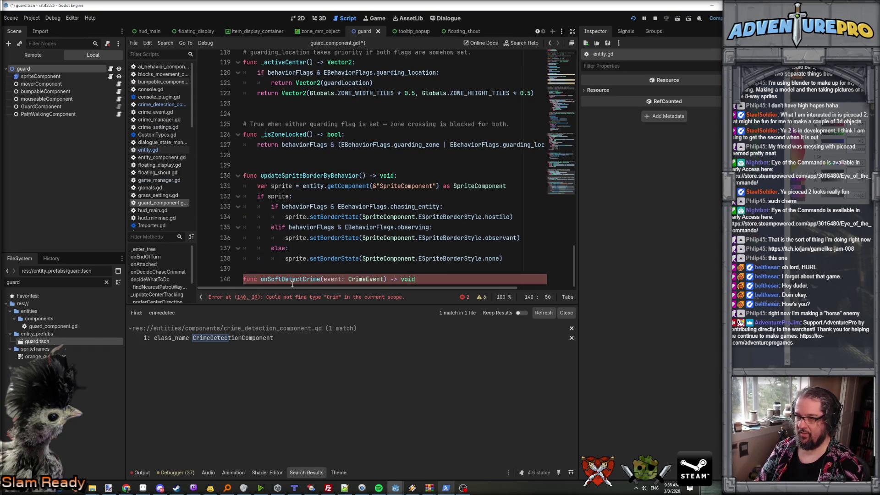
{"action": "key", "text": "Return"}
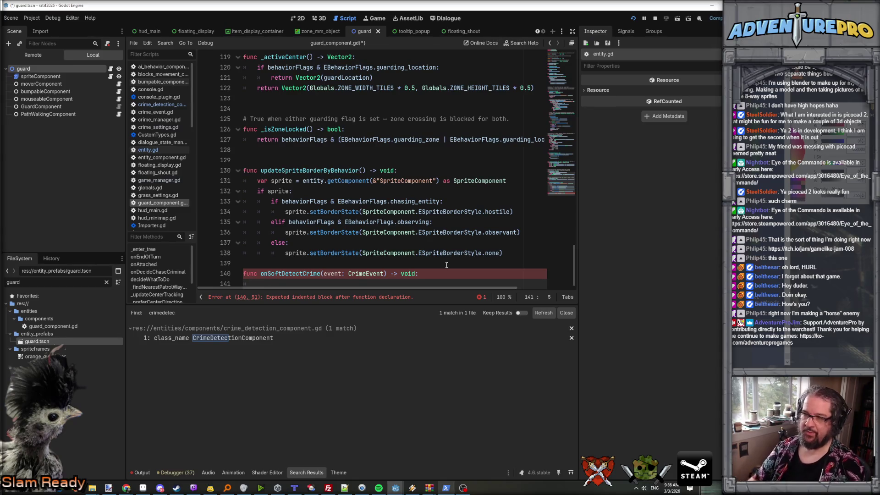
- Give it the body GameManager.spawnShout(entity, "Crime?", FloatingShout.EShoutType.think)
{"action": "type", "text": "GameManag"}
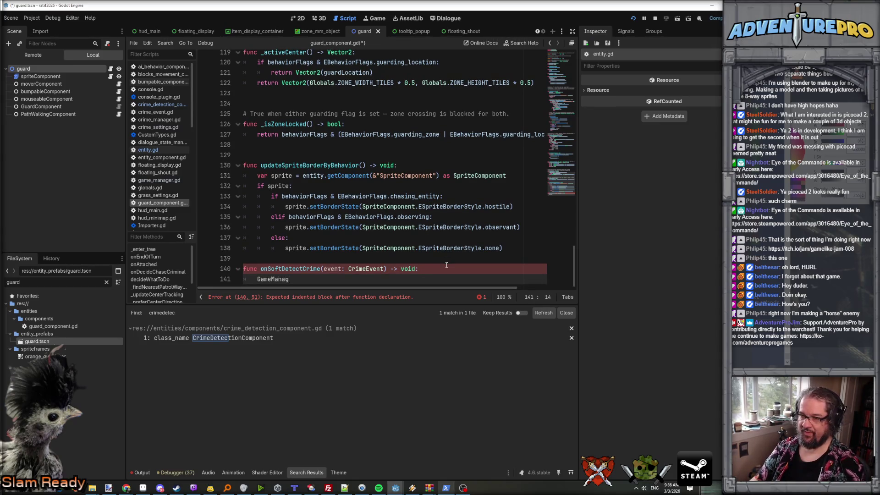
{"action": "type", "text": "er.shou"}
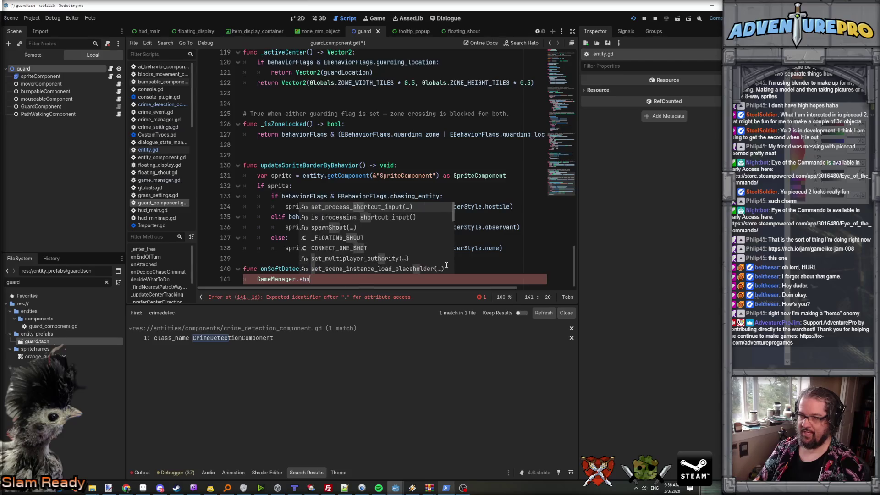
{"action": "key", "text": "Return"}
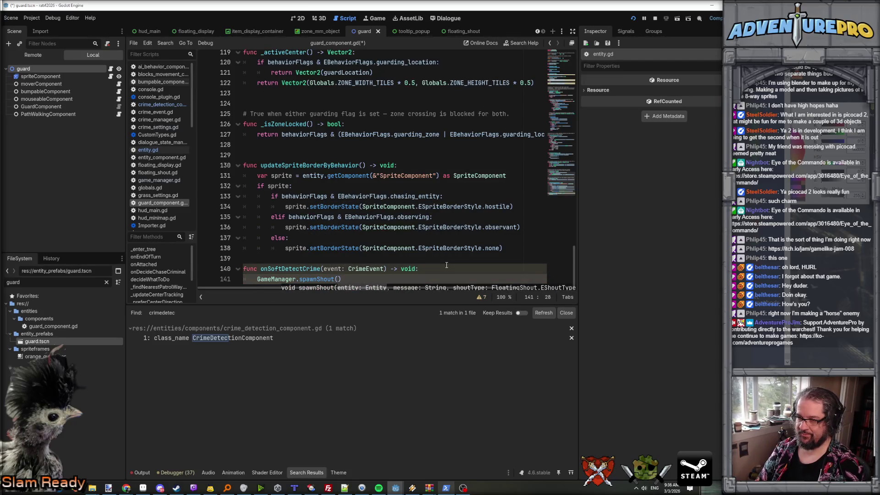
{"action": "type", "text": "self, \"Crime?\""}
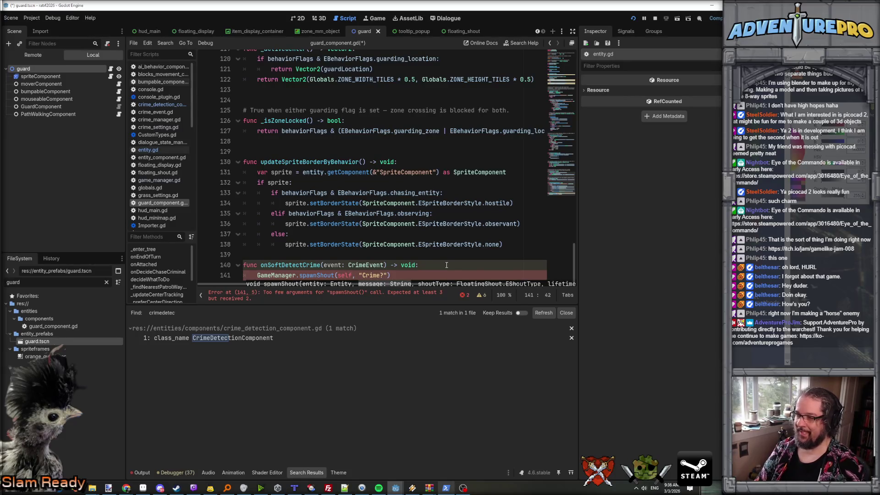
{"action": "type", "text": ", Fl"}
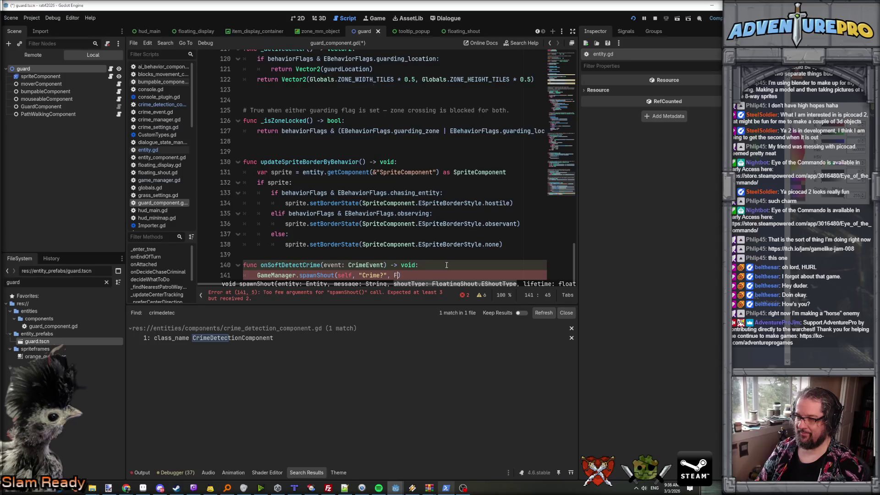
{"action": "key", "text": "Down"}
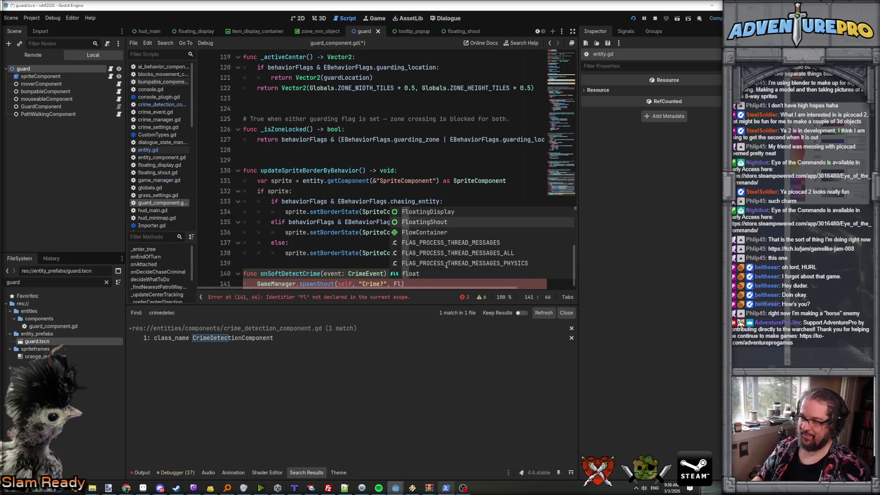
{"action": "key", "text": "Return"}
{"action": "type", "text": "."}
{"action": "key", "text": "Return"}
{"action": "type", "text": ".EShoutType."}
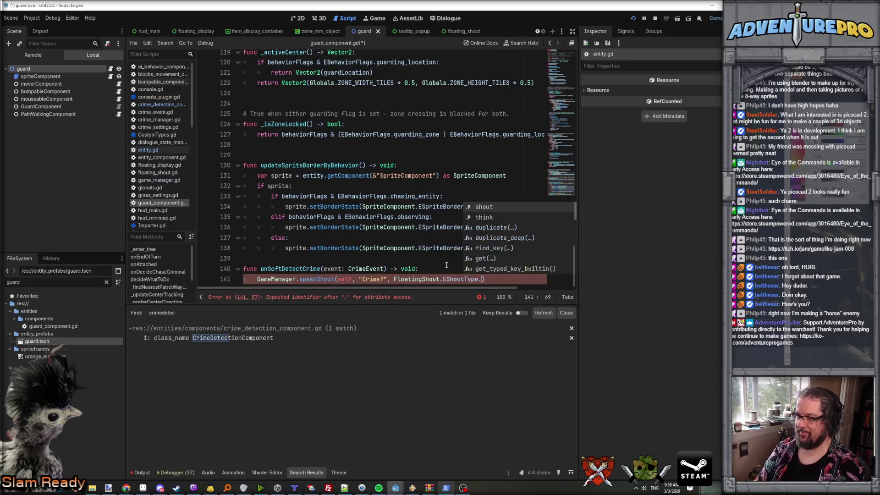
{"action": "key", "text": "Down"}
{"action": "key", "text": "Return"}
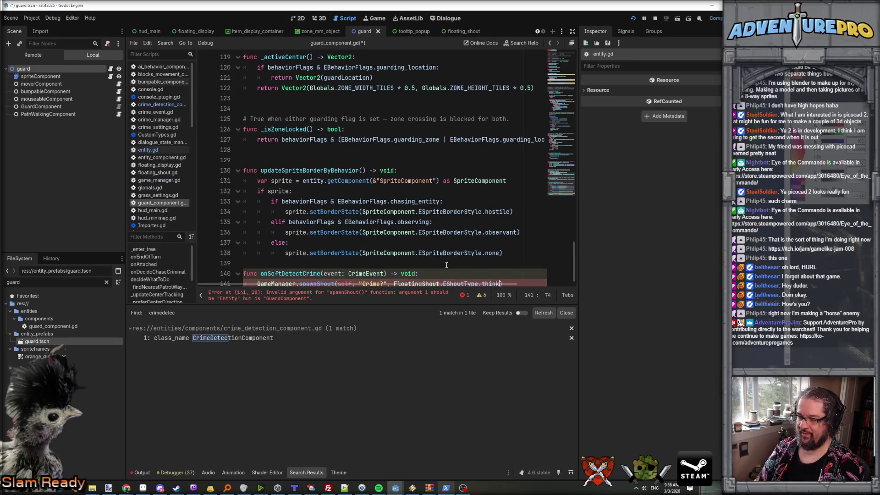
{"action": "type", "text": ","}
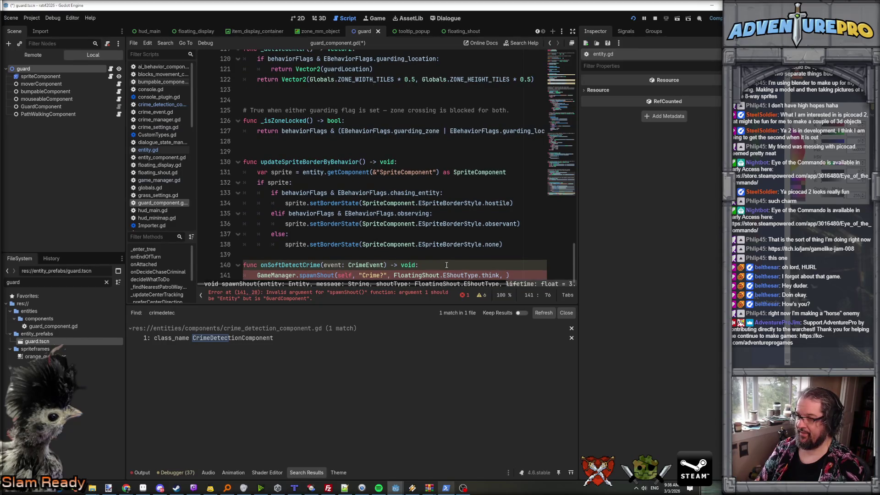
{"action": "key", "text": "BackSpace"}
{"action": "key", "text": "BackSpace"}
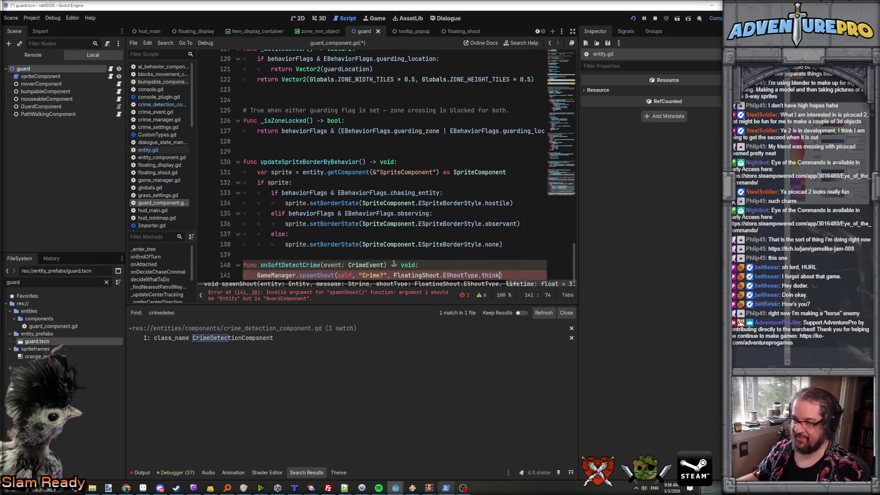
{"action": "double_click", "coordinate": [350, 275]}
{"action": "type", "text": "entity"}
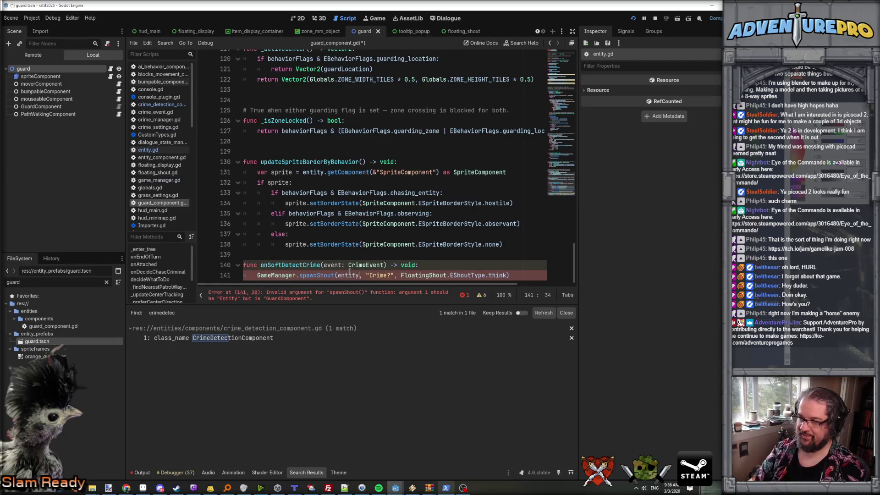
- Save guard_component.gd and open crime_detection_component.gd
{"action": "left_click", "coordinate": [296, 253]}
{"action": "left_click", "coordinate": [468, 233]}
{"action": "key", "text": "ctrl+s"}
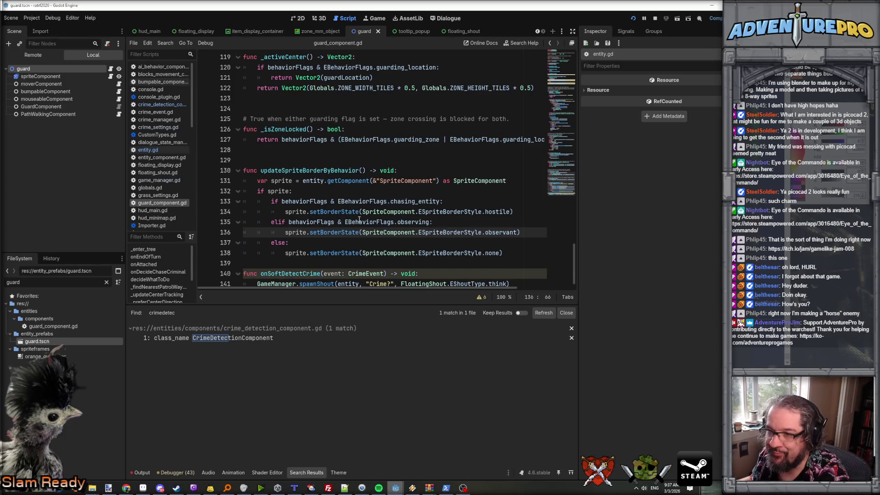
{"action": "scroll", "coordinate": [359, 220], "scroll_direction": "down", "scroll_amount": 1}
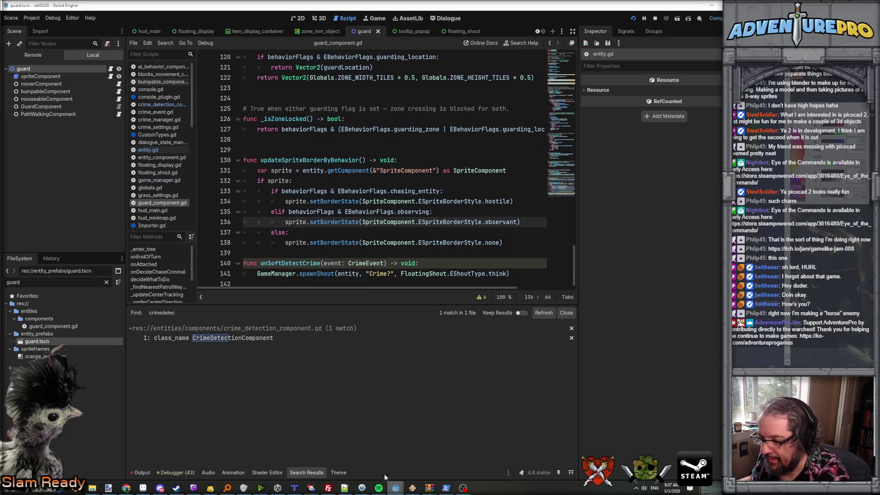
{"action": "left_click", "coordinate": [160, 104]}
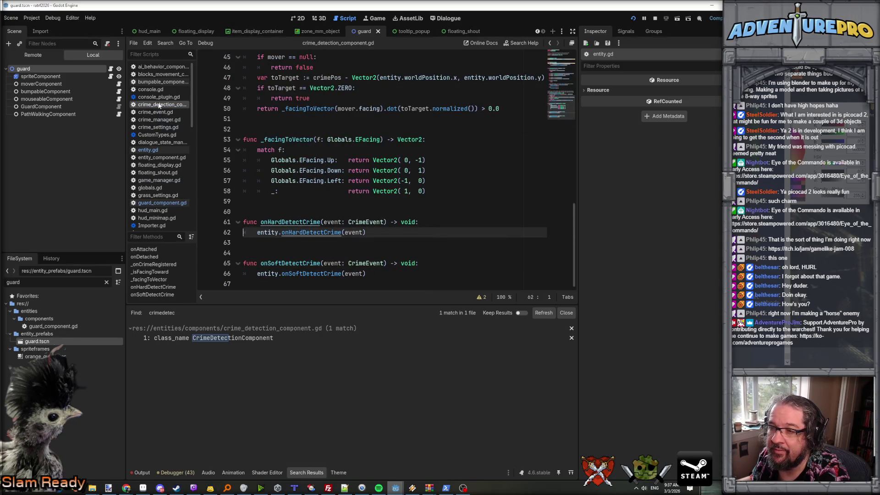
- Ask Claude Code: 'great stuff, please debug print the detection process in crimeDetectionComponent'
{"action": "left_click", "coordinate": [446, 488]}
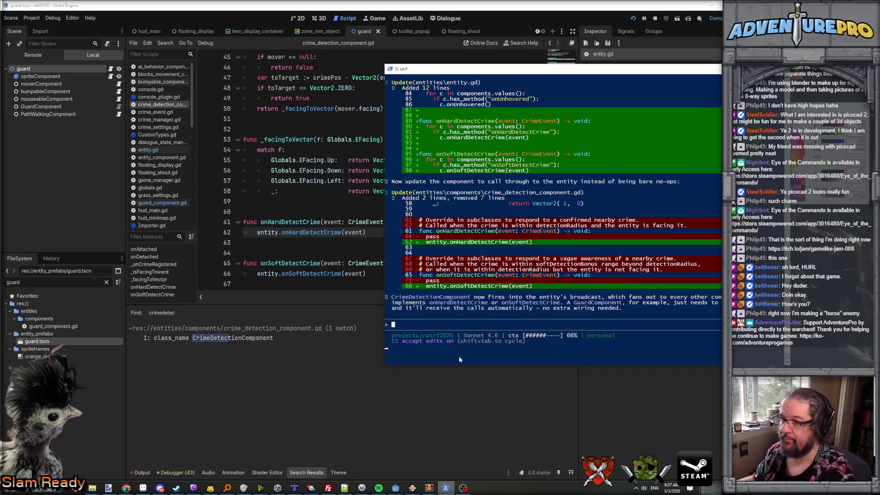
{"action": "type", "text": "great stuff, "}
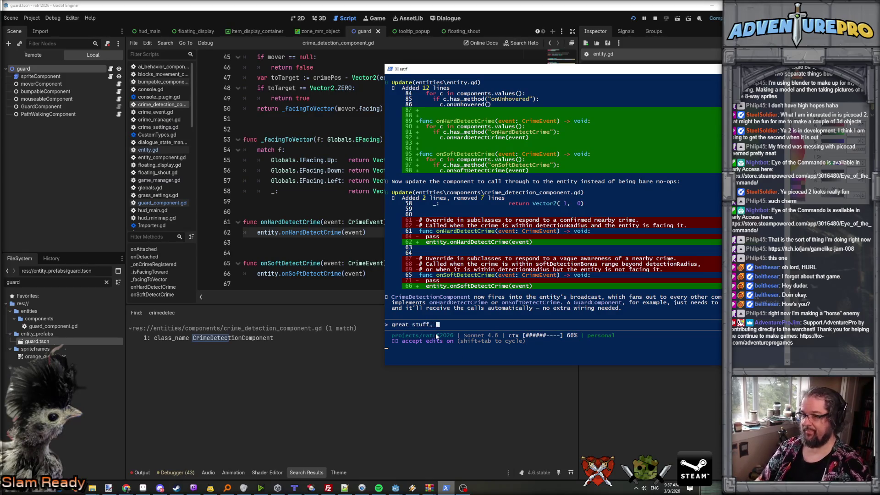
{"action": "type", "text": "please debugr"}
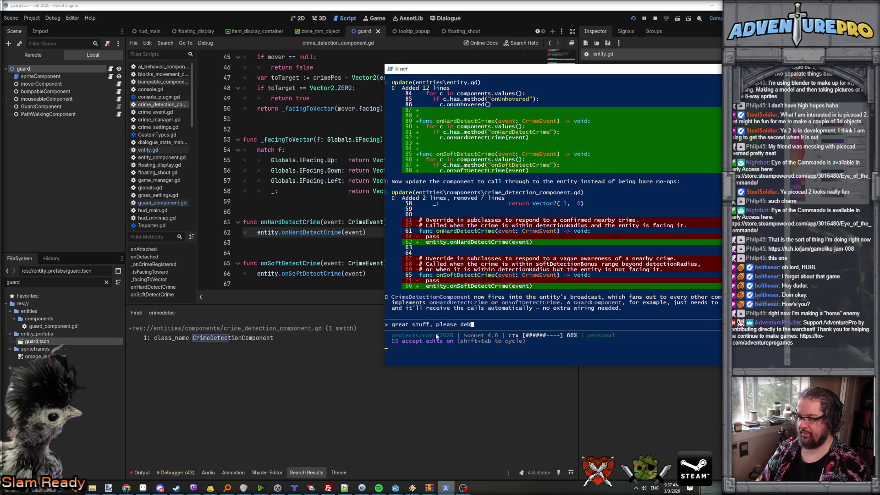
{"action": "key", "text": "BackSpace"}
{"action": "type", "text": "print the det"}
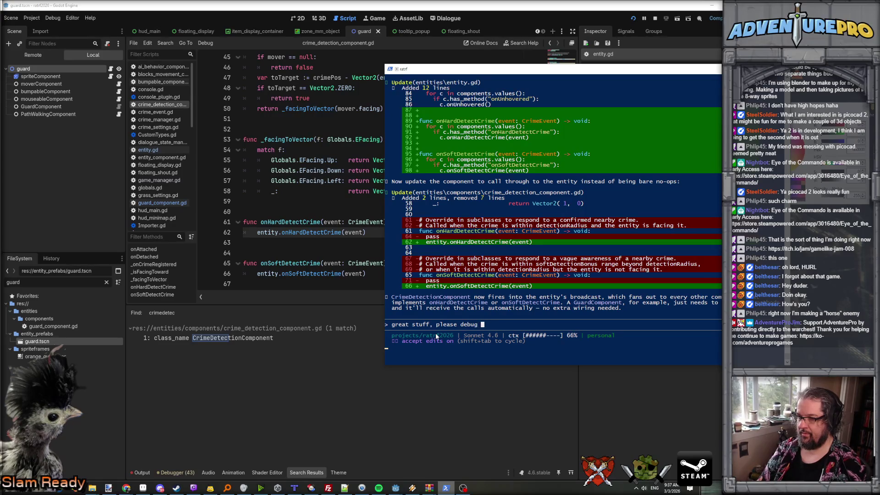
{"action": "type", "text": "ecti"}
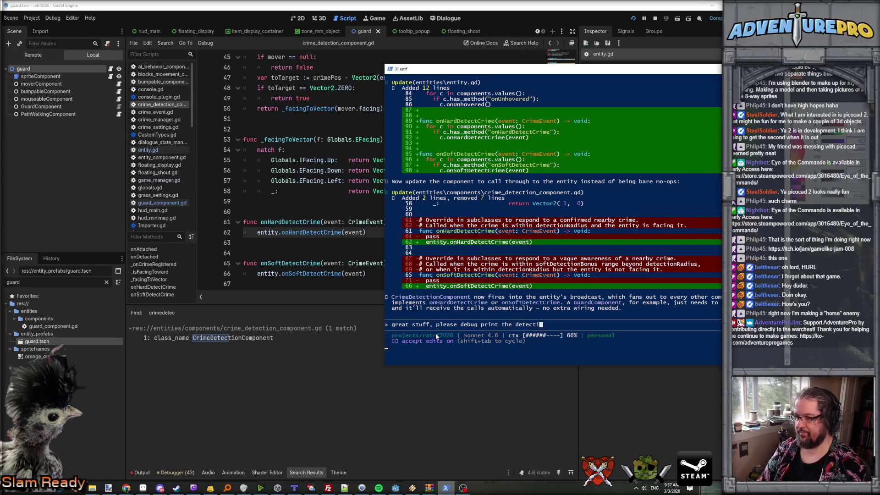
{"action": "type", "text": "on process in crimeDec"}
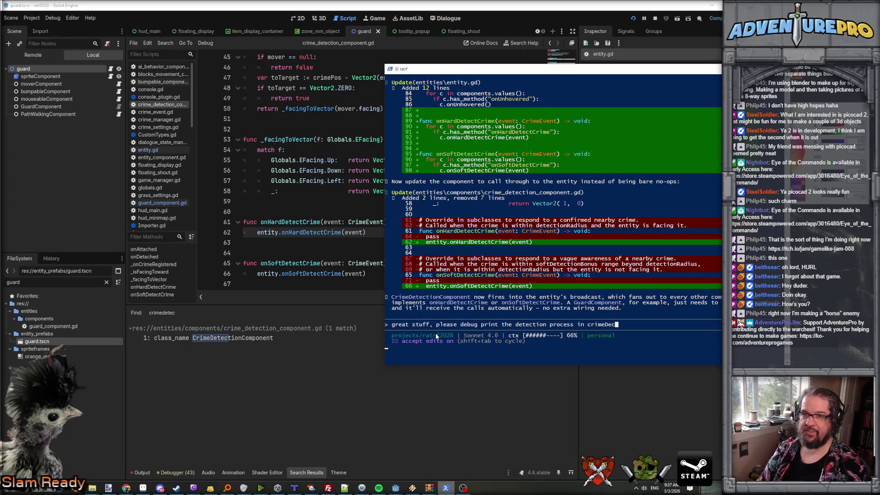
{"action": "type", "text": "ectio"}
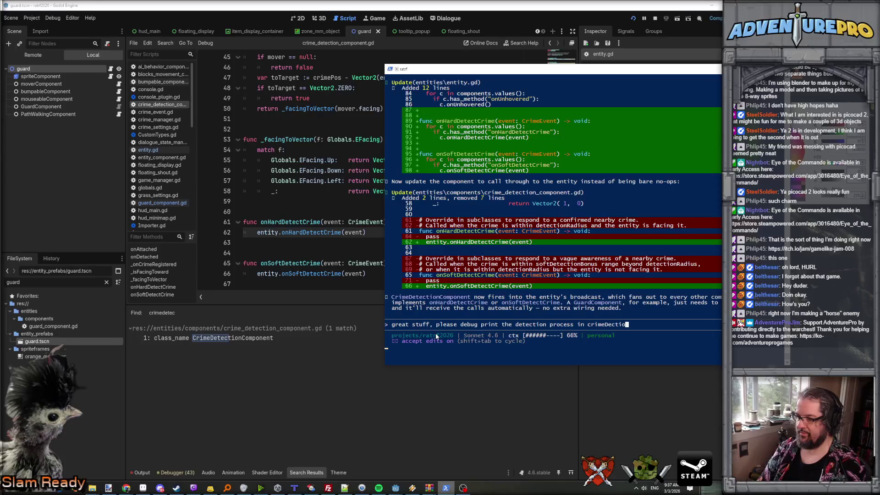
{"action": "key", "text": "BackSpace"}
{"action": "key", "text": "BackSpace"}
{"action": "key", "text": "BackSpace"}
{"action": "key", "text": "BackSpace"}
{"action": "type", "text": "tec"}
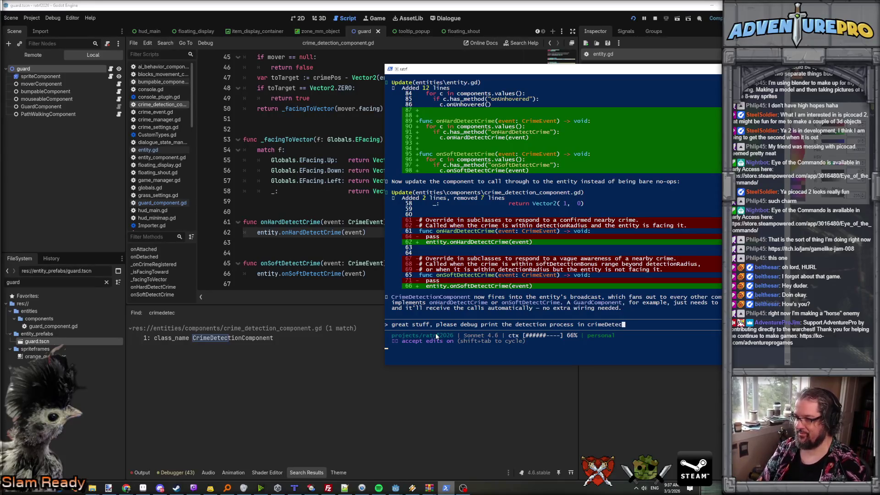
{"action": "type", "text": "tionComponent"}
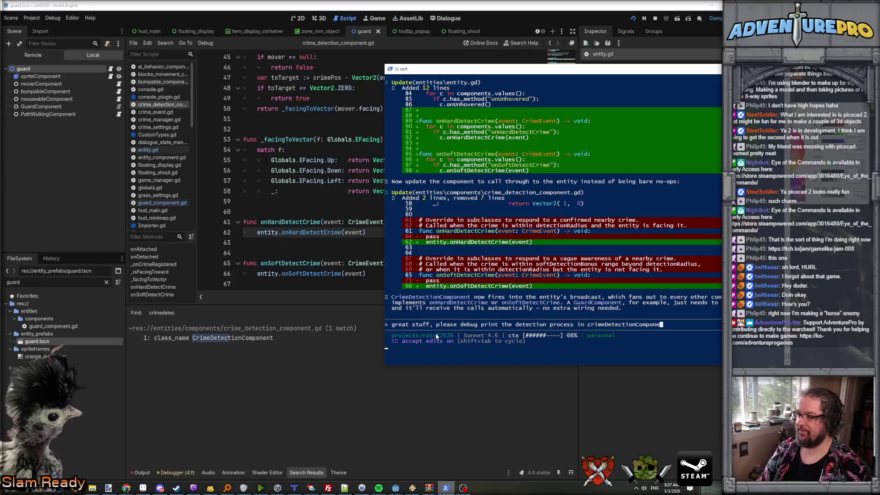
{"action": "key", "text": "Return"}
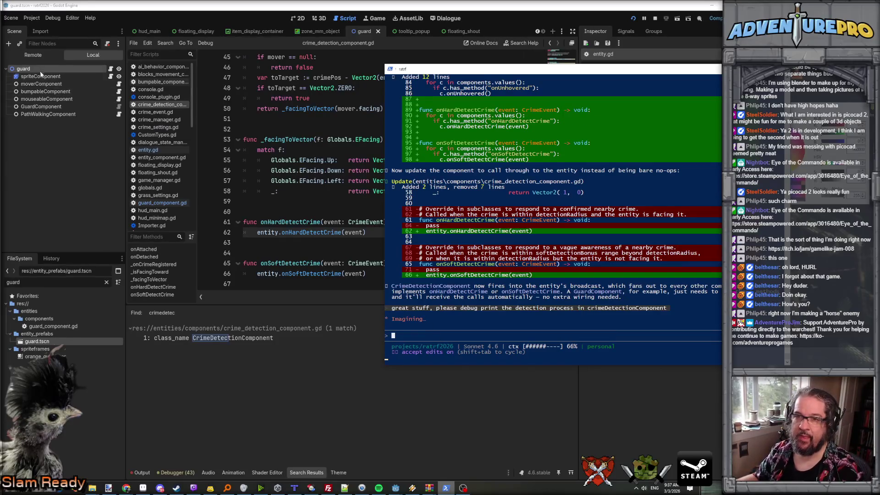
- Add a CrimeDetectionComponent child node under the guard node
{"action": "left_click", "coordinate": [41, 72]}
{"action": "right_click", "coordinate": [40, 71]}
{"action": "left_click", "coordinate": [78, 86]}
{"action": "type", "text": "crime"}
{"action": "key", "text": "Return"}
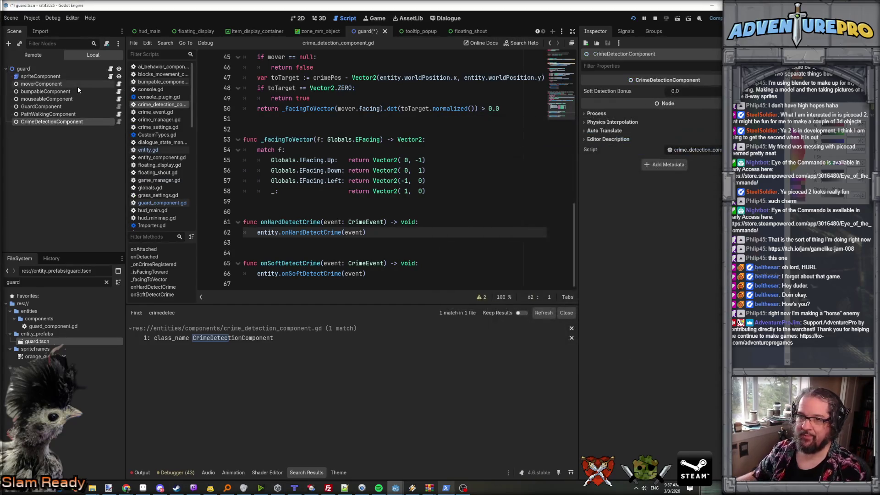
- Save the guard scene and run the game, starting play from the title screen
{"action": "left_click", "coordinate": [417, 129]}
{"action": "key", "text": "ctrl+s"}
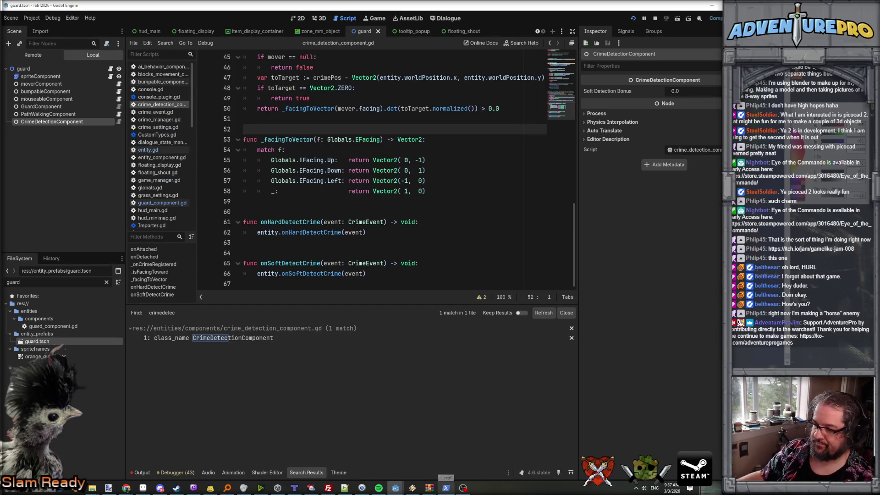
{"action": "left_click", "coordinate": [632, 19]}
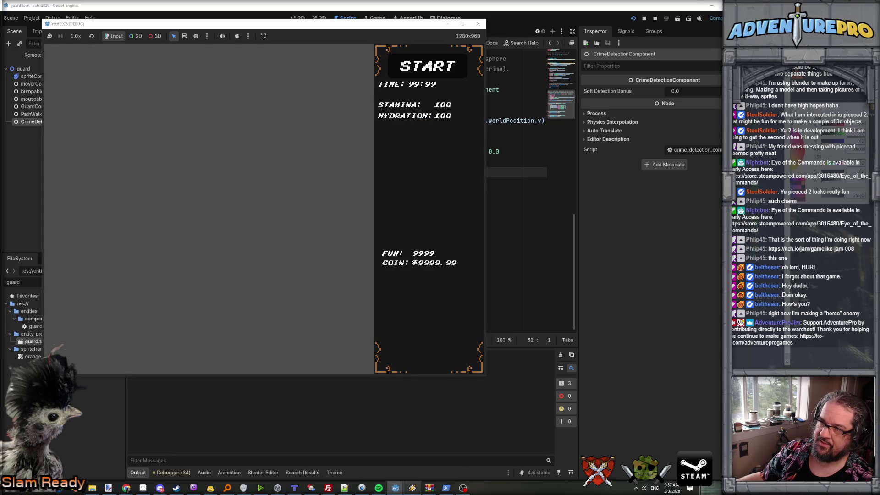
{"action": "left_click", "coordinate": [428, 64]}
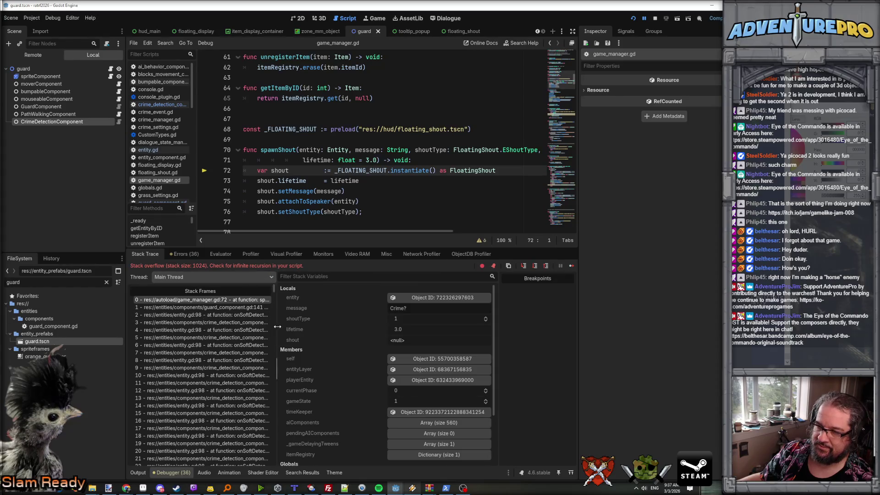
- Widen the Stack Frames list, open frame 1011, and follow it to entity.gd's onSoftDetectCrime loop
{"action": "left_click_drag", "start_coordinate": [274, 326], "coordinate": [425, 335]}
{"action": "scroll", "coordinate": [411, 329], "scroll_direction": "down", "scroll_amount": 20}
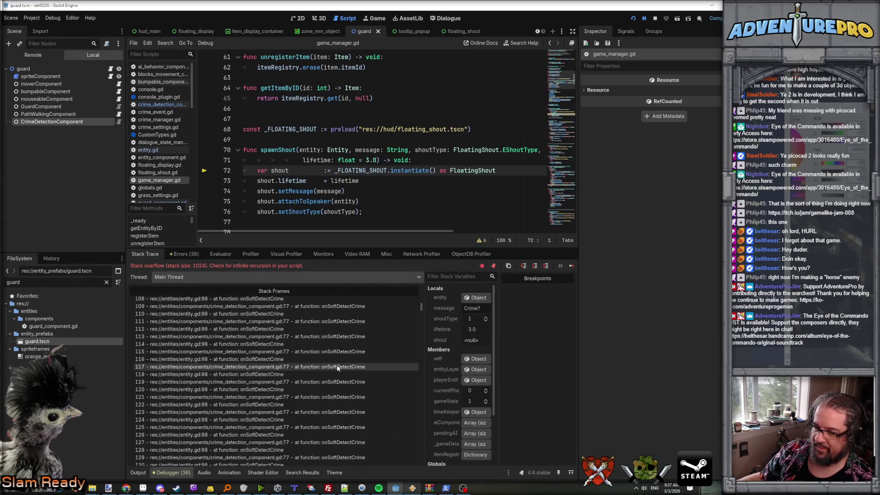
{"action": "left_click_drag", "start_coordinate": [421, 312], "coordinate": [409, 468]}
{"action": "left_click", "coordinate": [282, 370]}
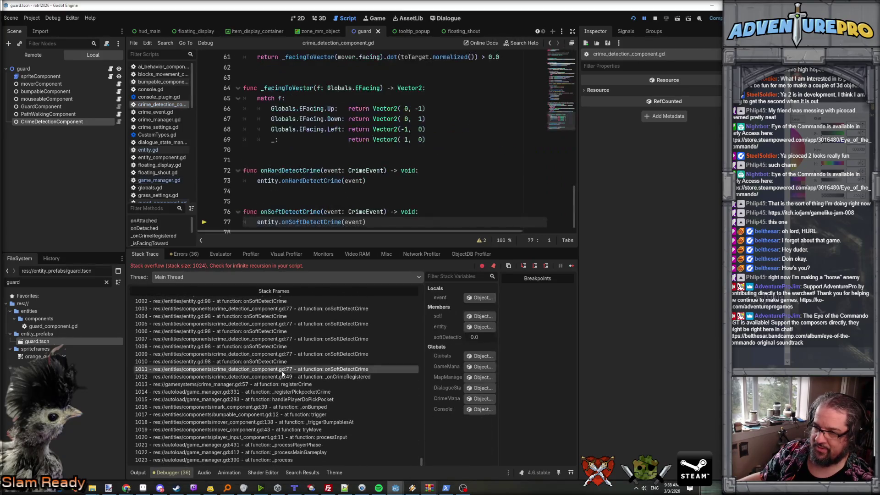
{"action": "left_click", "coordinate": [302, 222], "text": "ctrl"}
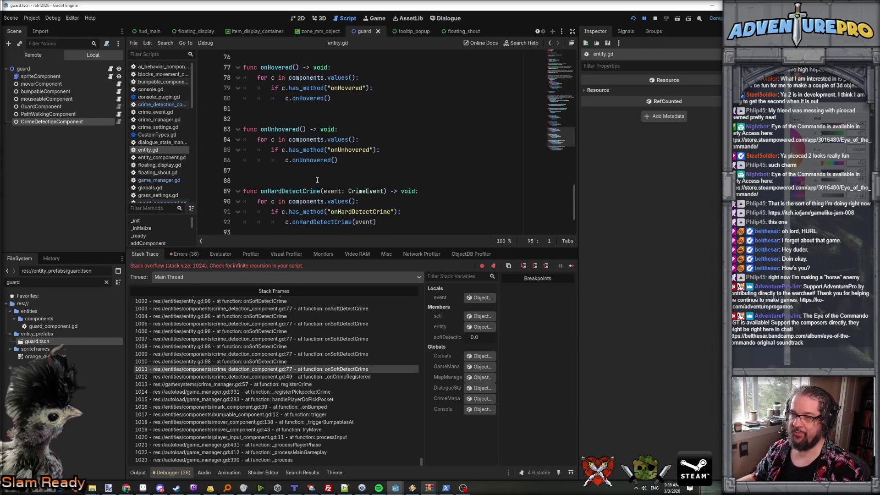
{"action": "scroll", "coordinate": [317, 180], "scroll_direction": "down", "scroll_amount": 2}
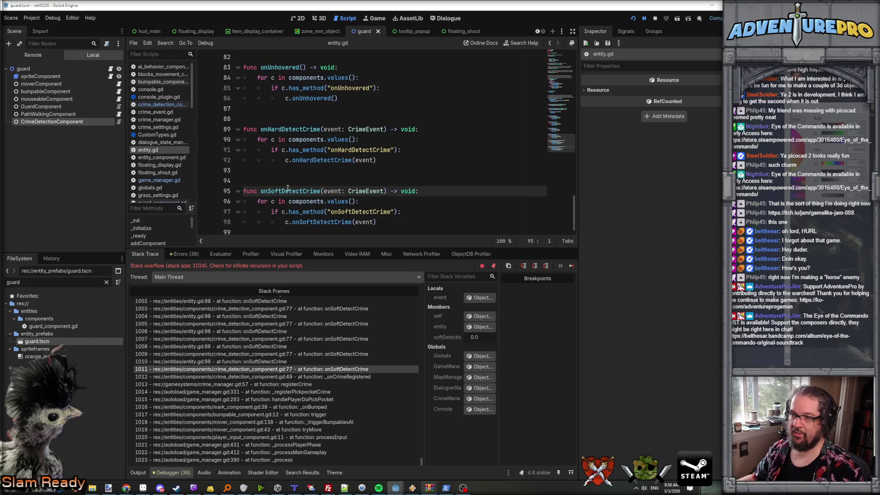
{"action": "left_click", "coordinate": [321, 222]}
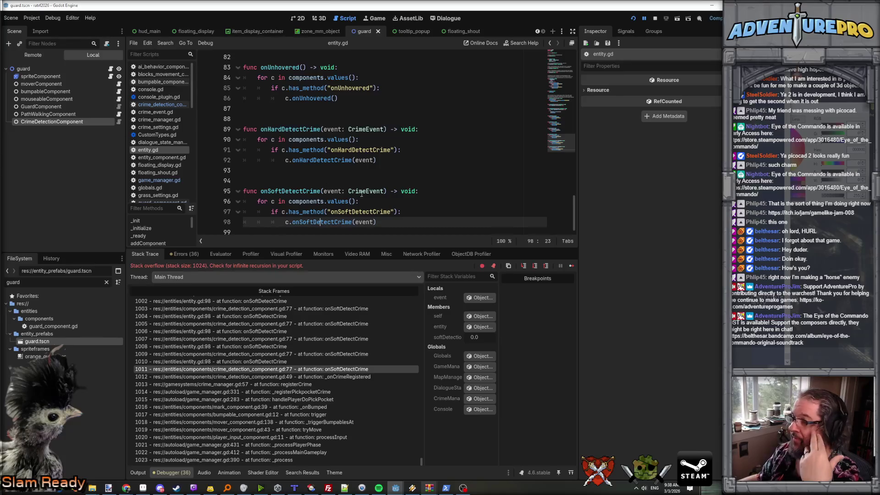
{"action": "key", "text": "alt+Tab"}
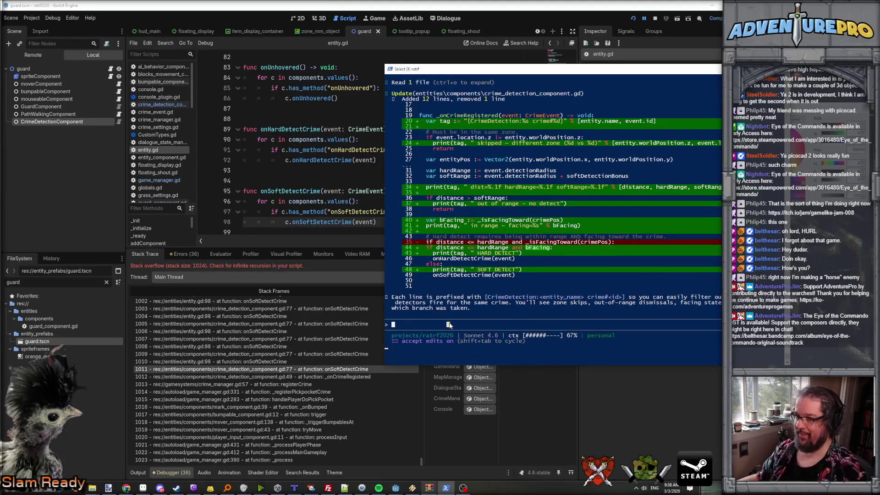
- Tell Claude that entity:onSoftDetectCrime and the components' onSoftDetectCrime method call each other endlessly
{"action": "type", "text": "hah! oh no,"}
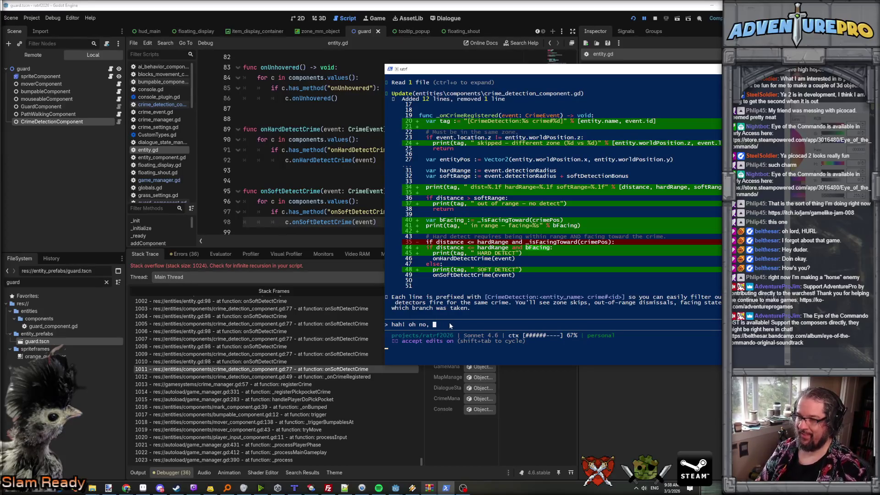
{"action": "type", "text": " look"}
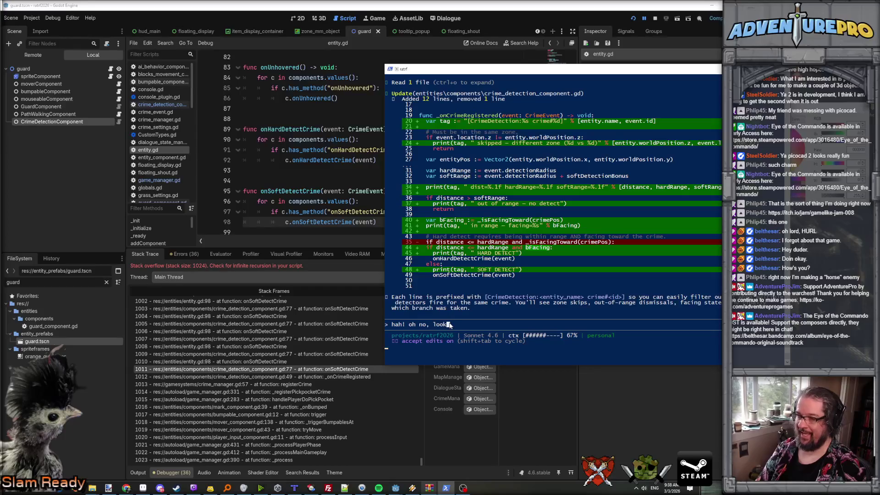
{"action": "type", "text": " at entity:onSoftD"}
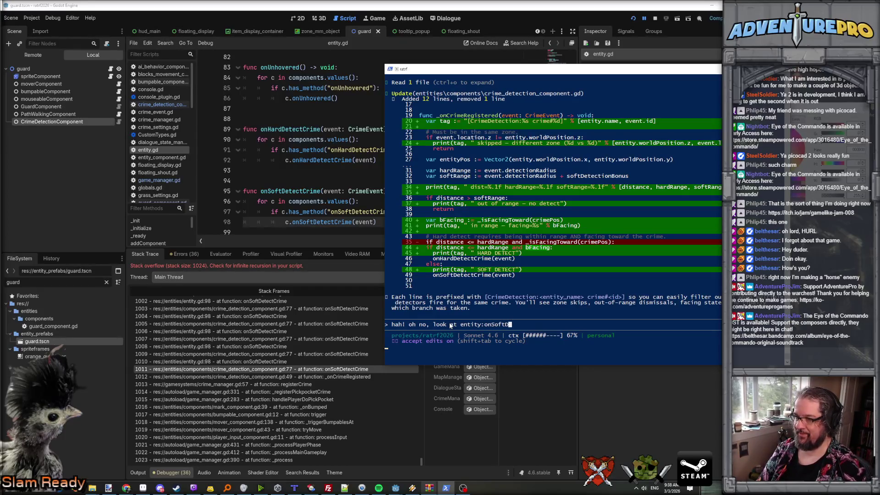
{"action": "type", "text": "etectCrime and how it calls tha"}
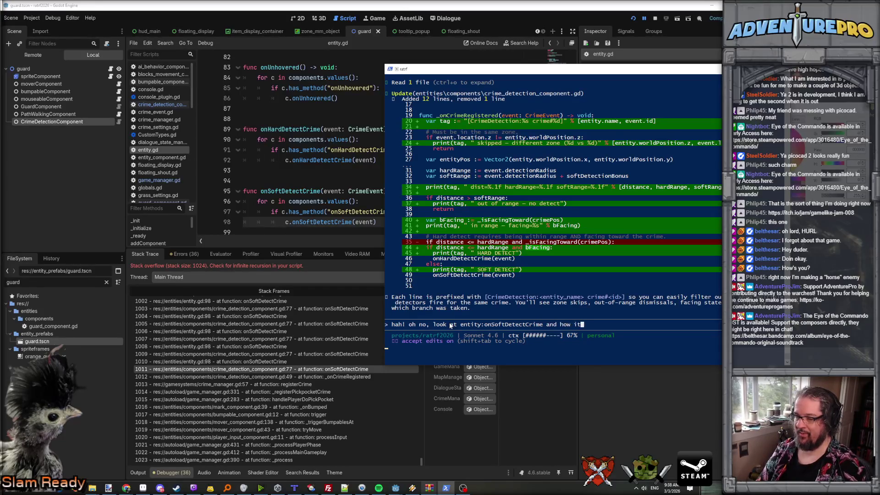
{"action": "type", "text": "t meth"}
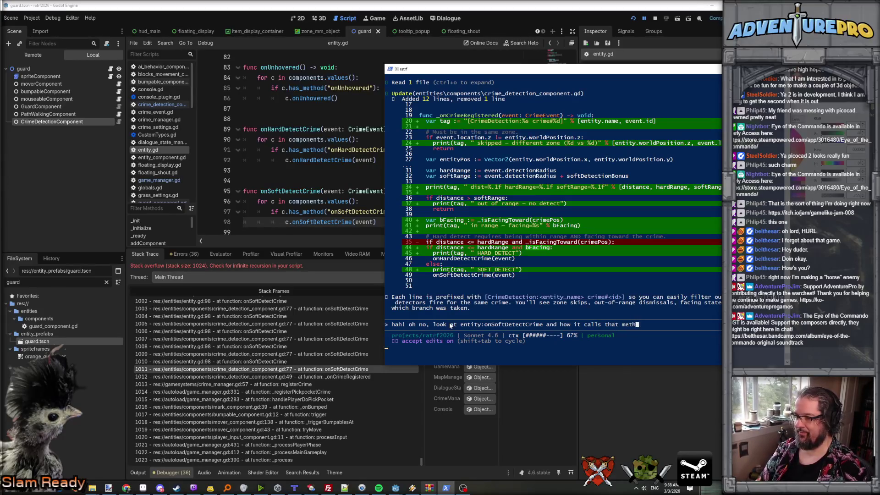
{"action": "type", "text": "od on children --"}
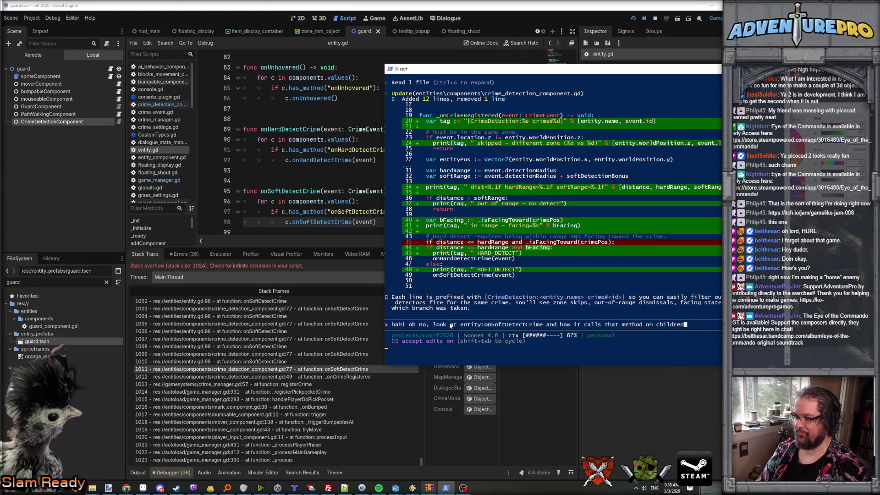
{"action": "key", "text": "BackSpace"}
{"action": "key", "text": "BackSpace"}
{"action": "key", "text": "BackSpace"}
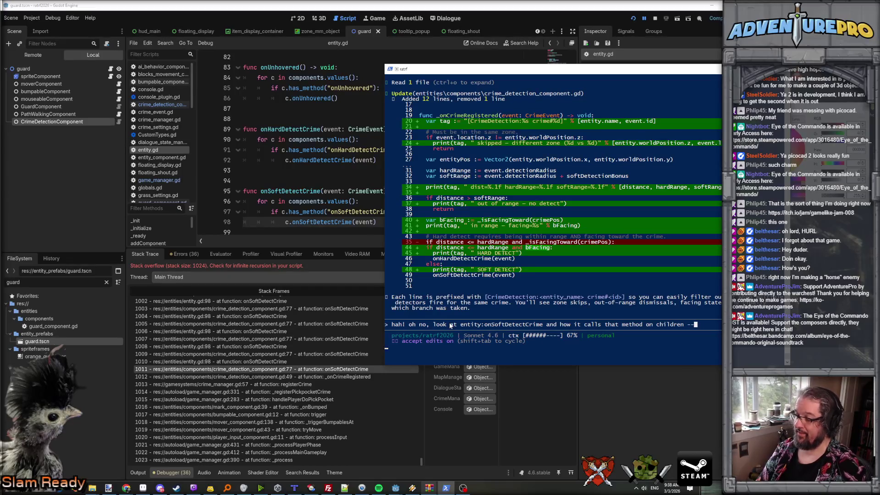
{"action": "type", "text": "components -- if"}
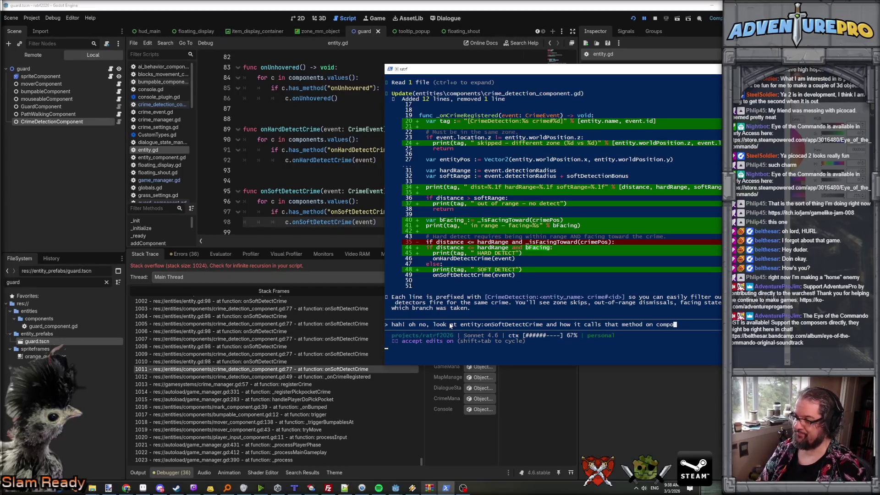
{"action": "key", "text": "BackSpace"}
{"action": "key", "text": "BackSpace"}
{"action": "key", "text": "BackSpace"}
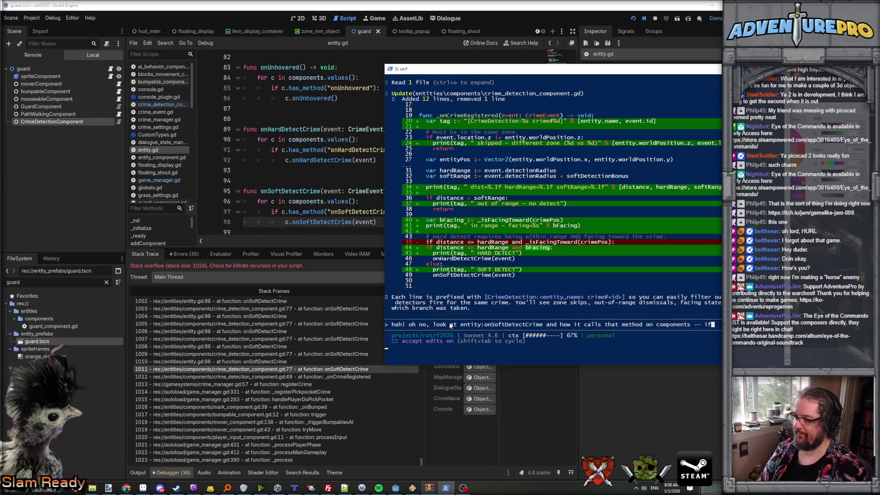
{"action": "type", "text": ". If any "}
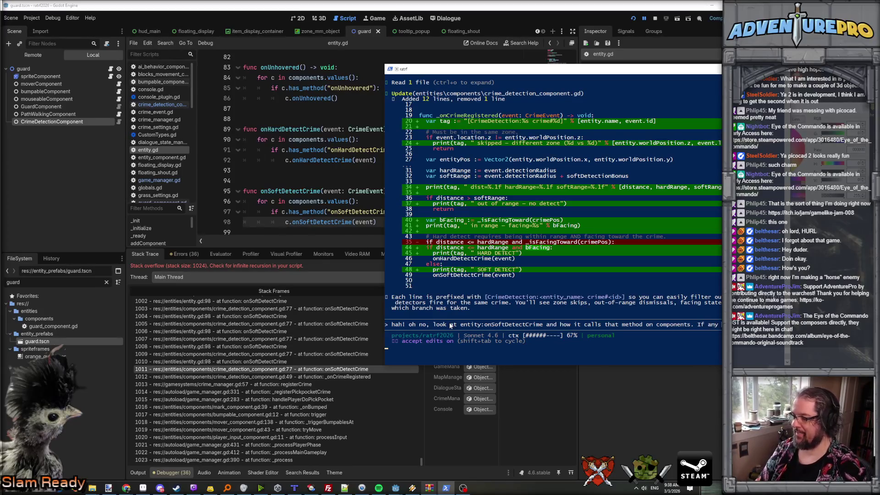
{"action": "type", "text": "that "}
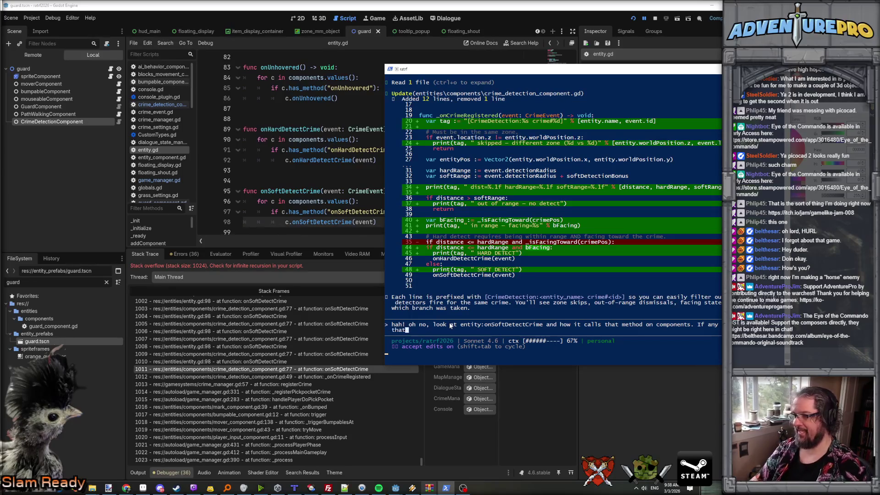
{"action": "type", "text": "function"}
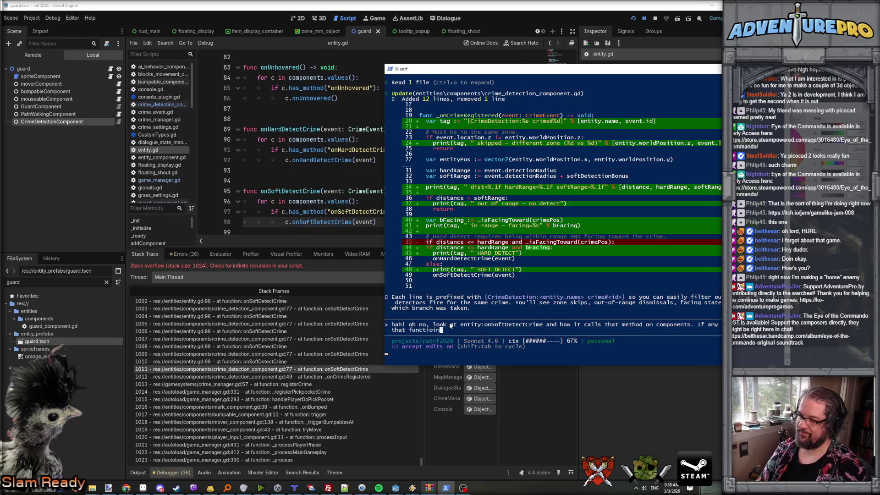
{"action": "key", "text": "BackSpace"}
{"action": "key", "text": "BackSpace"}
{"action": "key", "text": "BackSpace"}
{"action": "type", "text": "method,"}
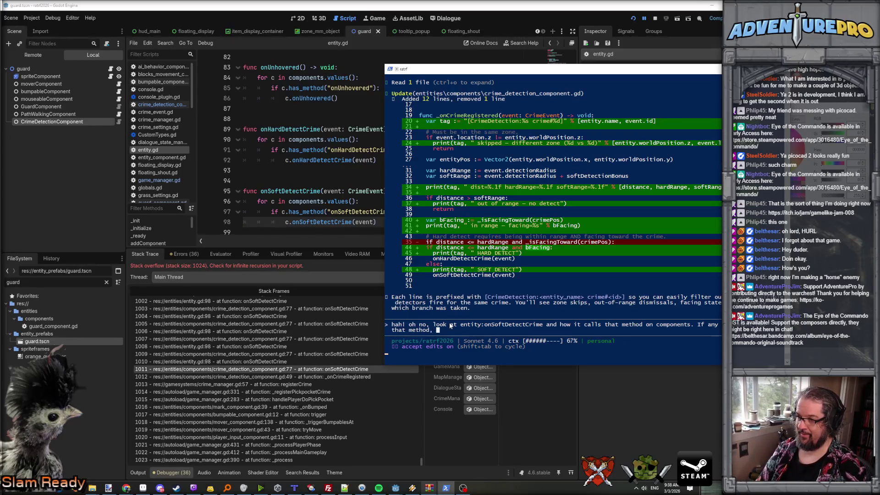
{"action": "key", "text": "BackSpace"}
{"action": "key", "text": "BackSpace"}
{"action": "type", "text": "... and that"}
{"action": "type", "text": " method calls "}
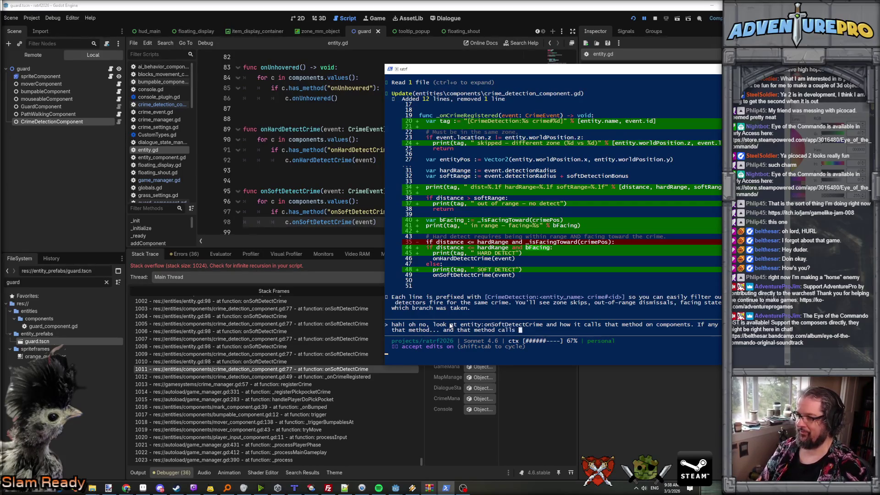
{"action": "type", "text": "entity:onSof"}
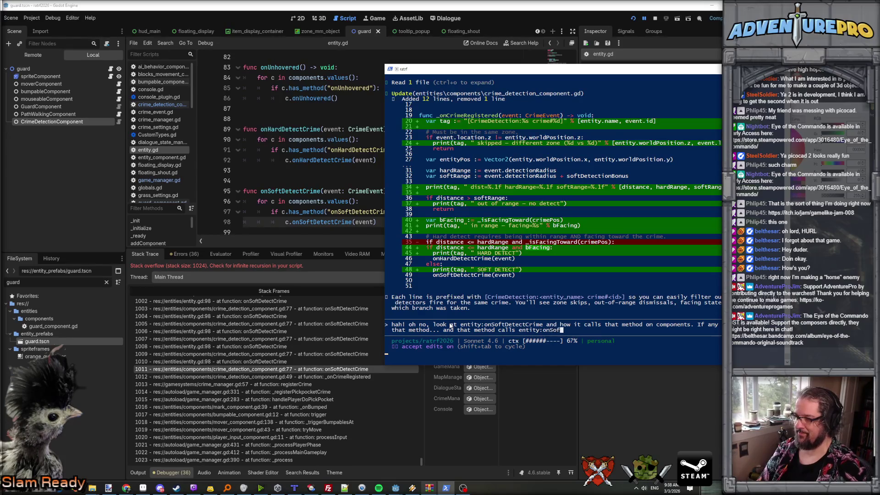
{"action": "type", "text": "tDetect"}
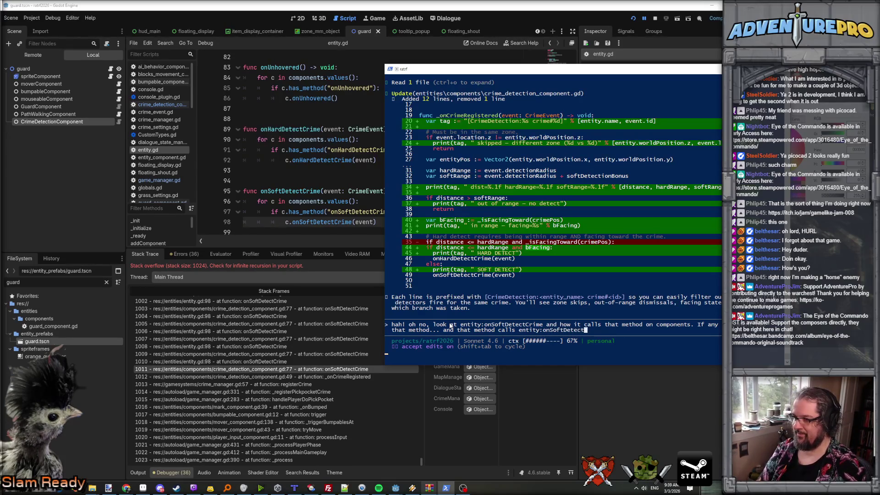
{"action": "type", "text": "Crime...?"}
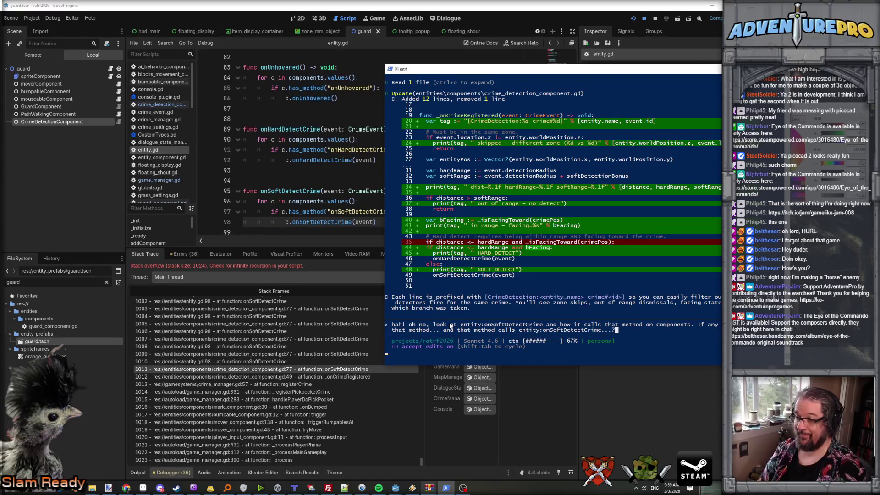
{"action": "key", "text": "Return"}
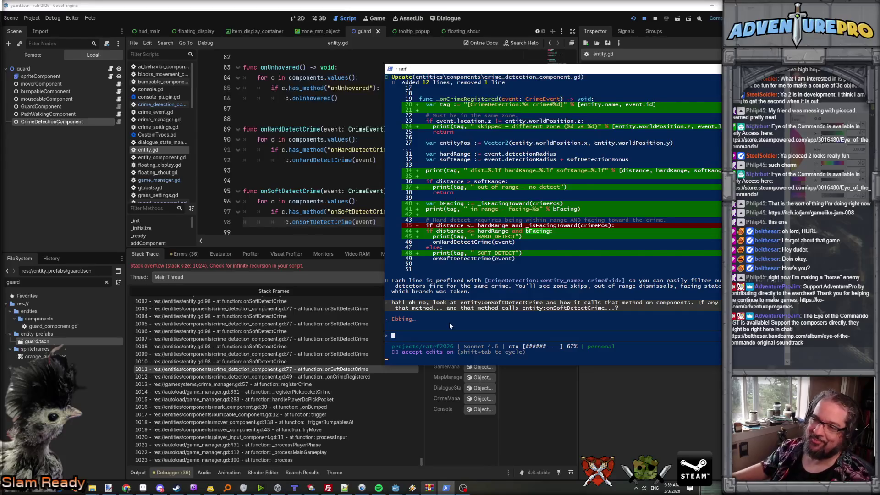
{"action": "double_click", "coordinate": [290, 191]}
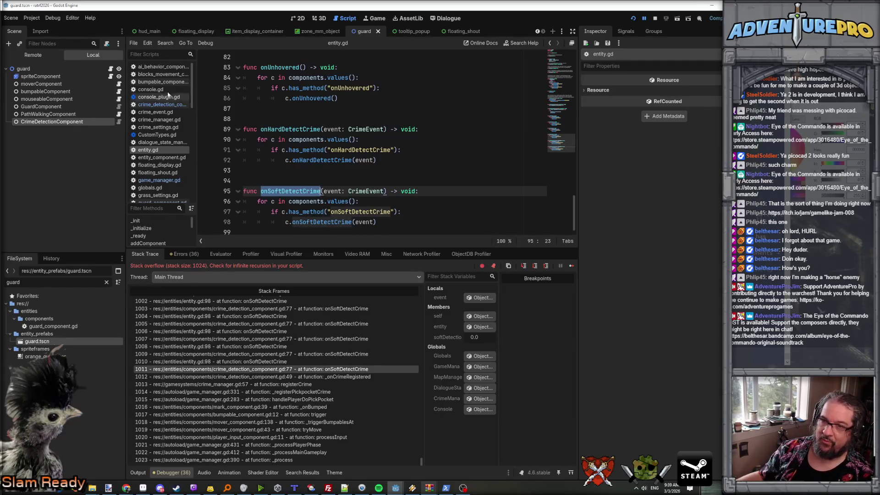
- Inspect crime_detection_component.gd, where onSoftDetectCrime on line 77 calls entity.onSoftDetectCrime back
{"action": "left_click", "coordinate": [164, 106]}
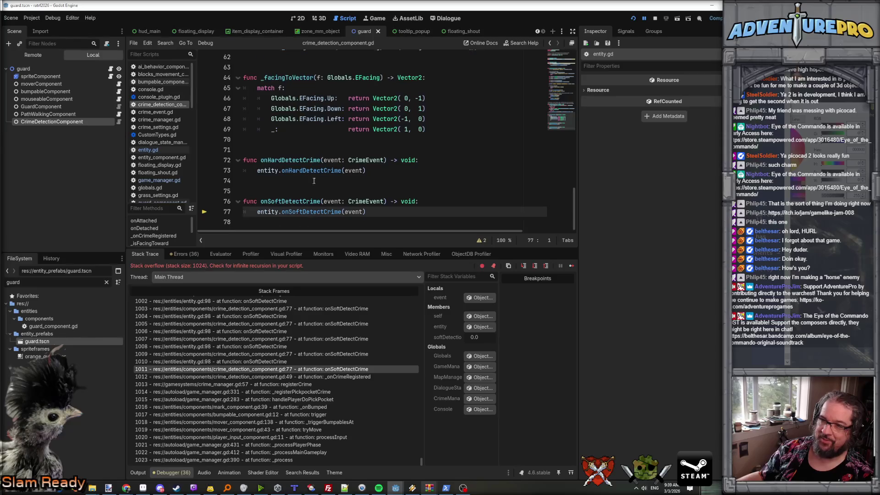
{"action": "double_click", "coordinate": [284, 202]}
{"action": "double_click", "coordinate": [306, 214]}
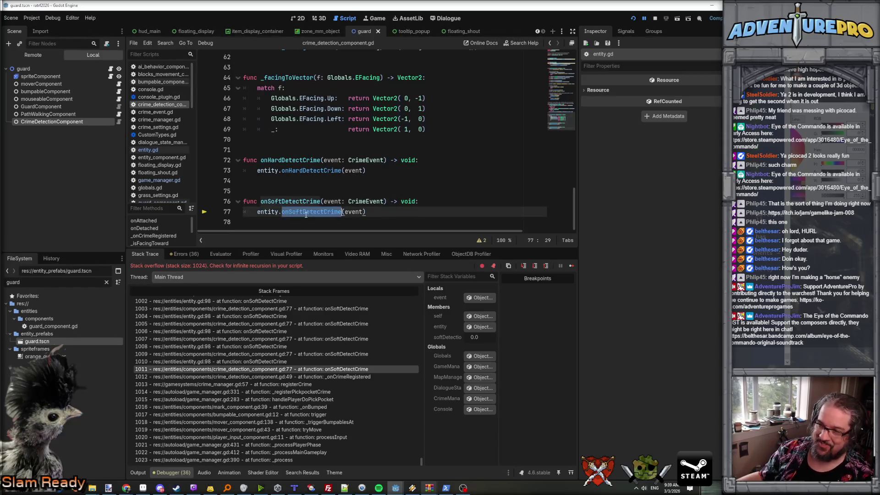
{"action": "scroll", "coordinate": [243, 375], "scroll_direction": "up", "scroll_amount": 10}
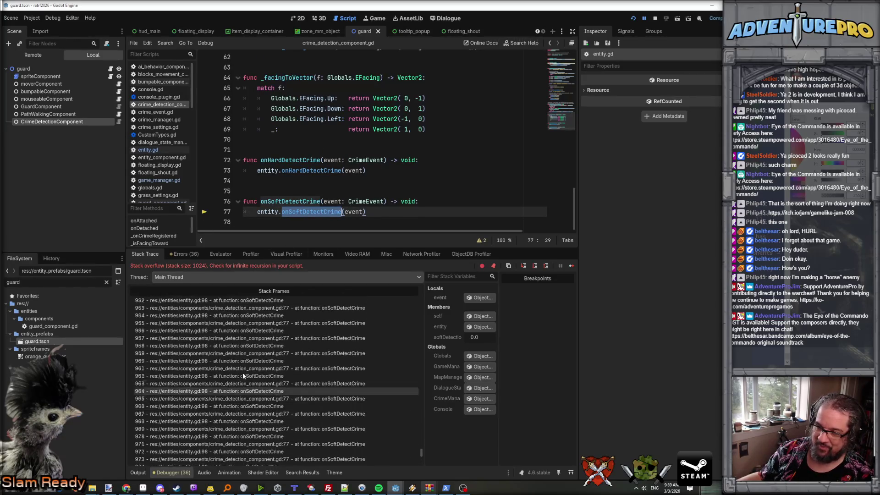
{"action": "scroll", "coordinate": [243, 375], "scroll_direction": "down", "scroll_amount": 10}
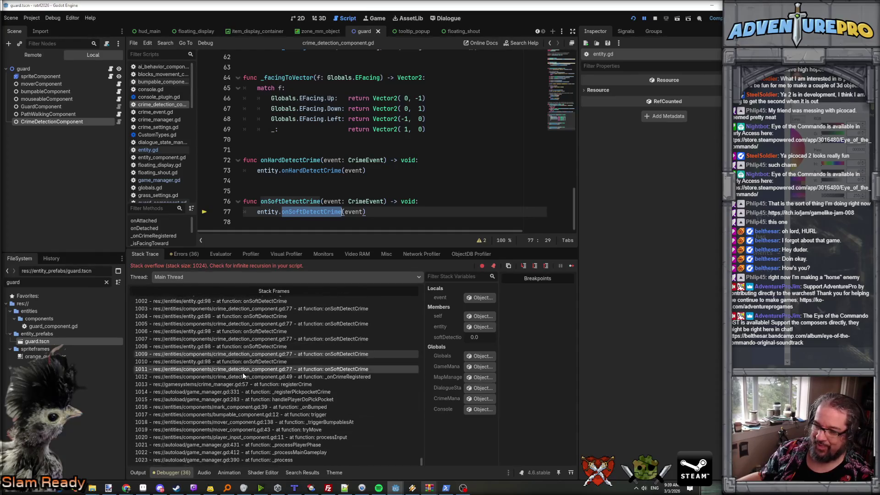
- Let Claude delete the component's onHardDetectCrime and onSoftDetectCrime wrappers, then return to the reloaded script
{"action": "key", "text": "alt+Tab"}
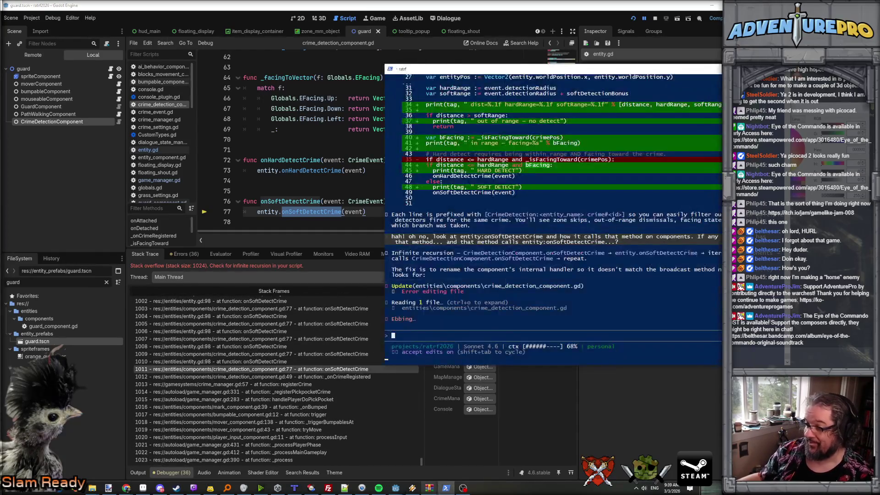
{"action": "mouse_move", "coordinate": [329, 217]}
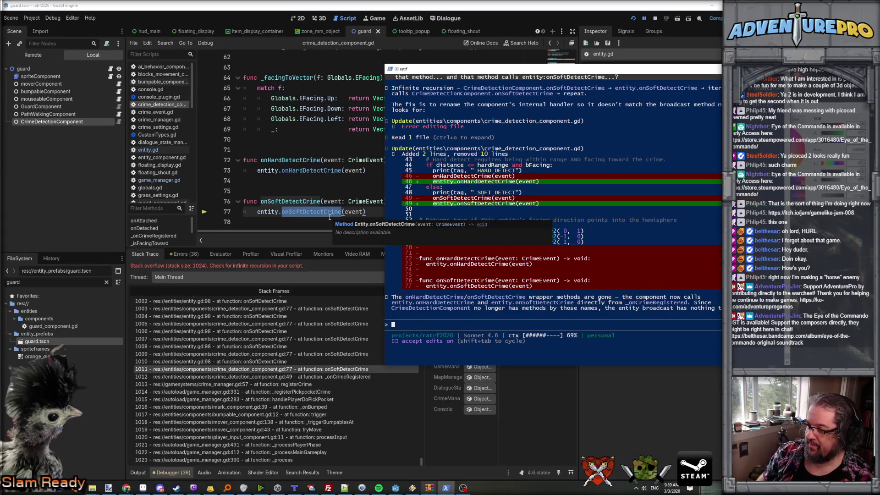
{"action": "left_click", "coordinate": [594, 324]}
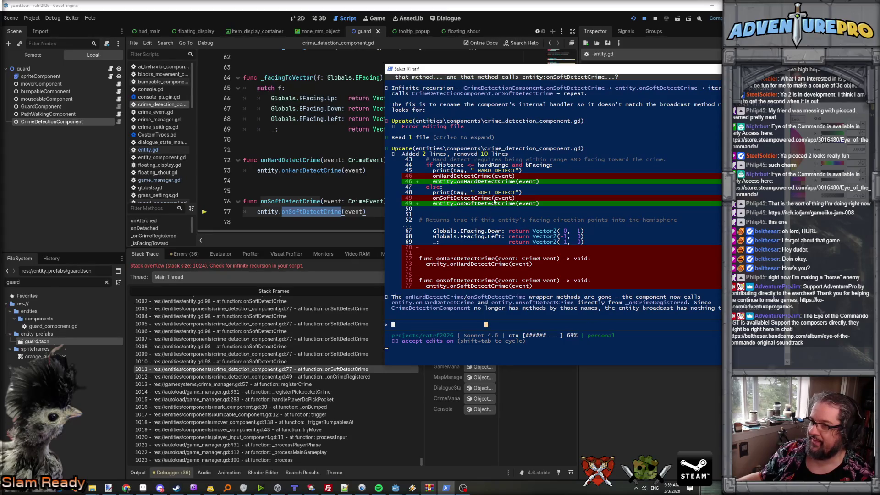
{"action": "left_click", "coordinate": [359, 170]}
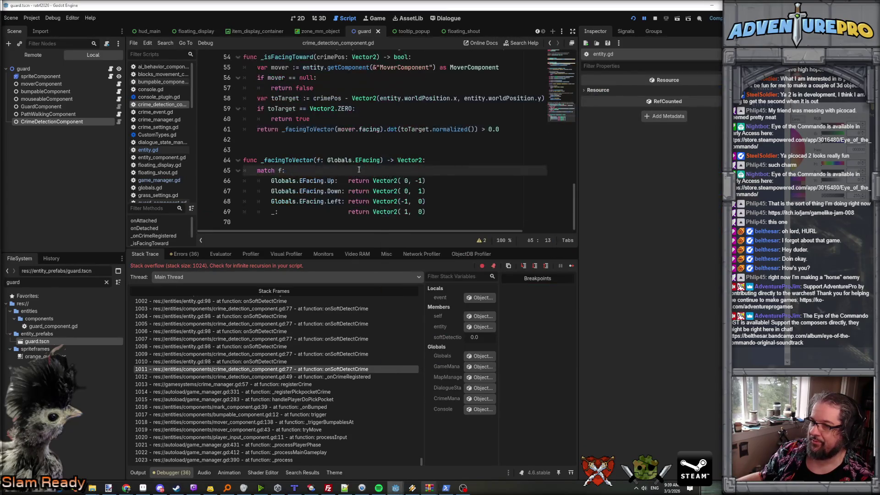
{"action": "scroll", "coordinate": [378, 144], "scroll_direction": "up", "scroll_amount": 8}
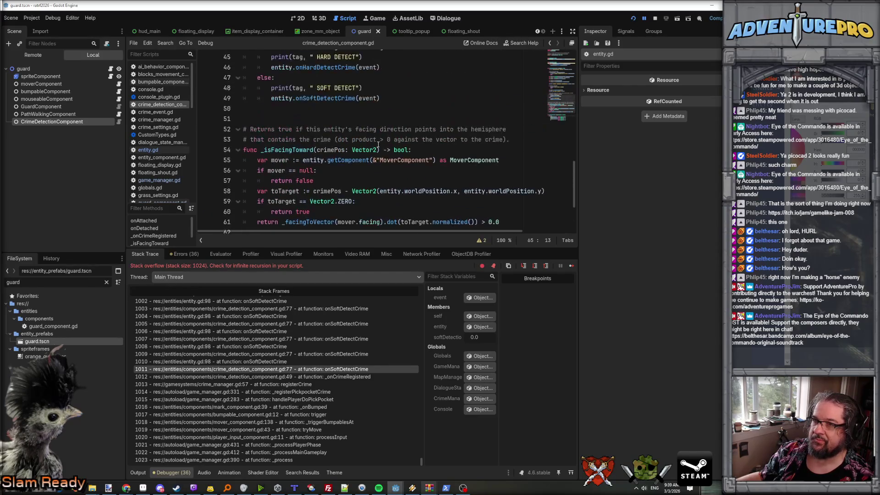
{"action": "scroll", "coordinate": [378, 144], "scroll_direction": "down", "scroll_amount": 3}
{"action": "double_click", "coordinate": [331, 129]}
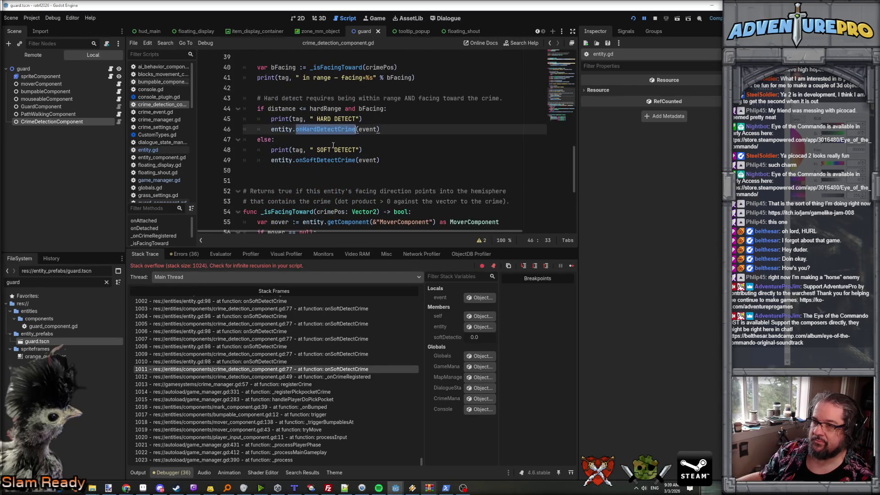
{"action": "scroll", "coordinate": [335, 138], "scroll_direction": "up", "scroll_amount": 10}
{"action": "scroll", "coordinate": [339, 151], "scroll_direction": "down", "scroll_amount": 7}
{"action": "scroll", "coordinate": [342, 155], "scroll_direction": "up", "scroll_amount": 2}
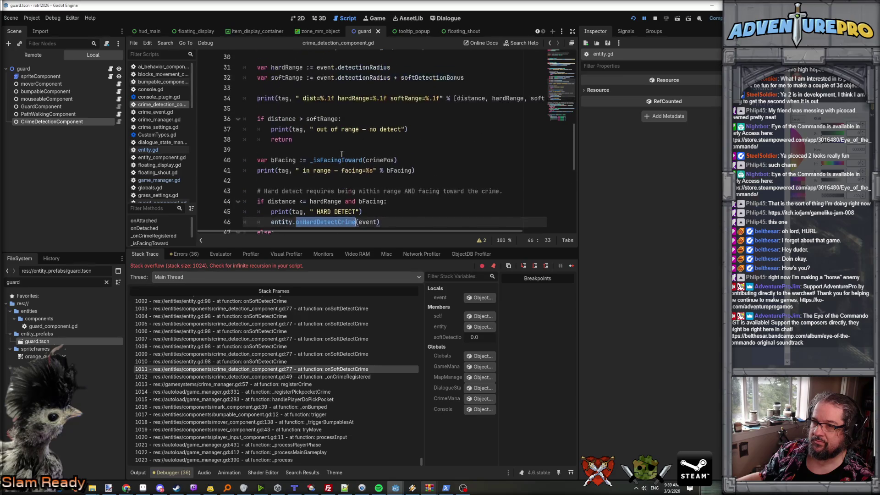
{"action": "scroll", "coordinate": [342, 155], "scroll_direction": "up", "scroll_amount": 1}
{"action": "scroll", "coordinate": [341, 155], "scroll_direction": "down", "scroll_amount": 1}
{"action": "scroll", "coordinate": [342, 154], "scroll_direction": "up", "scroll_amount": 2}
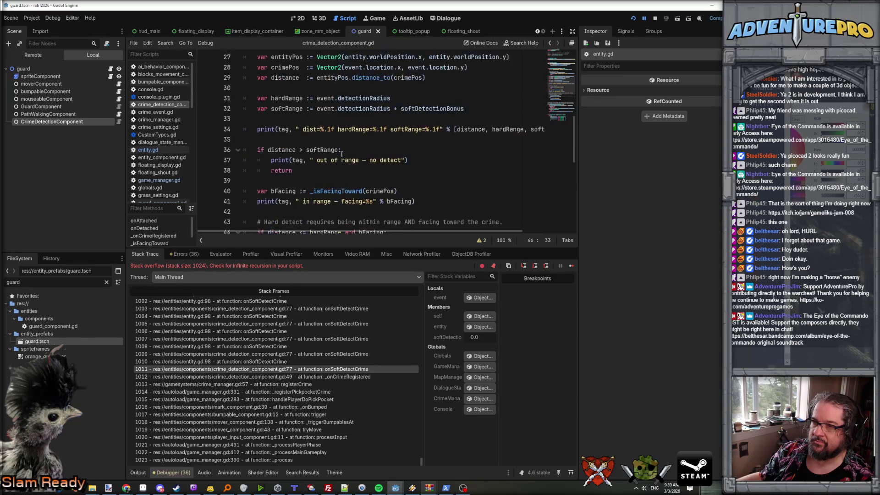
{"action": "scroll", "coordinate": [339, 151], "scroll_direction": "down", "scroll_amount": 1}
{"action": "scroll", "coordinate": [332, 142], "scroll_direction": "up", "scroll_amount": 4}
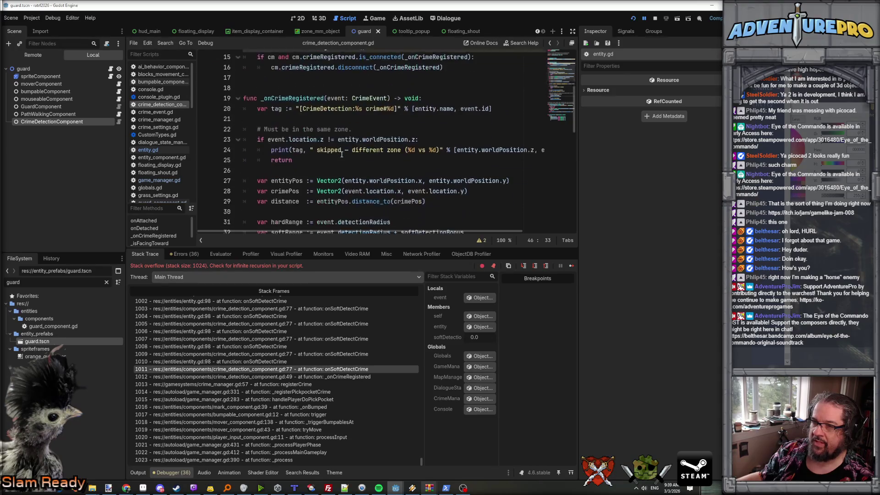
{"action": "scroll", "coordinate": [325, 115], "scroll_direction": "down", "scroll_amount": 4}
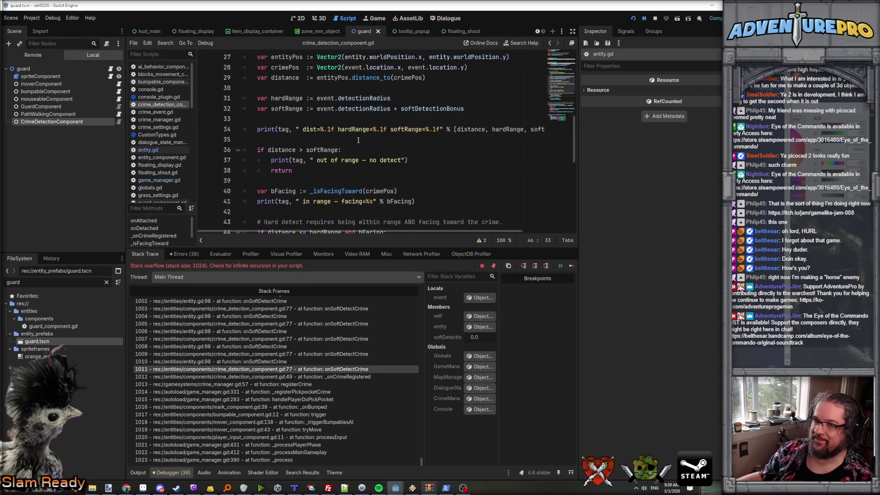
{"action": "scroll", "coordinate": [380, 153], "scroll_direction": "down", "scroll_amount": 2}
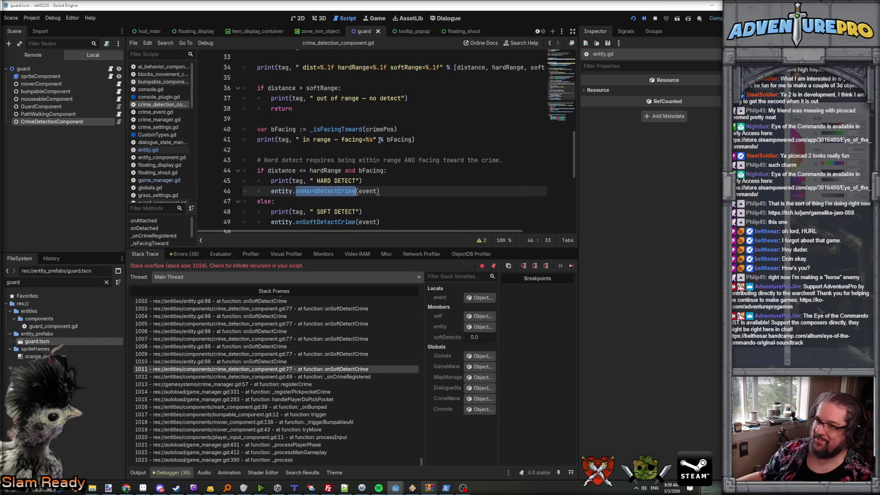
{"action": "scroll", "coordinate": [380, 140], "scroll_direction": "down", "scroll_amount": 2}
{"action": "left_click", "coordinate": [390, 141]}
{"action": "scroll", "coordinate": [417, 163], "scroll_direction": "down", "scroll_amount": 4}
{"action": "scroll", "coordinate": [417, 162], "scroll_direction": "up", "scroll_amount": 4}
- Playtest the fix and confirm the log shows dist=5.4, softRange=2.0 out of range, with no overflow
{"action": "left_click", "coordinate": [633, 19]}
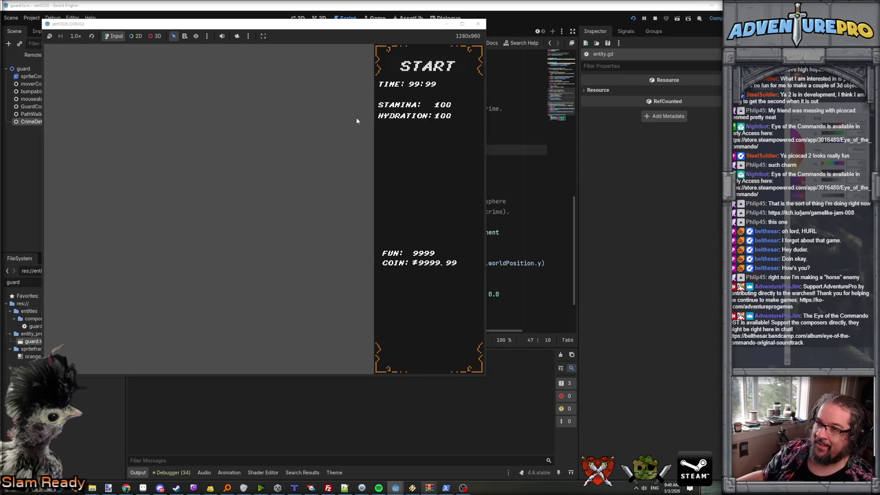
{"action": "left_click", "coordinate": [436, 69]}
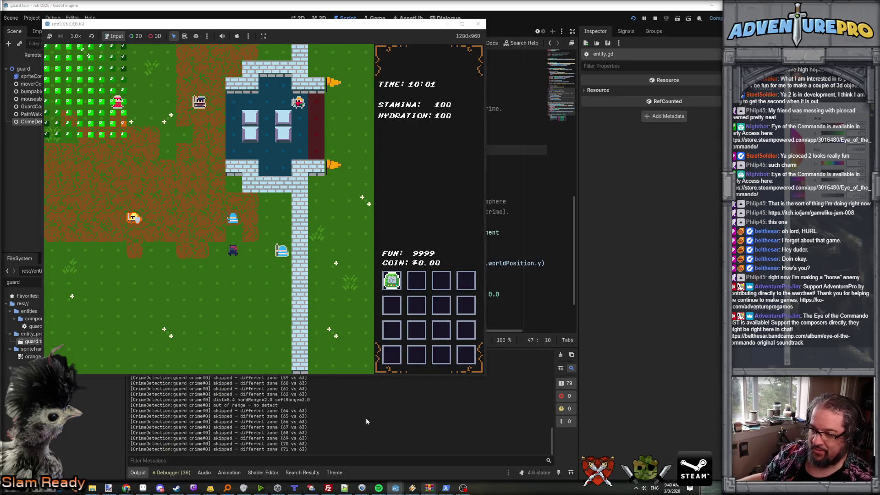
{"action": "key", "text": "F8"}
{"action": "scroll", "coordinate": [347, 390], "scroll_direction": "up", "scroll_amount": 10}
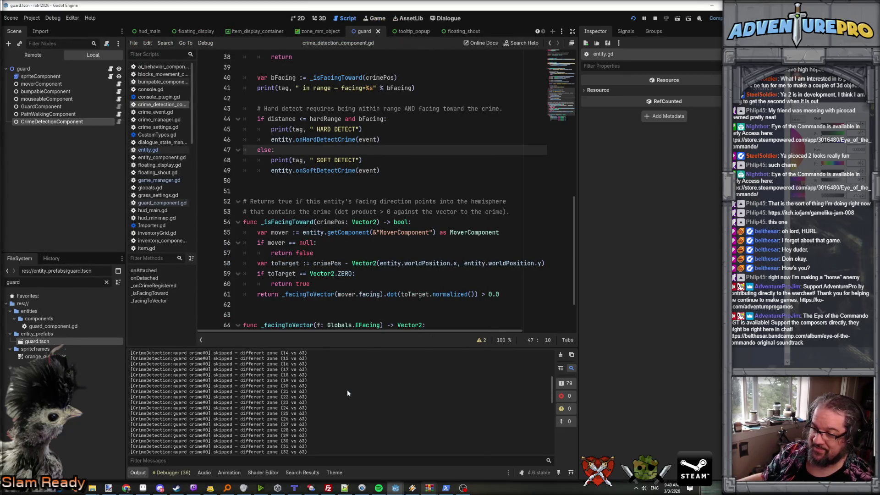
{"action": "scroll", "coordinate": [348, 393], "scroll_direction": "down", "scroll_amount": 10}
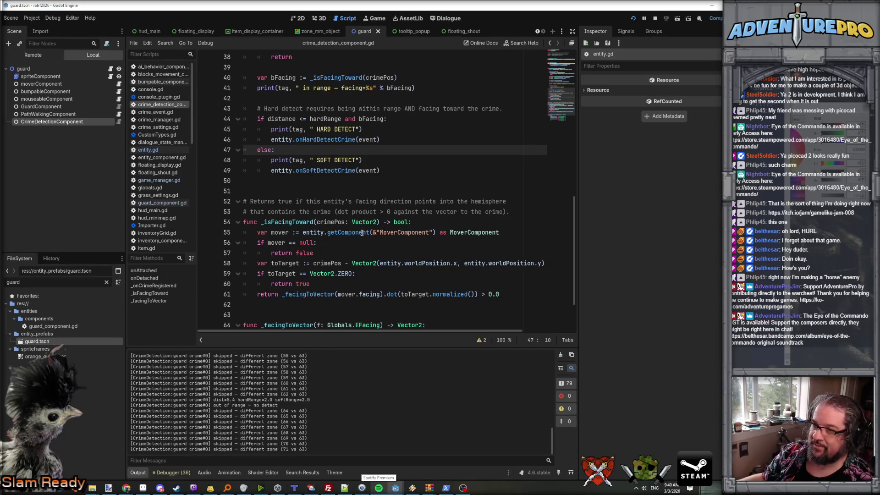
{"action": "left_click", "coordinate": [655, 19]}
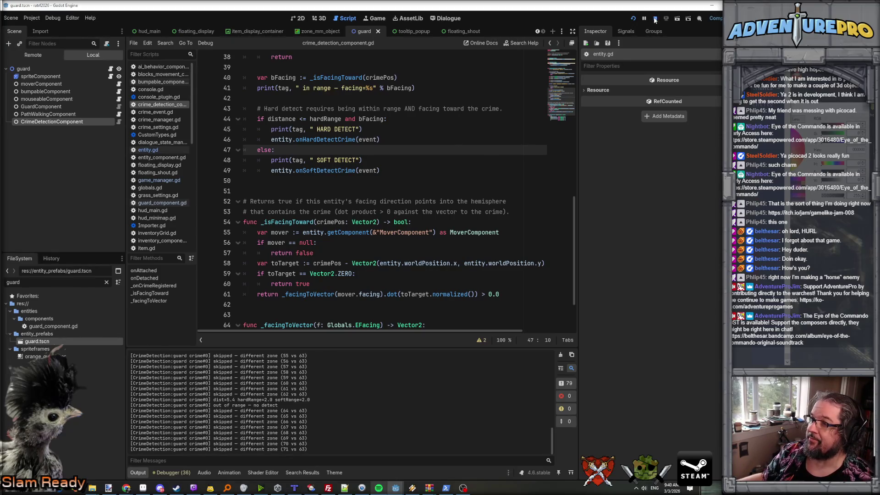
- Raise CrimeDetectionComponent's Soft Detection Bonus to 4.0 and save the guard scene
{"action": "left_click", "coordinate": [87, 110]}
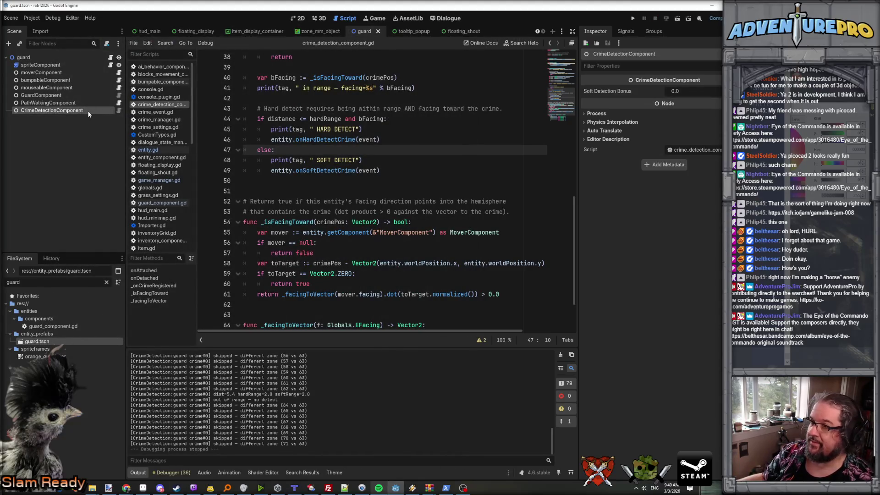
{"action": "left_click", "coordinate": [707, 89]}
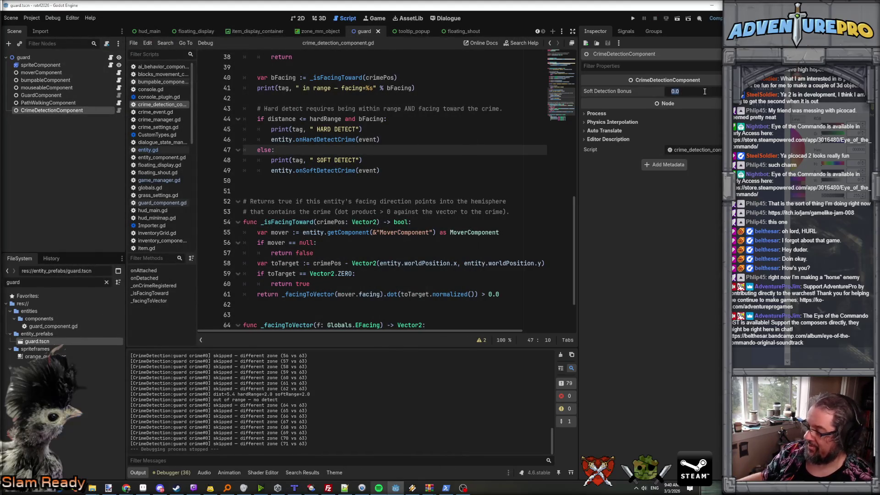
{"action": "type", "text": "4"}
{"action": "key", "text": "Return"}
{"action": "key", "text": "ctrl+s"}
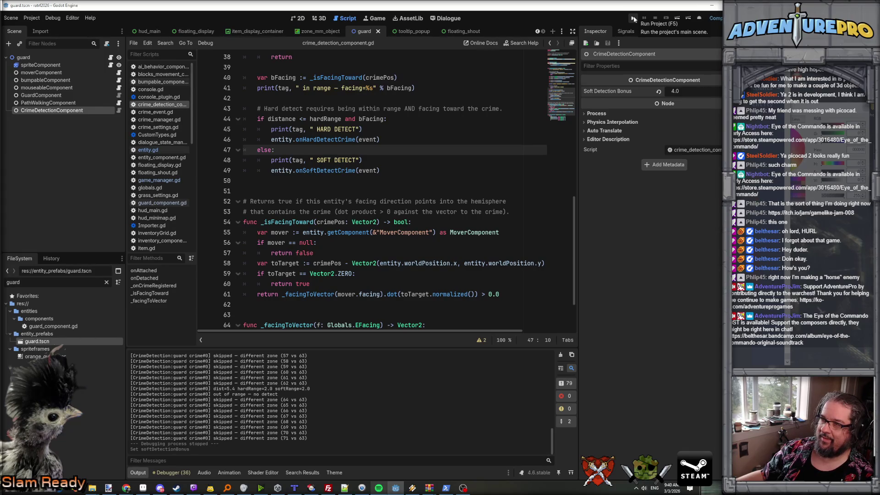
- Playtest by pickpocketing near the guard until it logs SOFT DETECT at dist=4.1, softRange=8.0
{"action": "left_click", "coordinate": [634, 19]}
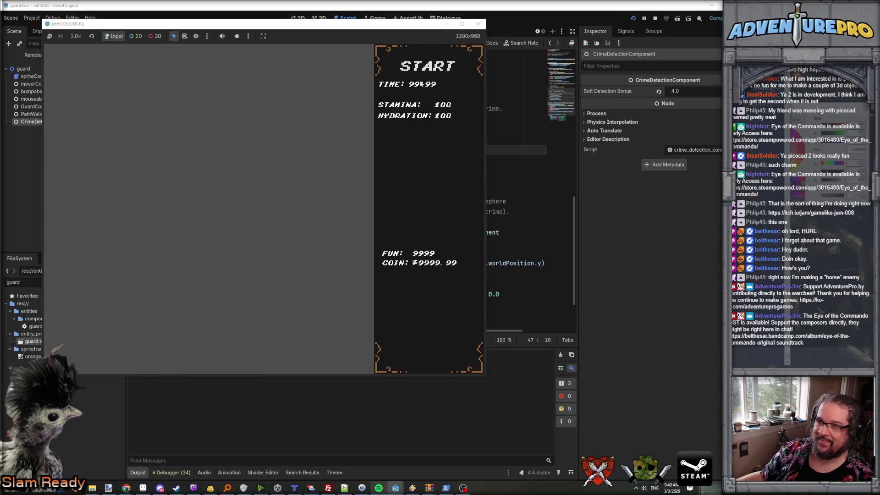
{"action": "left_click", "coordinate": [424, 63]}
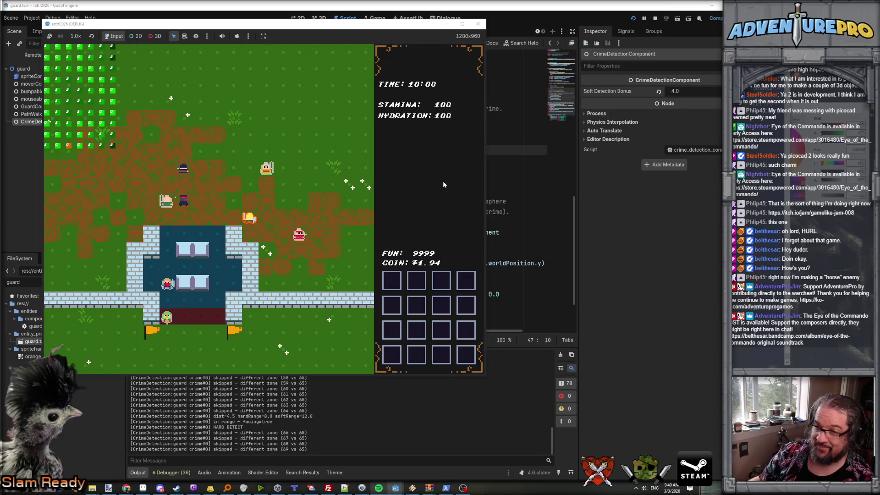
{"action": "key", "text": "e"}
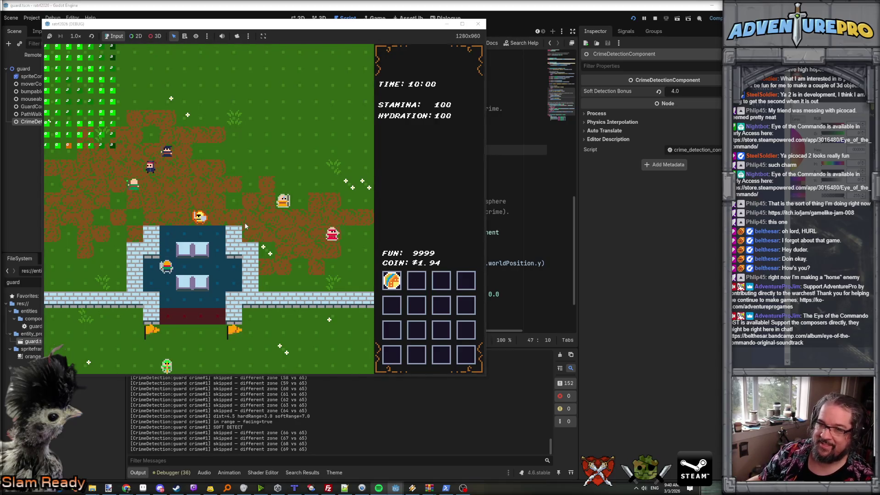
{"action": "key", "text": "e"}
{"action": "key", "text": "e"}
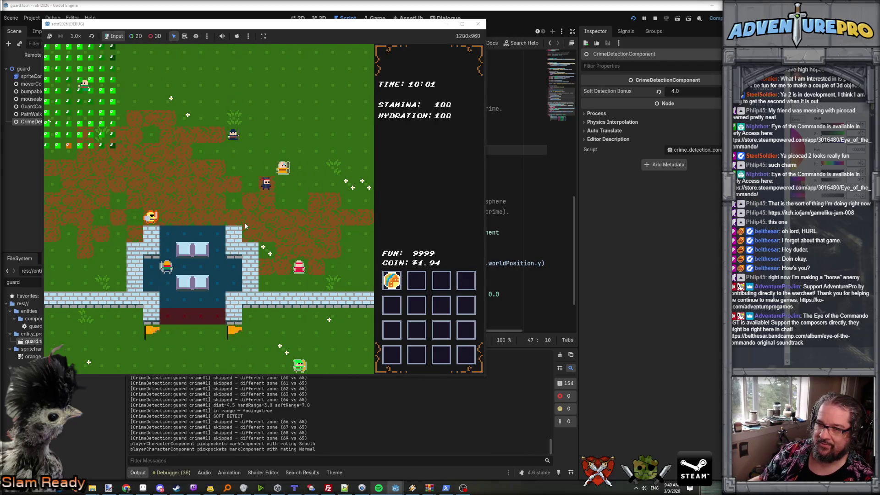
{"action": "key", "text": "e"}
{"action": "key", "text": "d"}
{"action": "key", "text": "d"}
{"action": "key", "text": "e"}
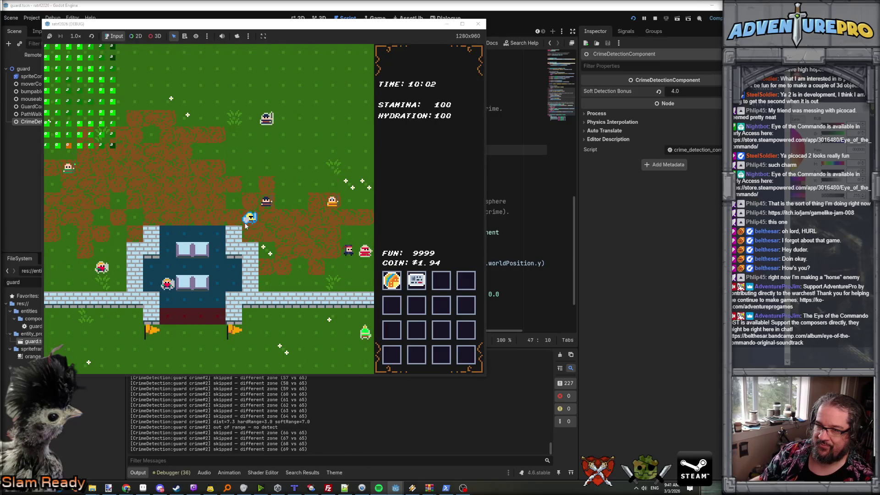
{"action": "key", "text": "d"}
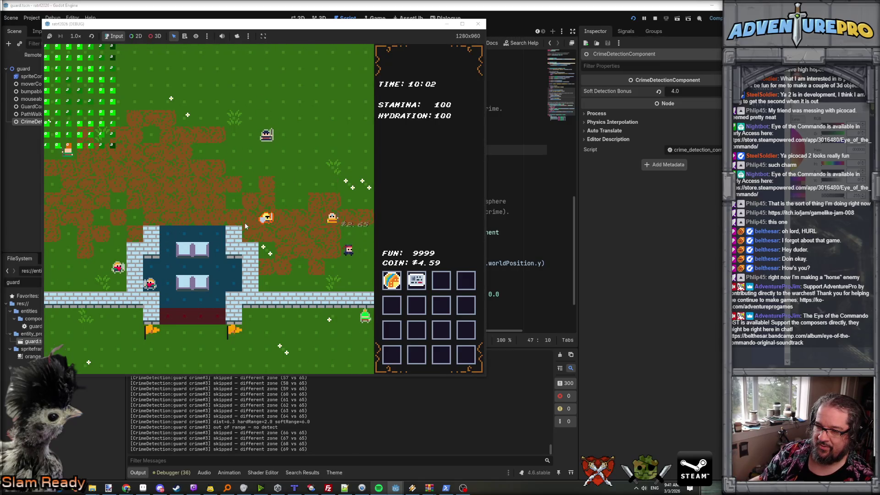
{"action": "key", "text": "a"}
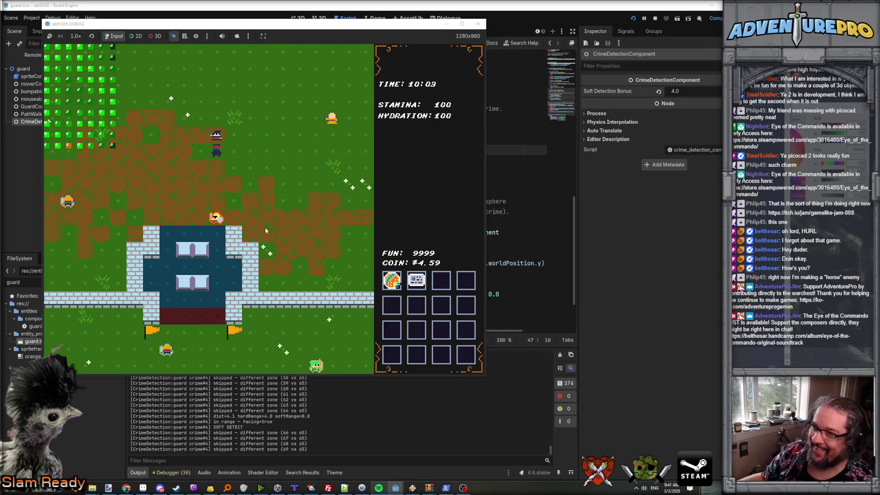
{"action": "left_click", "coordinate": [639, 185]}
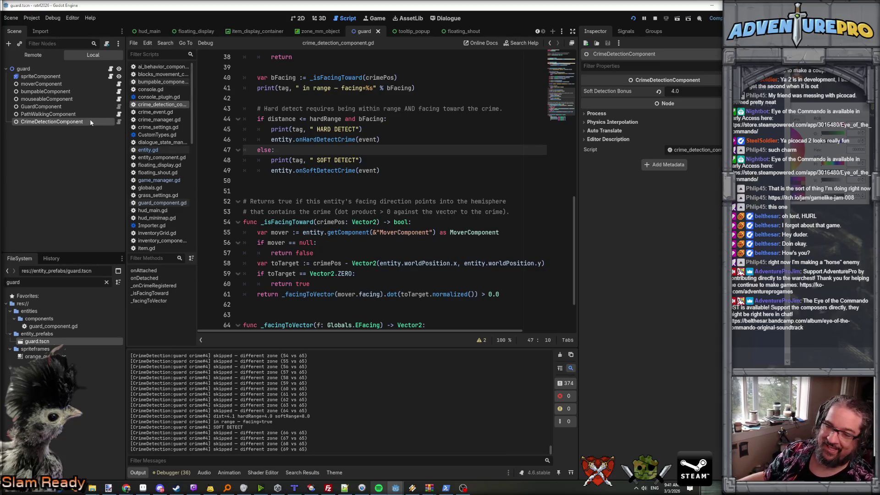
- Open the floating_shout scene in the 2D view and select its img9Patch node
{"action": "left_click", "coordinate": [469, 32]}
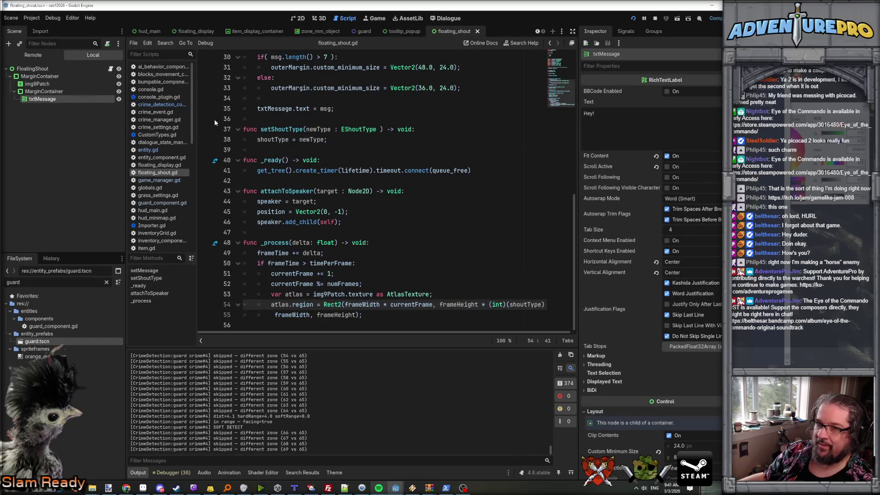
{"action": "scroll", "coordinate": [362, 146], "scroll_direction": "up", "scroll_amount": 10}
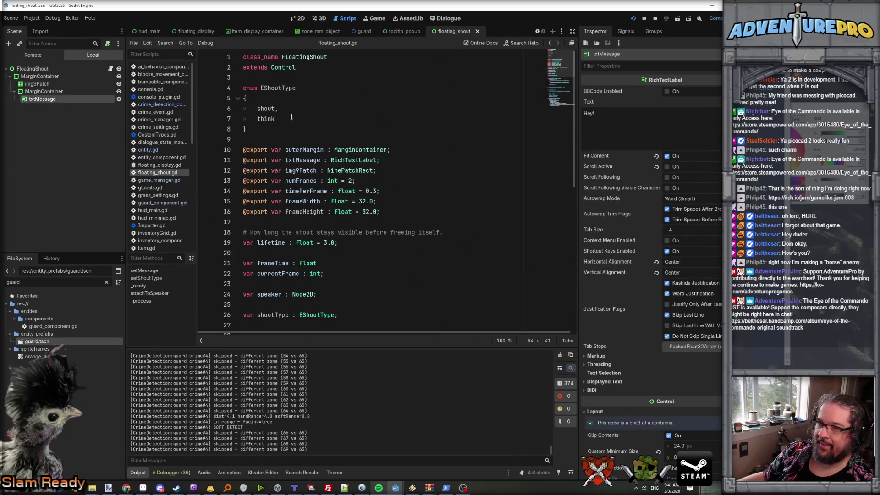
{"action": "left_click", "coordinate": [43, 68]}
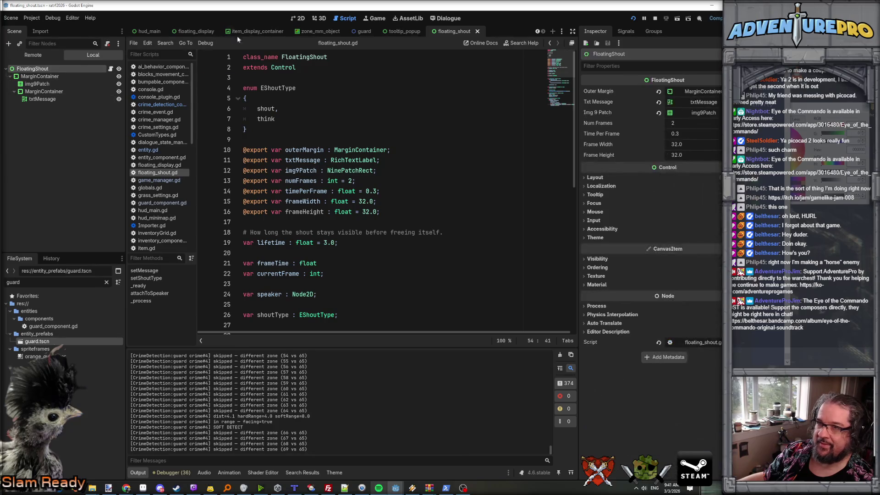
{"action": "left_click", "coordinate": [297, 18]}
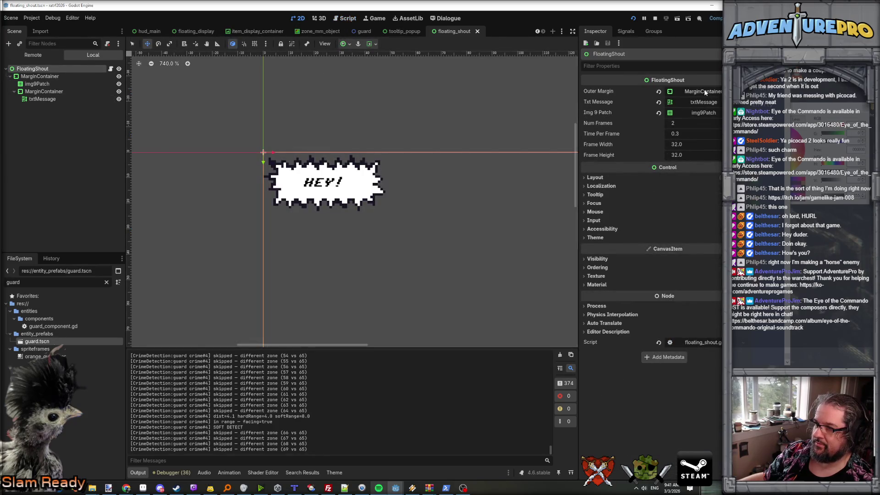
{"action": "left_click", "coordinate": [37, 83]}
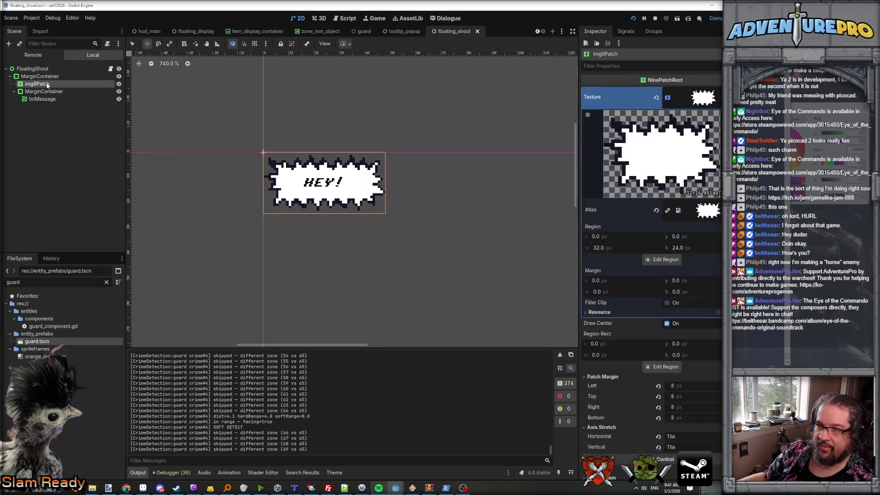
- Try the atlas region at y 24, restore it to 0, and expand the atlas preview
{"action": "left_click", "coordinate": [630, 239]}
{"action": "left_click", "coordinate": [703, 238]}
{"action": "type", "text": "24"}
{"action": "key", "text": "Return"}
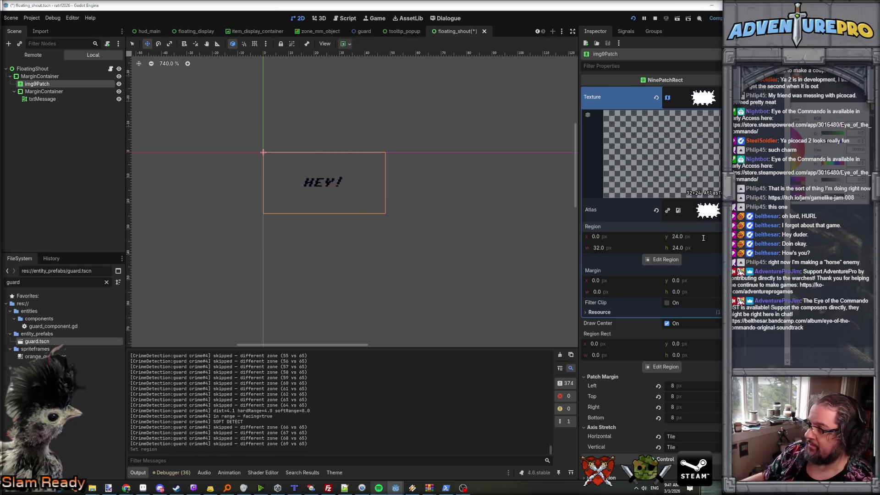
{"action": "left_click", "coordinate": [703, 237]}
{"action": "type", "text": "0"}
{"action": "key", "text": "Return"}
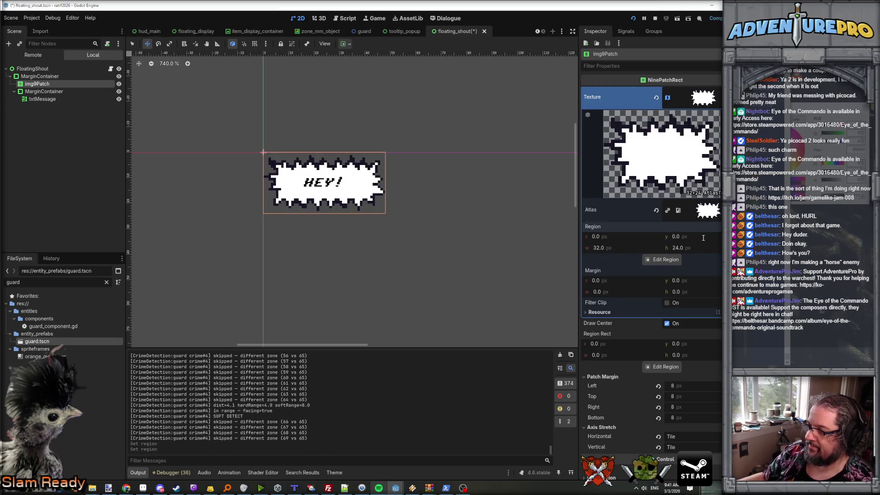
{"action": "left_click", "coordinate": [715, 214]}
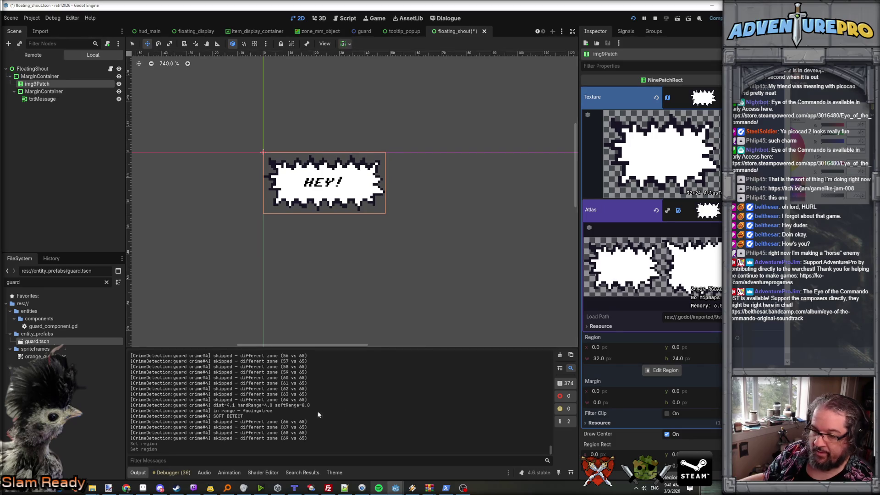
{"action": "left_click", "coordinate": [143, 487]}
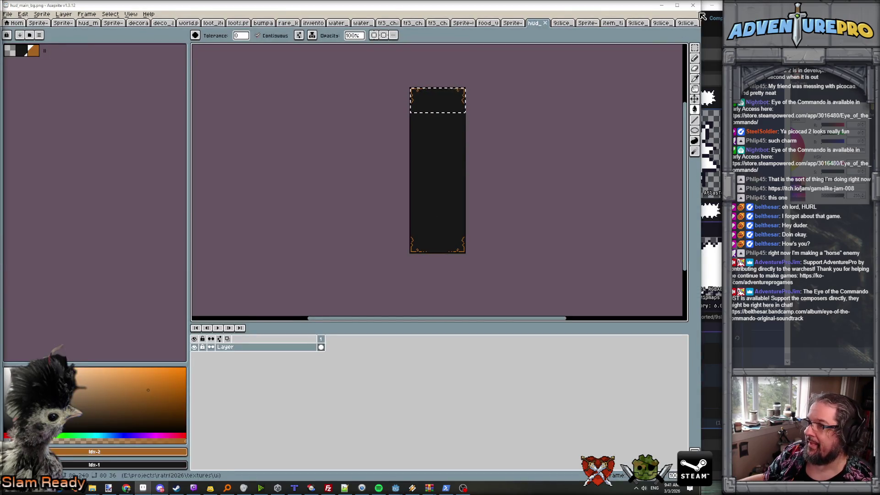
- Save the four-bubble shout sheet over 9slice_shout_01.png, confirming the overwrite, then minimize Aseprite
{"action": "left_click", "coordinate": [686, 23]}
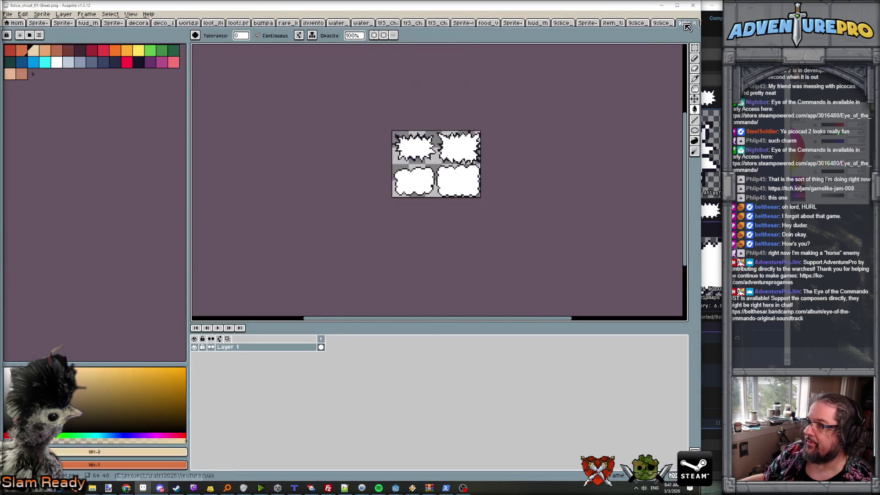
{"action": "left_click", "coordinate": [6, 15]}
{"action": "left_click", "coordinate": [28, 61]}
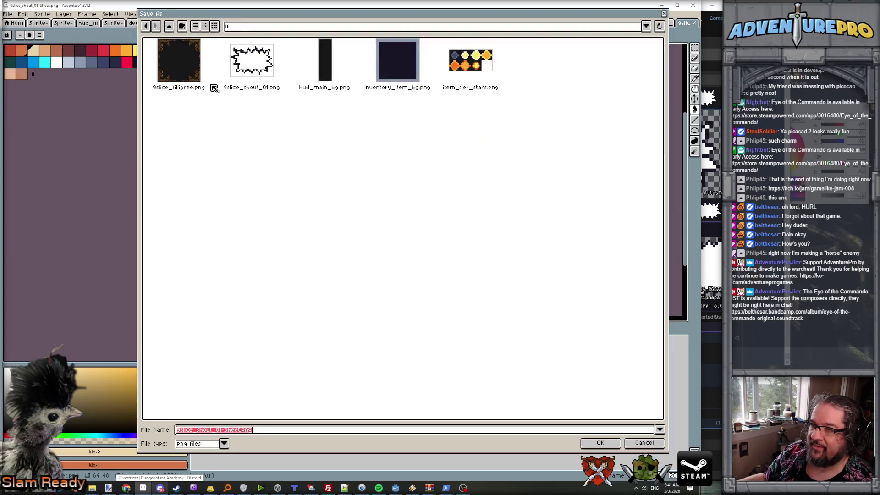
{"action": "left_click", "coordinate": [258, 82]}
{"action": "left_click", "coordinate": [583, 441]}
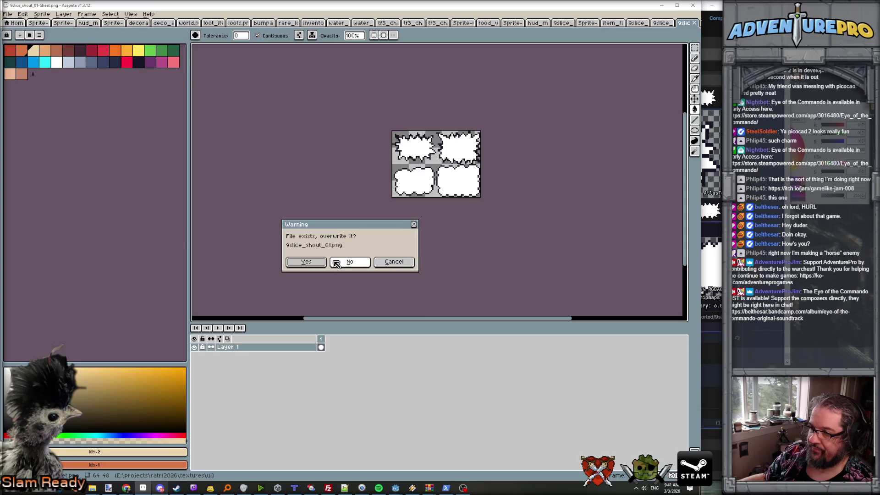
{"action": "left_click", "coordinate": [314, 262]}
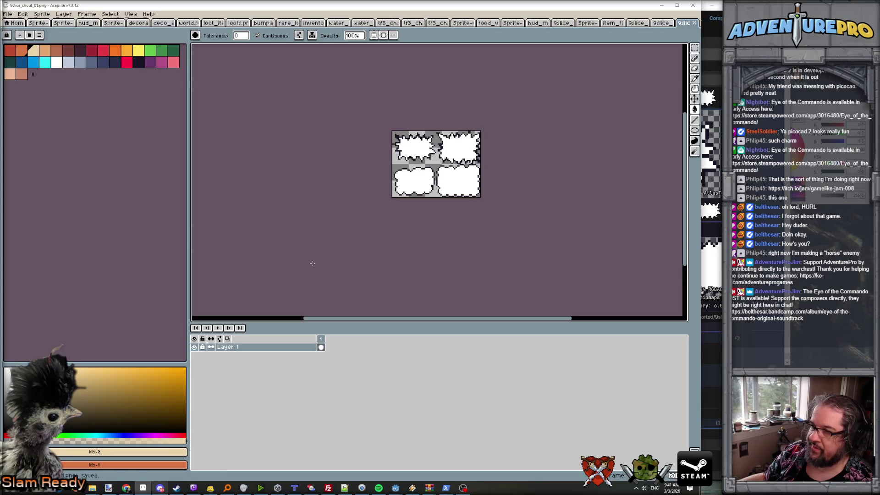
{"action": "left_click", "coordinate": [661, 7]}
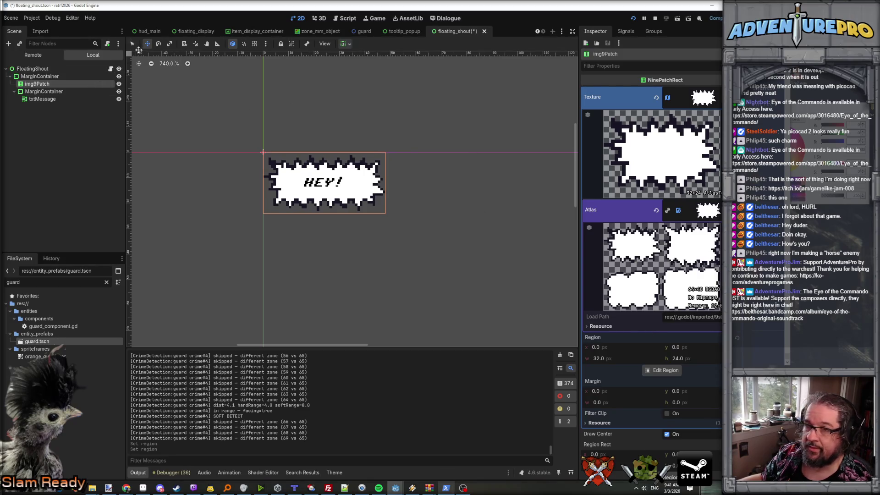
- Open floating_shout.gd and scroll to _process, where the atlas region follows currentFrame and shout type
{"action": "left_click", "coordinate": [111, 68]}
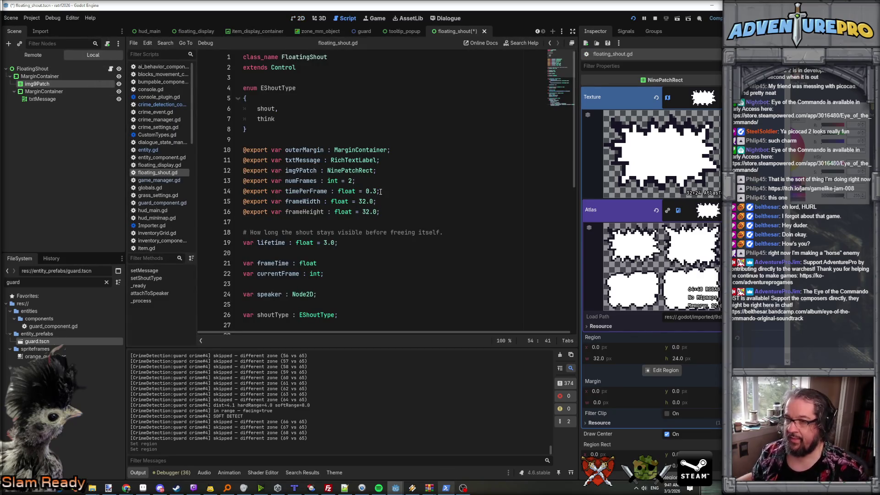
{"action": "scroll", "coordinate": [381, 191], "scroll_direction": "down", "scroll_amount": 2}
{"action": "scroll", "coordinate": [380, 191], "scroll_direction": "down", "scroll_amount": 8}
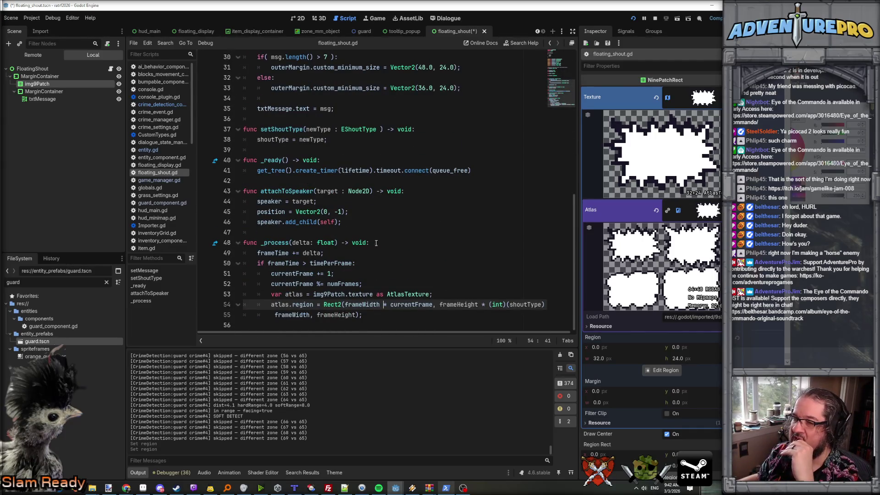
- Declare timePerFrame on line 14 as Dictionary[EShoutType, float] with no default value
{"action": "left_click", "coordinate": [352, 264]}
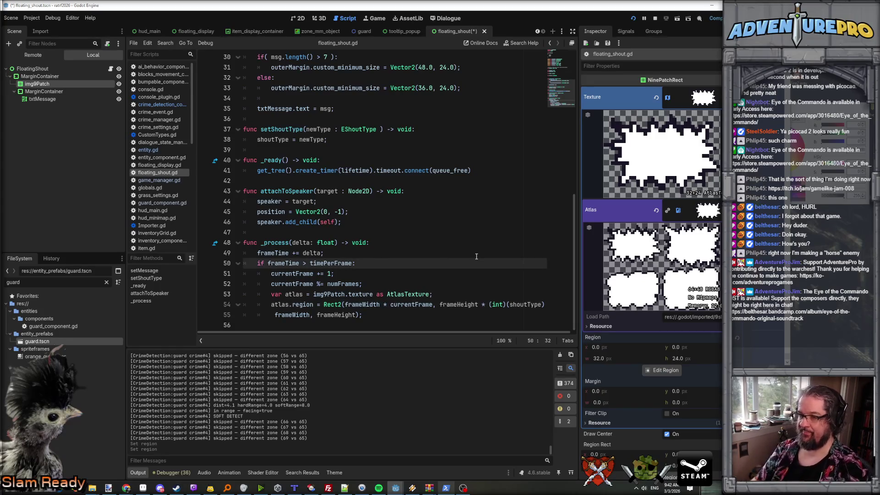
{"action": "type", "text": "*"}
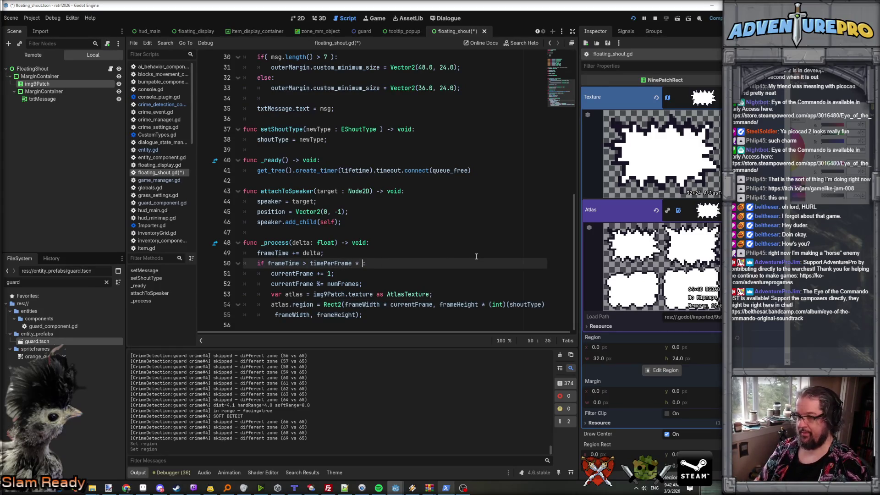
{"action": "key", "text": "BackSpace"}
{"action": "key", "text": "BackSpace"}
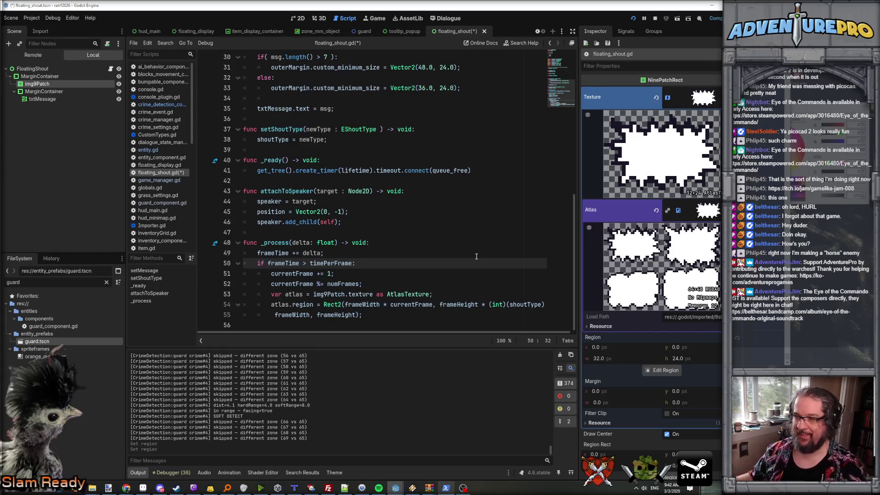
{"action": "key", "text": "Up"}
{"action": "scroll", "coordinate": [390, 259], "scroll_direction": "up", "scroll_amount": 10}
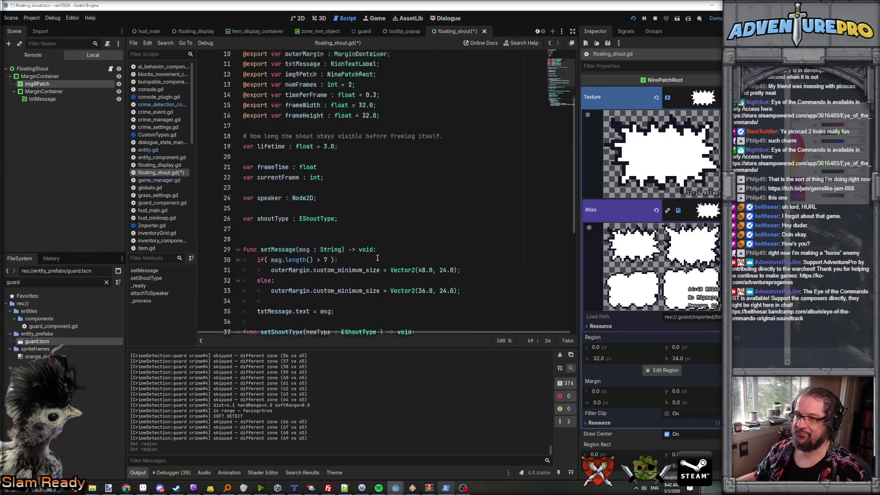
{"action": "left_click", "coordinate": [399, 191]}
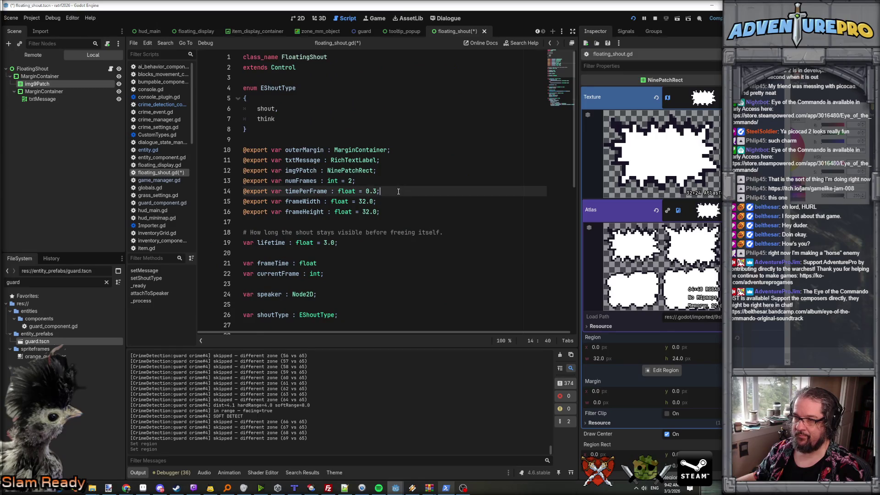
{"action": "double_click", "coordinate": [314, 192]}
{"action": "left_click", "coordinate": [338, 191]}
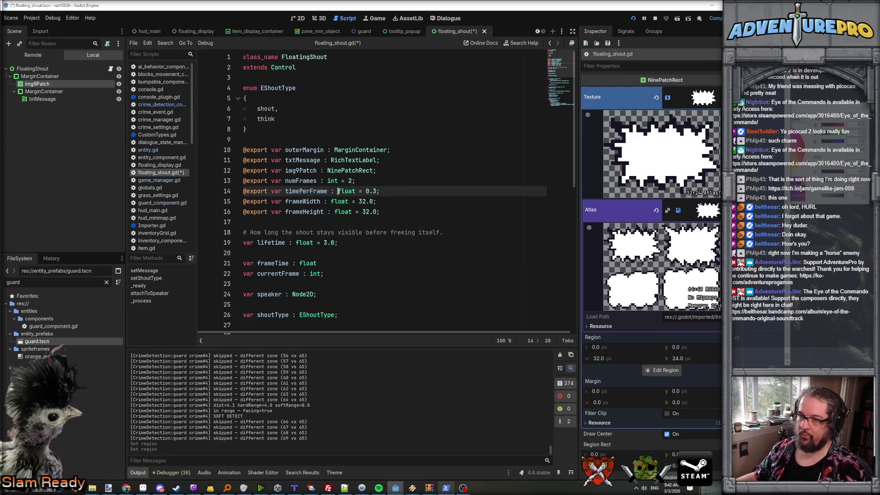
{"action": "type", "text": "Dictionar"}
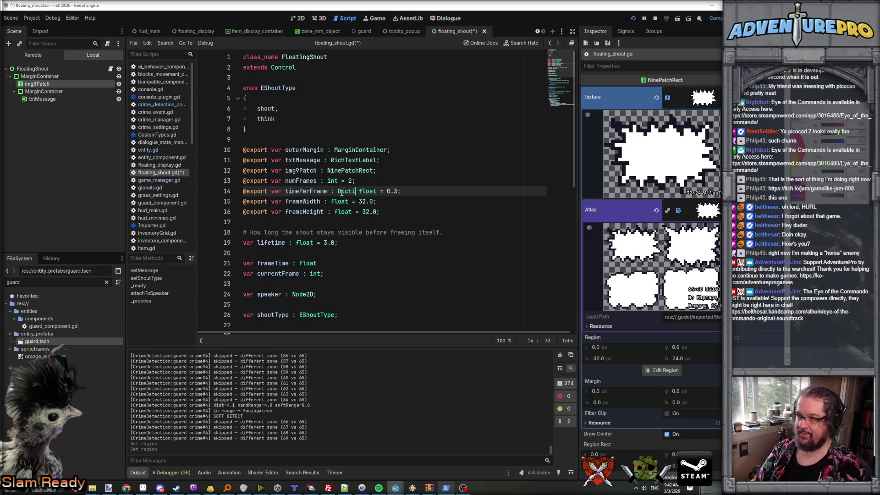
{"action": "type", "text": "y[EShoutType,"}
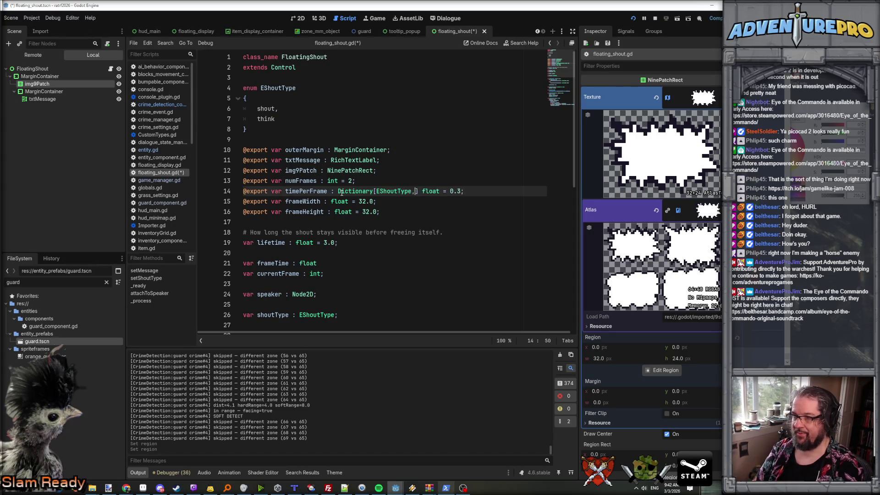
{"action": "key", "text": "ctrl+Delete"}
{"action": "type", "text": "float"}
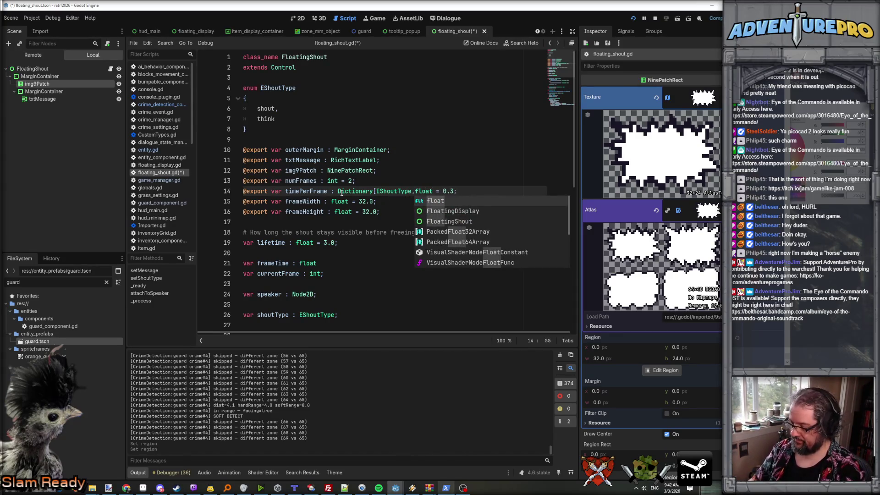
{"action": "type", "text": "];"}
{"action": "key", "text": "shift+End"}
{"action": "key", "text": "Delete"}
- Look up timePerFrame[shoutType] in the line 50 frame check and save the script
{"action": "double_click", "coordinate": [304, 191]}
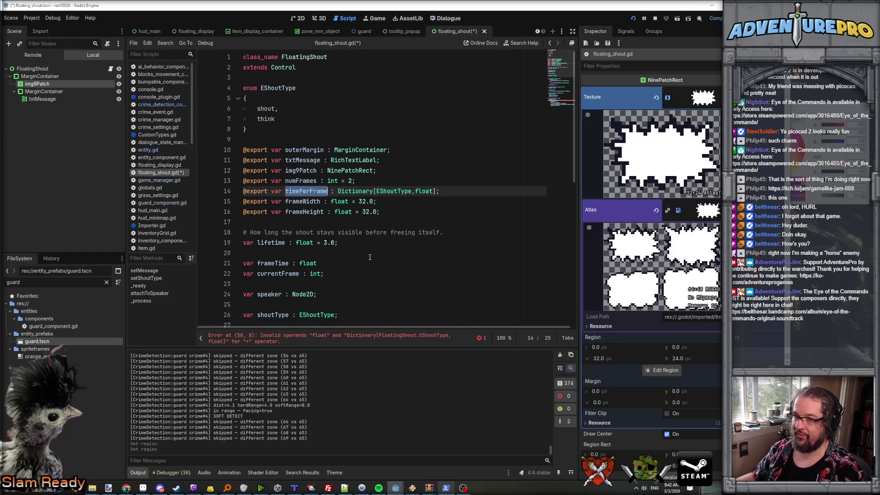
{"action": "scroll", "coordinate": [370, 257], "scroll_direction": "down", "scroll_amount": 10}
{"action": "left_click", "coordinate": [354, 256]}
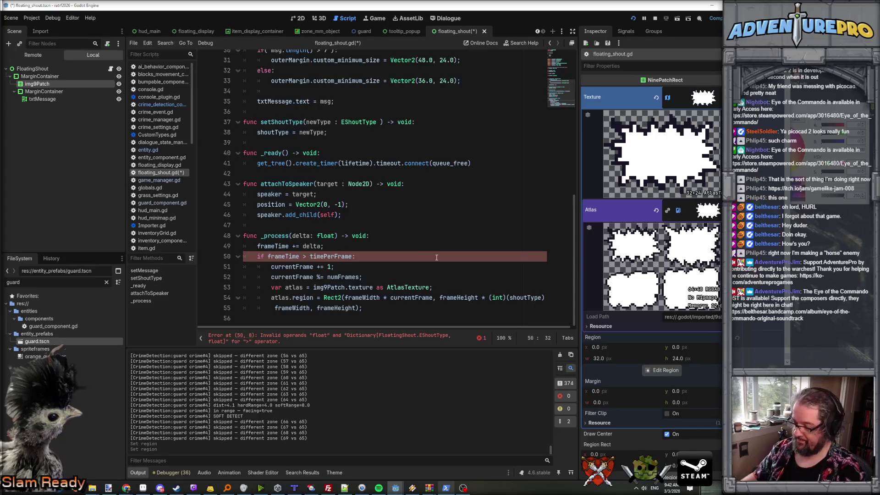
{"action": "type", "text": "shoutT"}
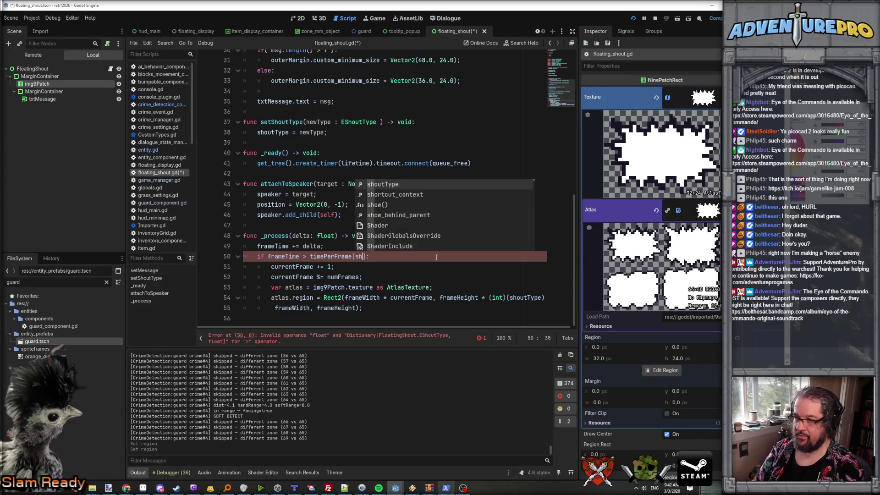
{"action": "key", "text": "Return"}
{"action": "key", "text": "ctrl+s"}
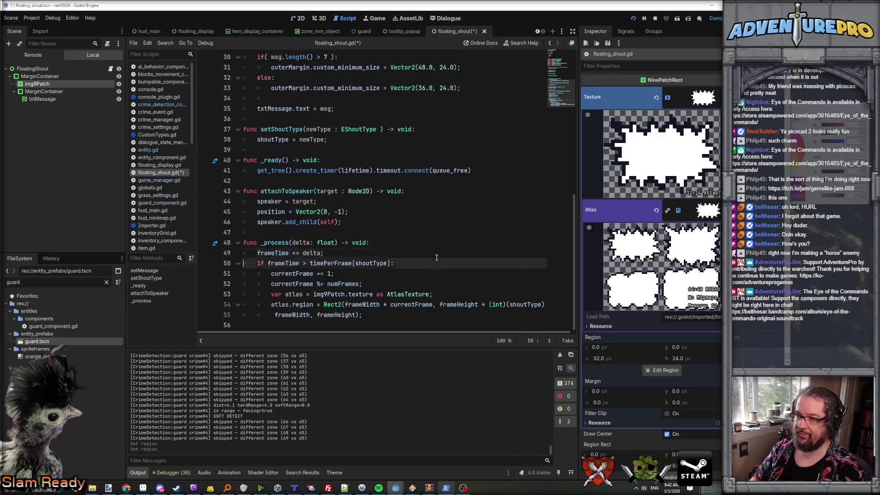
{"action": "left_click", "coordinate": [29, 69]}
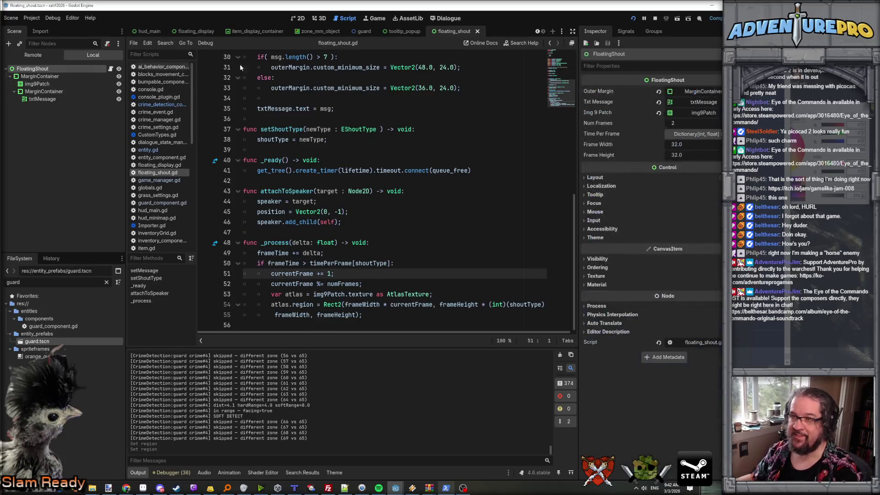
- Add Shout 0.2 and Think 0.5 to FloatingShout's Time Per Frame, save, and run the game
{"action": "left_click", "coordinate": [688, 134]}
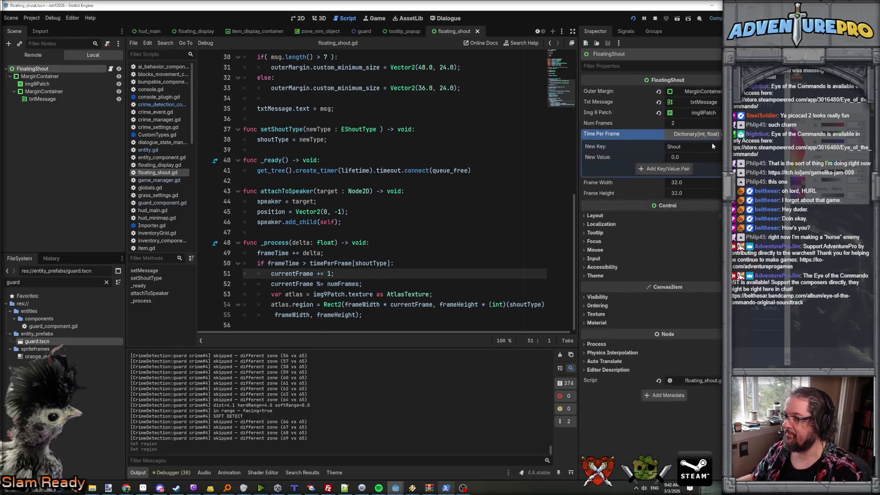
{"action": "type", "text": "0.3"}
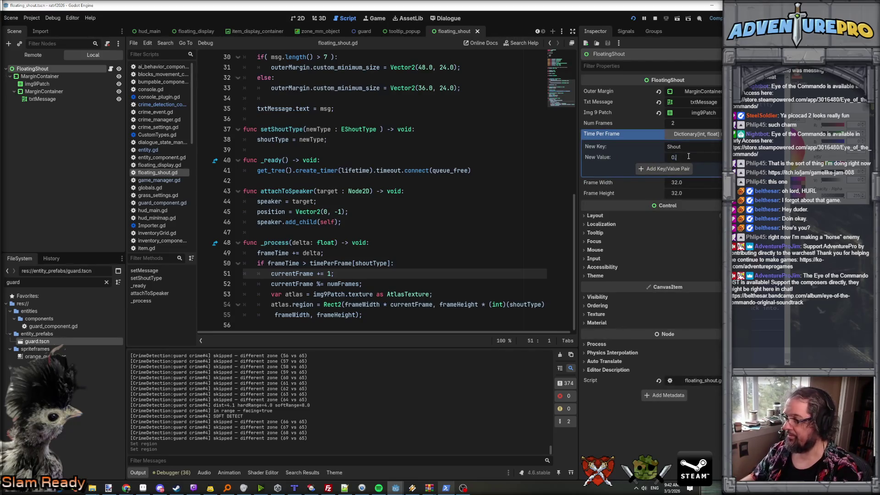
{"action": "left_click", "coordinate": [669, 168]}
{"action": "left_click", "coordinate": [681, 156]}
{"action": "left_click", "coordinate": [686, 179]}
{"action": "left_click", "coordinate": [691, 168]}
{"action": "type", "text": "0."}
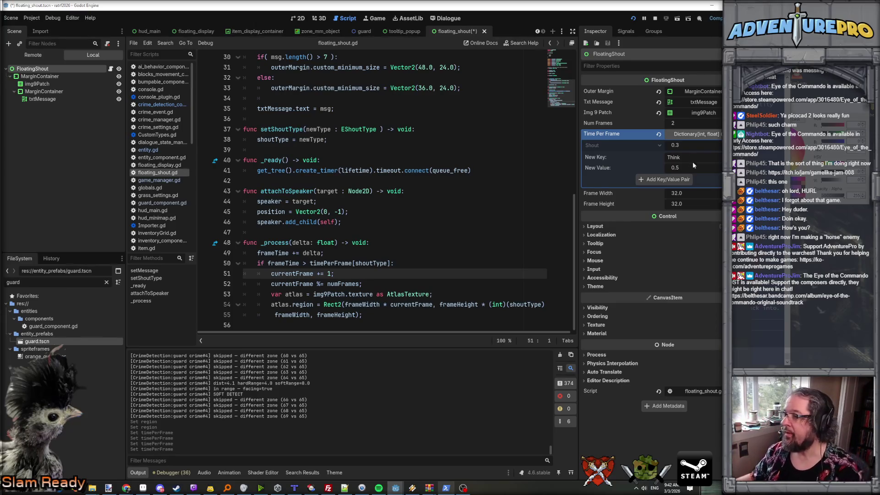
{"action": "scroll", "coordinate": [694, 146], "scroll_direction": "down", "scroll_amount": 1}
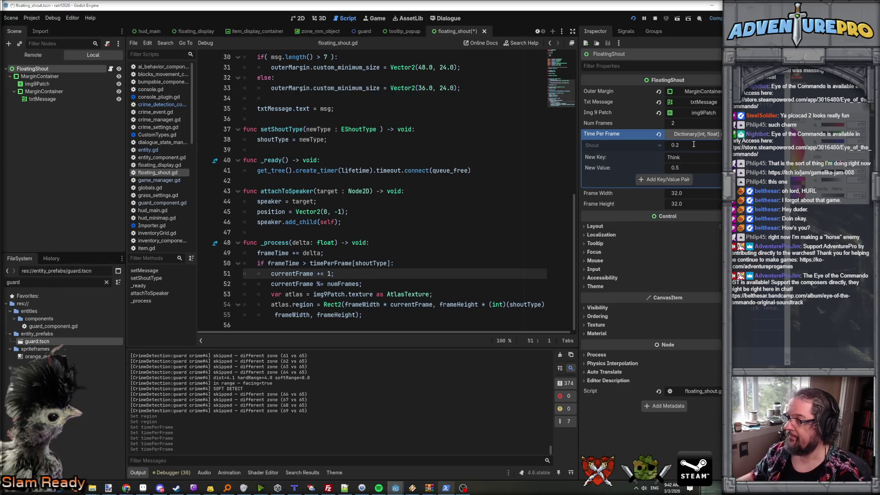
{"action": "left_click", "coordinate": [687, 179]}
{"action": "key", "text": "ctrl+s"}
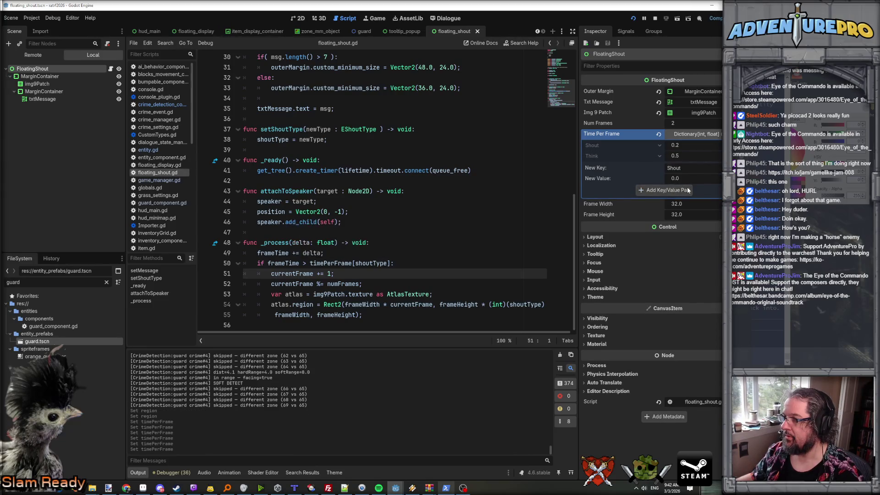
{"action": "left_click", "coordinate": [634, 18]}
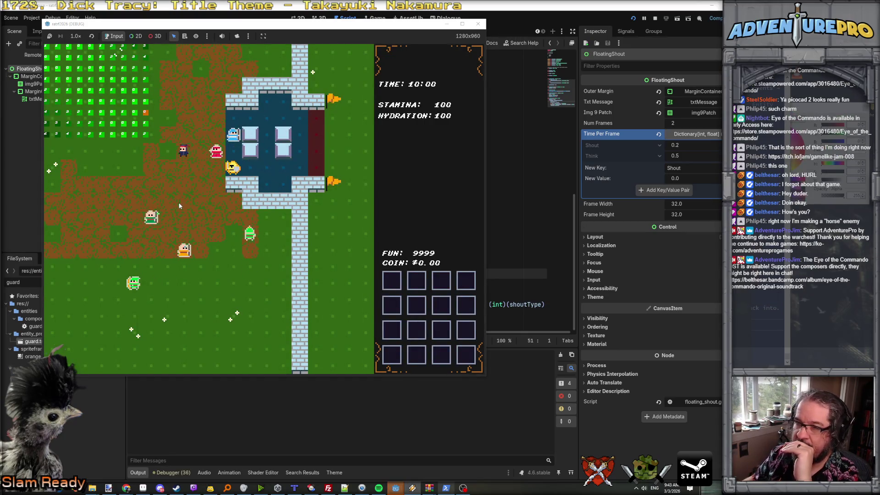
- Walk the player toward the guards to see the CRIME? bubble, then return to floating_shout.gd
{"action": "key", "text": "s"}
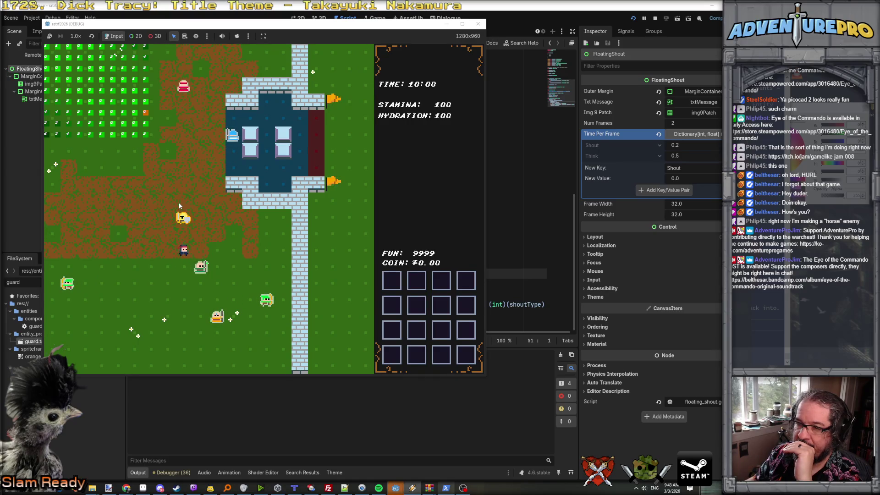
{"action": "key", "text": "e"}
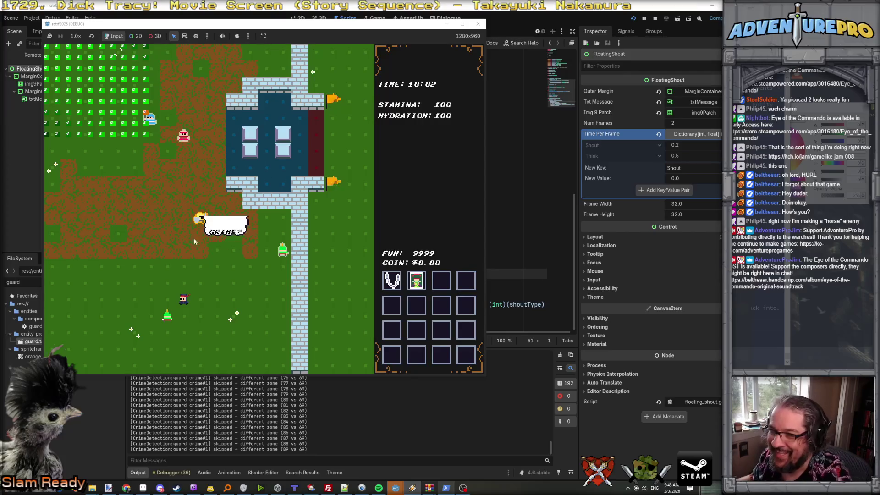
{"action": "left_click", "coordinate": [555, 240]}
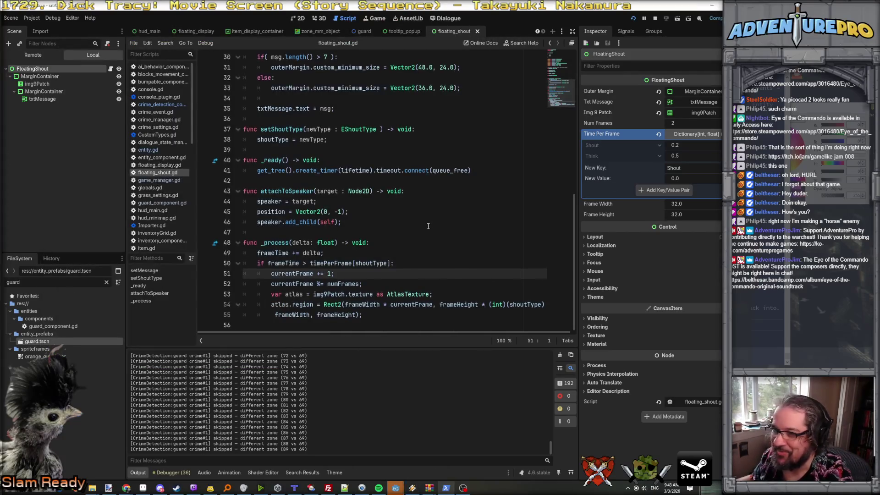
- Change FloatingShout's Frame Height from 32 to 24, save, and relaunch the game
{"action": "left_click", "coordinate": [378, 305]}
{"action": "left_click", "coordinate": [524, 304]}
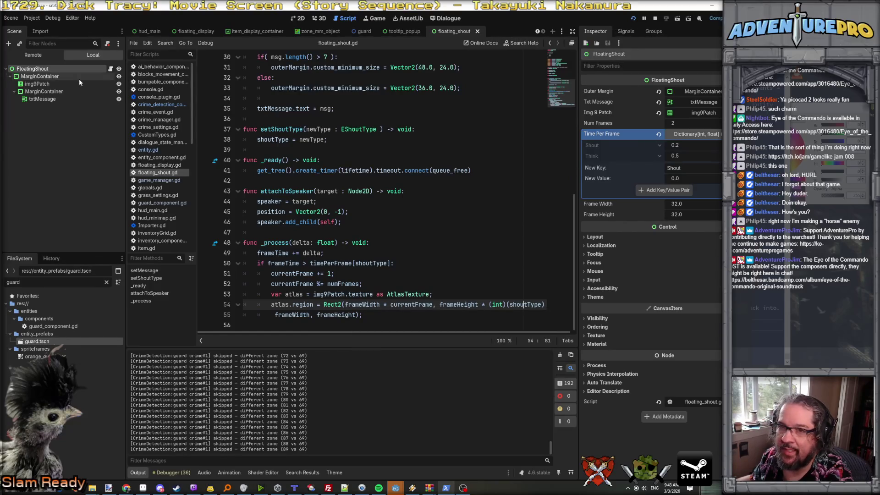
{"action": "left_click", "coordinate": [53, 74]}
{"action": "left_click", "coordinate": [51, 67]}
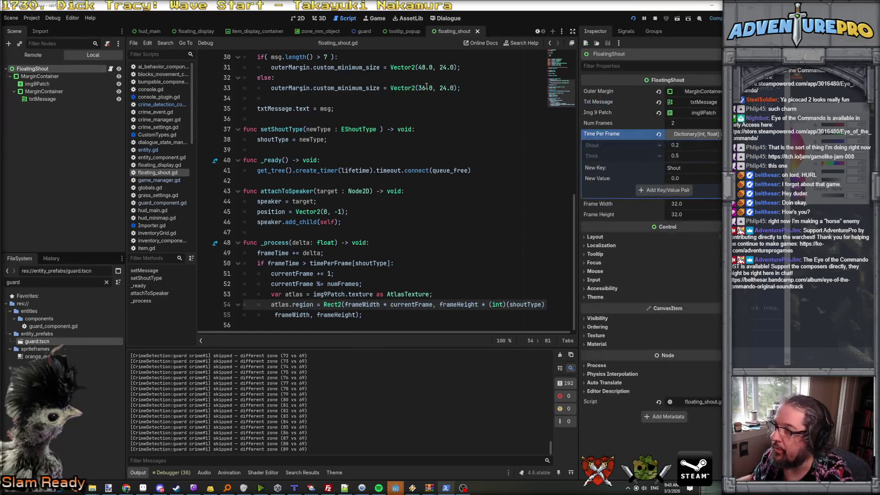
{"action": "type", "text": "24"}
{"action": "key", "text": "Return"}
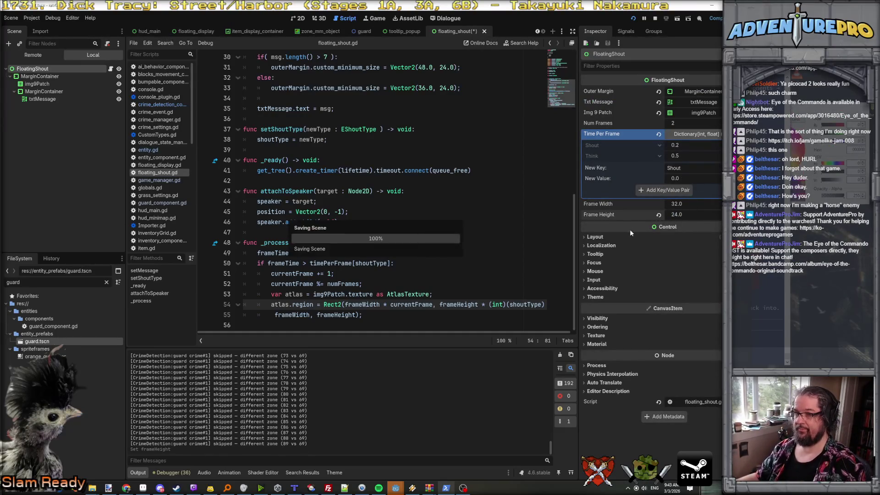
{"action": "key", "text": "ctrl+s"}
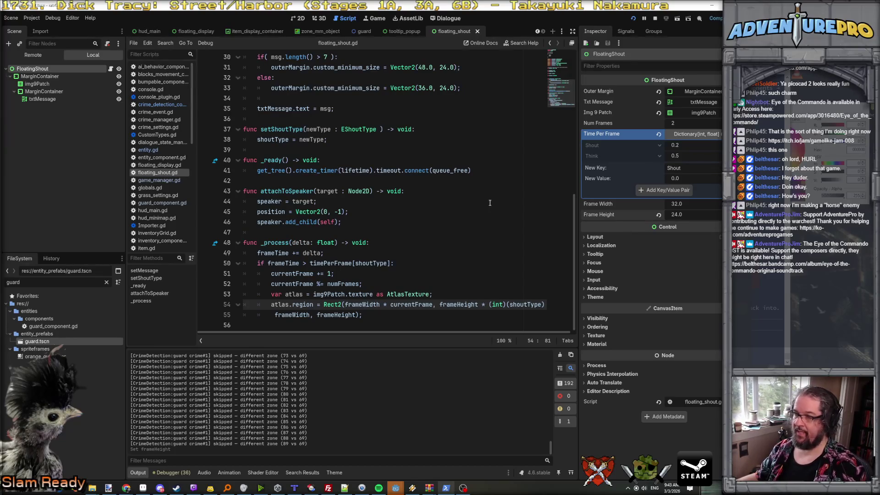
{"action": "left_click", "coordinate": [634, 18]}
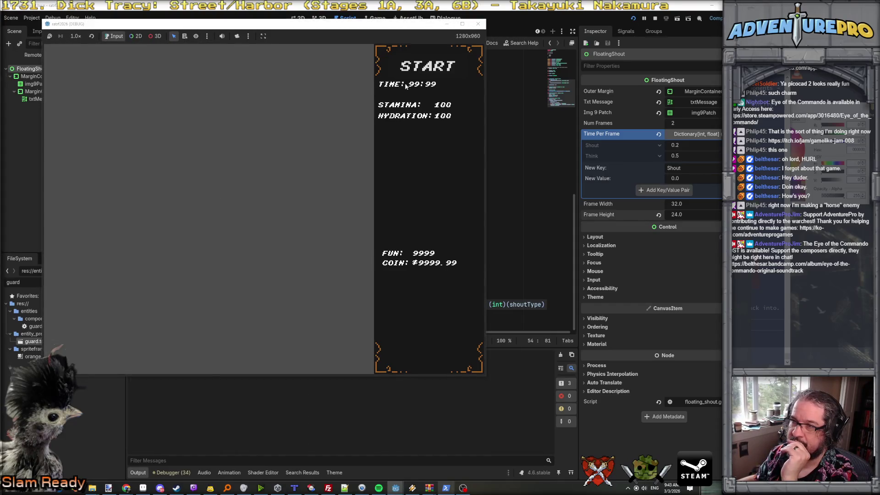
- Walk the player up and right to check the bubble, then stop the running game
{"action": "key", "text": "Up"}
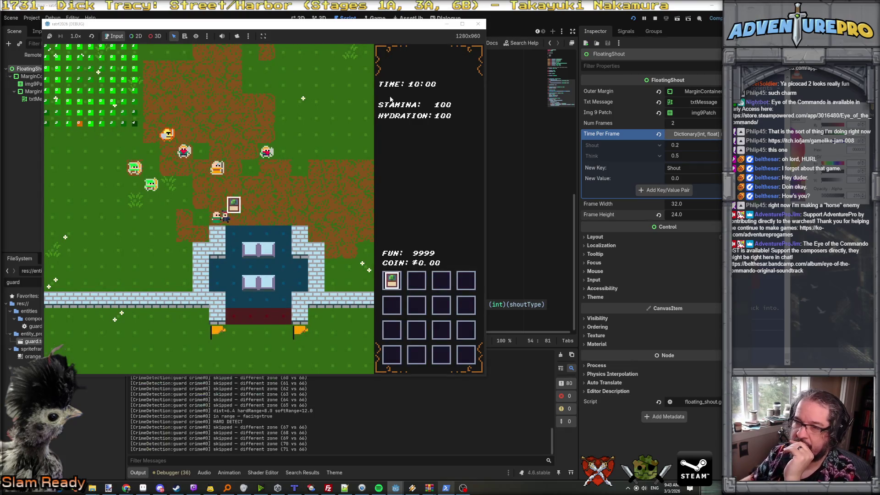
{"action": "key", "text": "Right"}
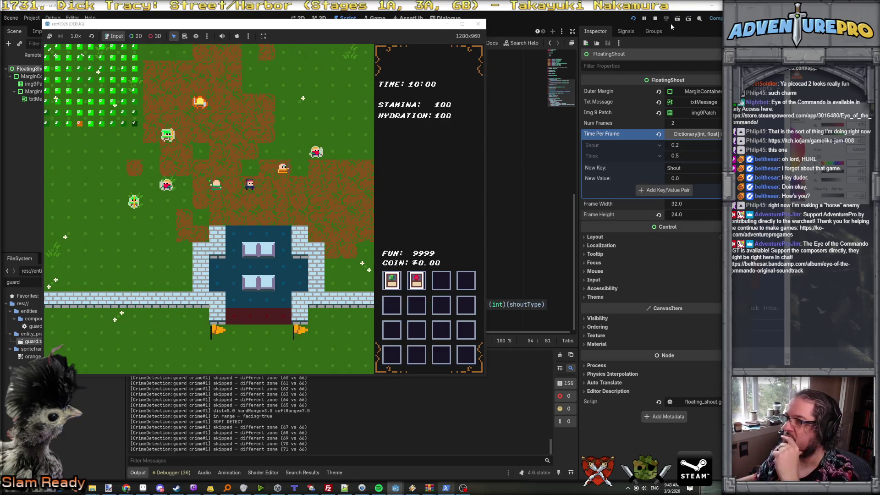
{"action": "left_click", "coordinate": [655, 18]}
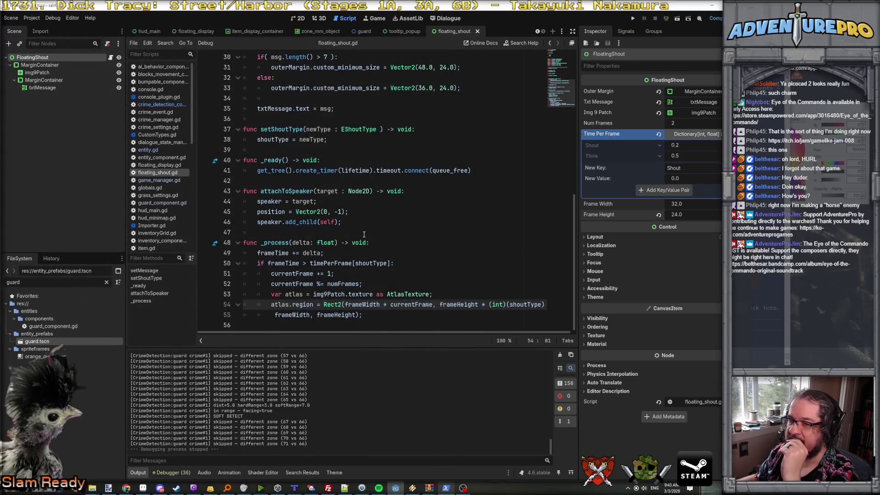
- Insert a timePerFrame[shoutType] line after the frame wrap-around line in _process
{"action": "left_click", "coordinate": [365, 279]}
{"action": "left_click", "coordinate": [376, 287]}
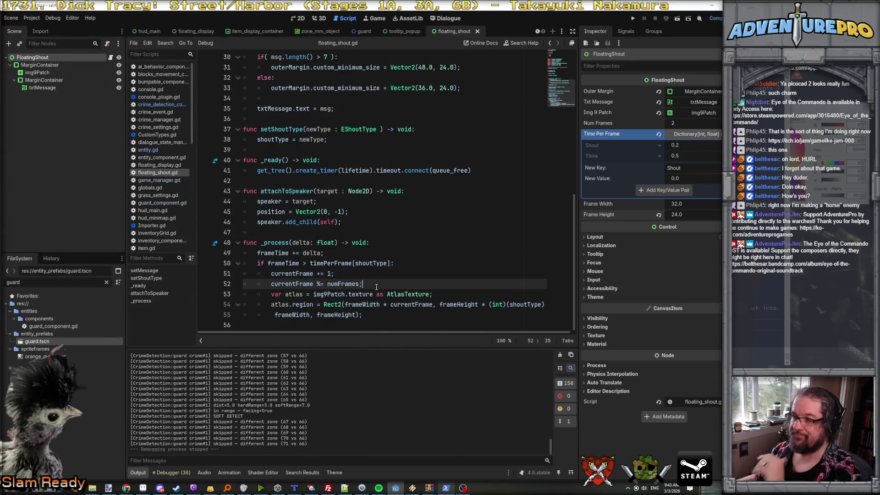
{"action": "key", "text": "Return"}
{"action": "type", "text": "frameTime"}
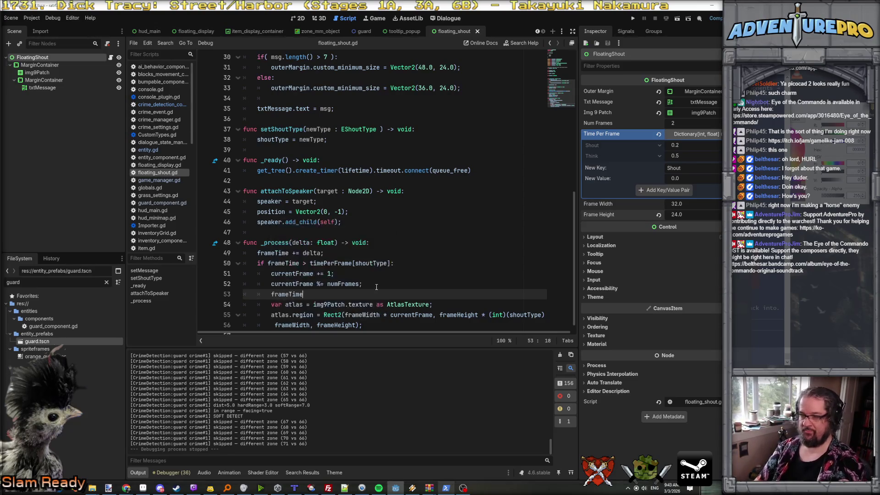
{"action": "type", "text": " -= timeP"}
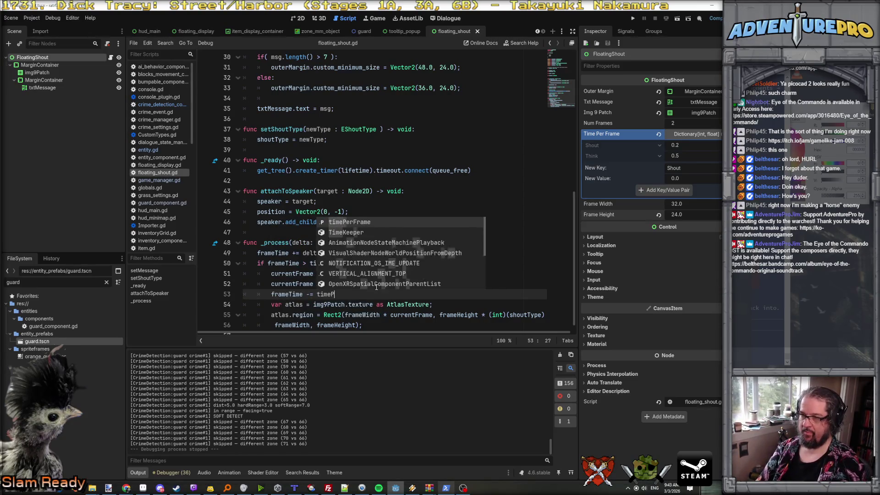
{"action": "type", "text": "erFrame[shoutTyupe];"}
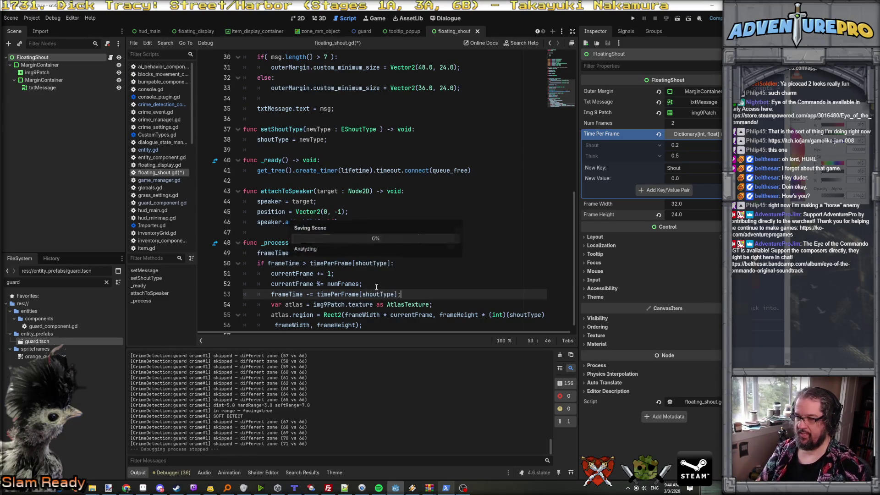
{"action": "scroll", "coordinate": [389, 284], "scroll_direction": "down", "scroll_amount": 1}
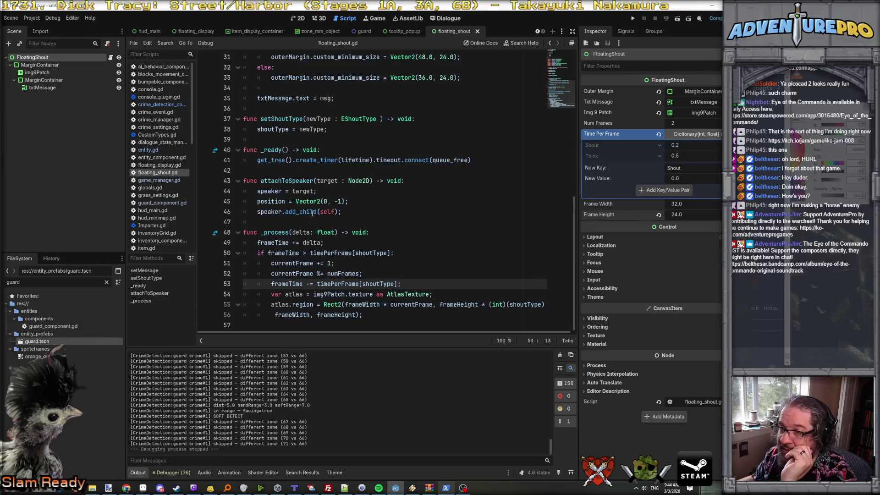
{"action": "scroll", "coordinate": [312, 213], "scroll_direction": "up", "scroll_amount": 6}
{"action": "scroll", "coordinate": [313, 214], "scroll_direction": "down", "scroll_amount": 6}
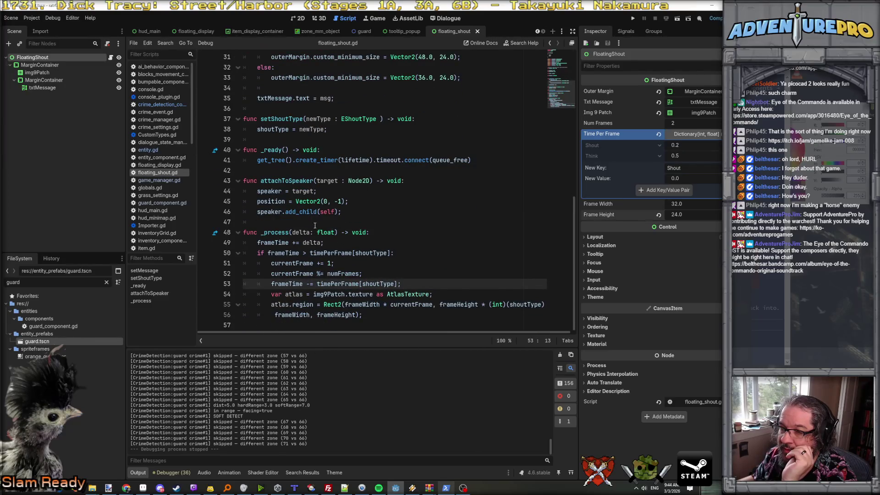
- Start a new updateSpeechBubbleAnim() function after attachToSpeaker
{"action": "left_click", "coordinate": [348, 215]}
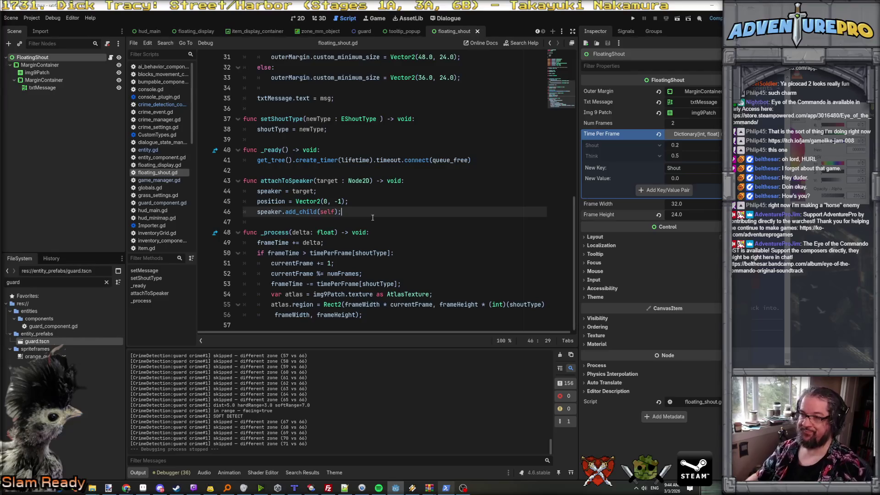
{"action": "key", "text": "Return"}
{"action": "key", "text": "Return"}
{"action": "type", "text": "func "}
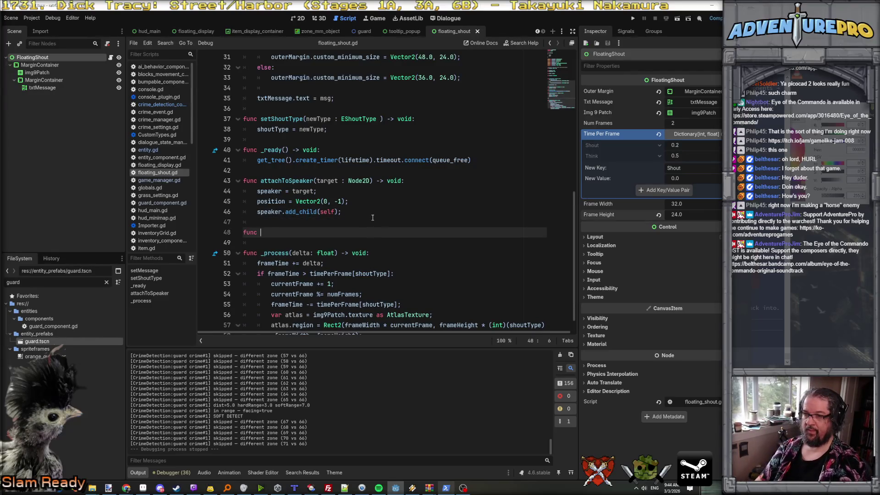
{"action": "type", "text": "updateSpeech"}
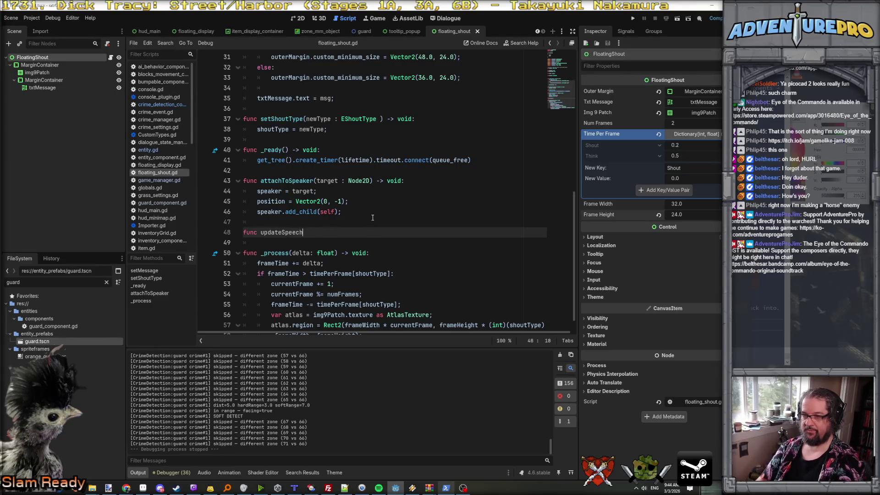
{"action": "type", "text": "m()"}
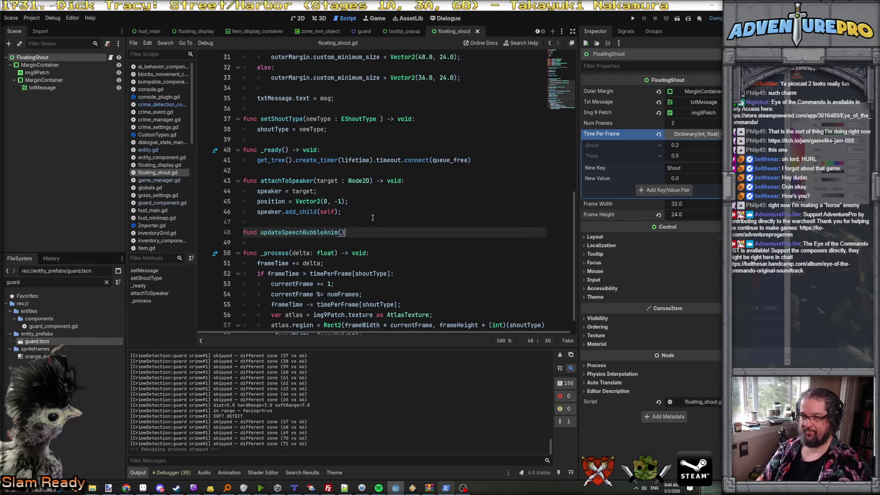
{"action": "key", "text": "Return"}
{"action": "scroll", "coordinate": [373, 218], "scroll_direction": "down", "scroll_amount": 1}
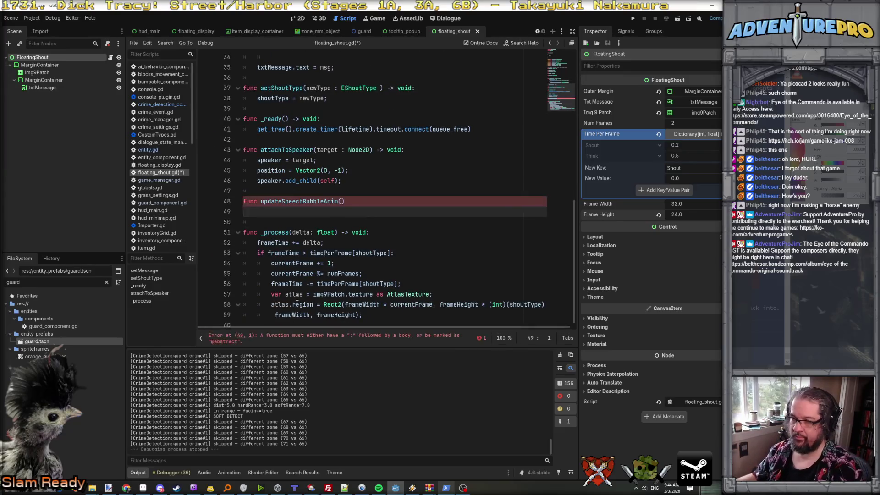
- Copy the atlas region lines from _process into updateSpeechBubbleAnim
{"action": "left_click_drag", "start_coordinate": [269, 297], "coordinate": [396, 313]}
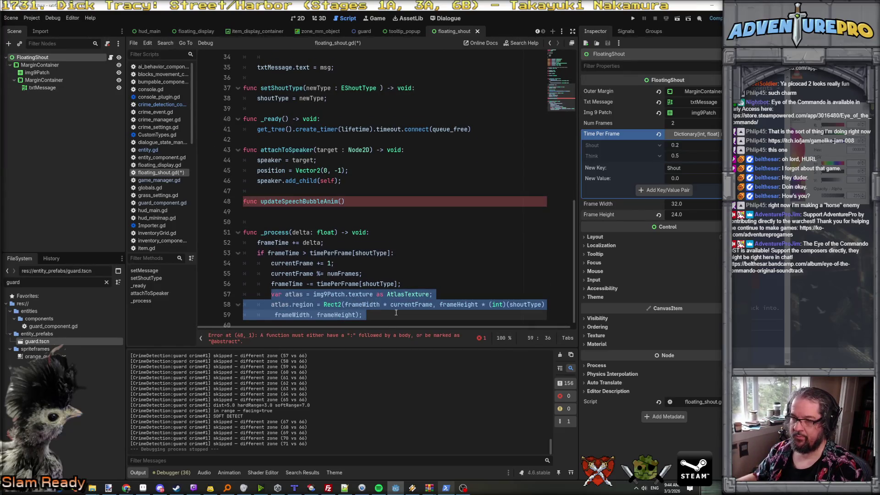
{"action": "key", "text": "ctrl+x"}
{"action": "left_click", "coordinate": [246, 212]}
{"action": "key", "text": "ctrl+v"}
{"action": "key", "text": "ctrl+z"}
{"action": "key", "text": "ctrl+z"}
{"action": "key", "text": "ctrl+z"}
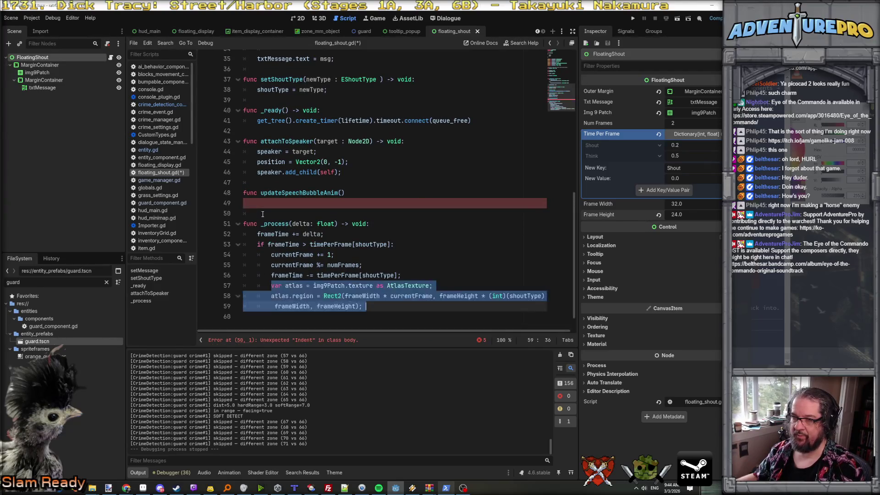
{"action": "scroll", "coordinate": [263, 214], "scroll_direction": "up", "scroll_amount": 1}
{"action": "left_click", "coordinate": [263, 214]}
{"action": "key", "text": "ctrl+v"}
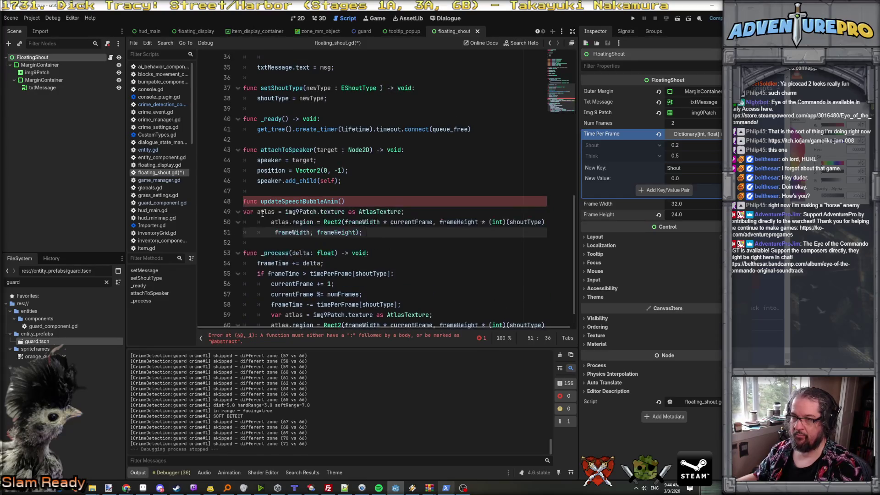
- Fix the pasted lines' indentation and finish the header with '-> void:'
{"action": "left_click", "coordinate": [244, 213]}
{"action": "key", "text": "Tab"}
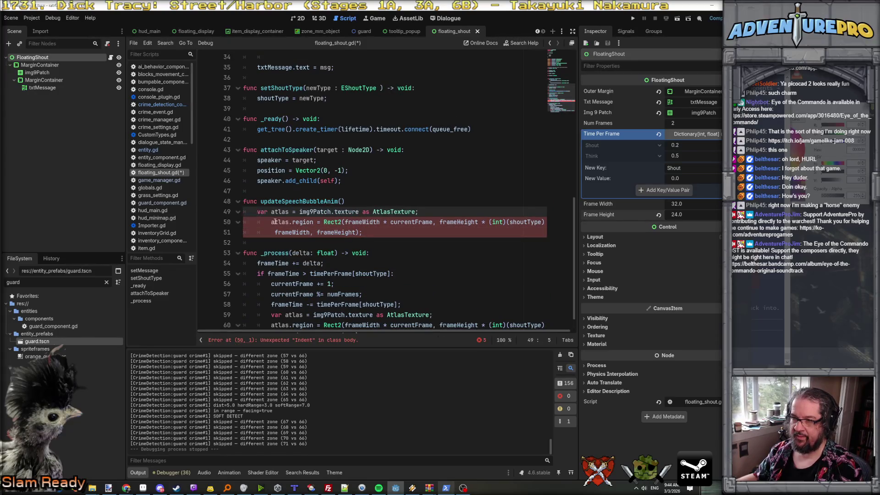
{"action": "left_click", "coordinate": [271, 222]}
{"action": "key", "text": "BackSpace"}
{"action": "key", "text": "Down"}
{"action": "key", "text": "Delete"}
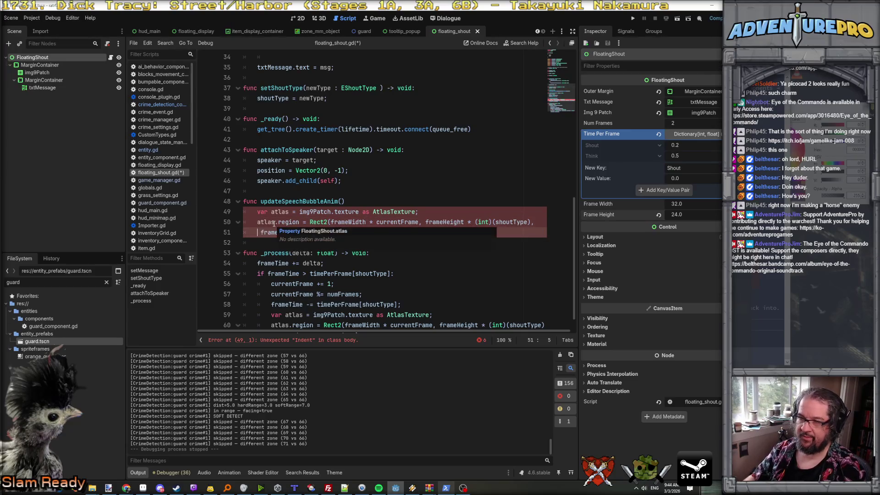
{"action": "left_click", "coordinate": [390, 212]}
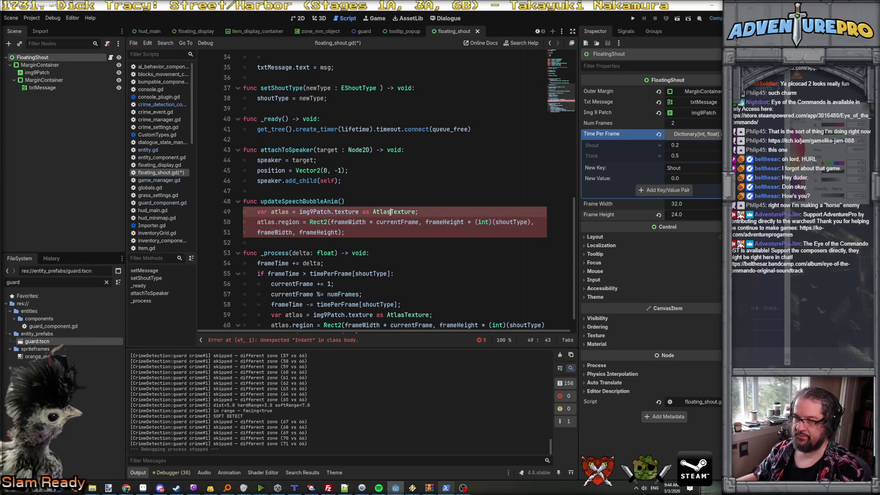
{"action": "left_click", "coordinate": [257, 231]}
{"action": "key", "text": "Tab"}
{"action": "key", "text": "Tab"}
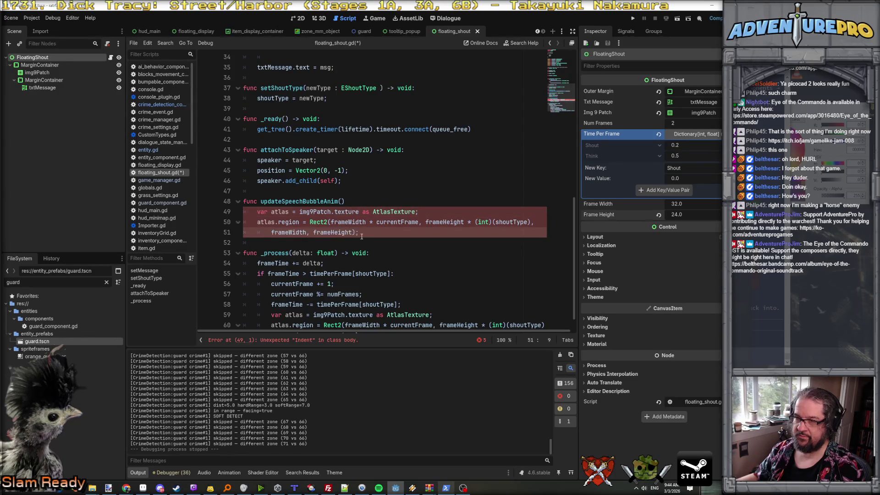
{"action": "left_click", "coordinate": [366, 202]}
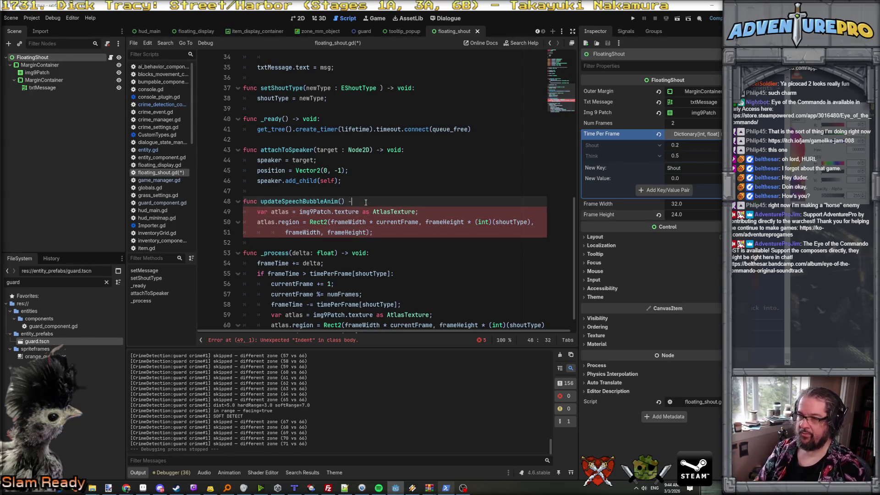
{"action": "type", "text": "> void:"}
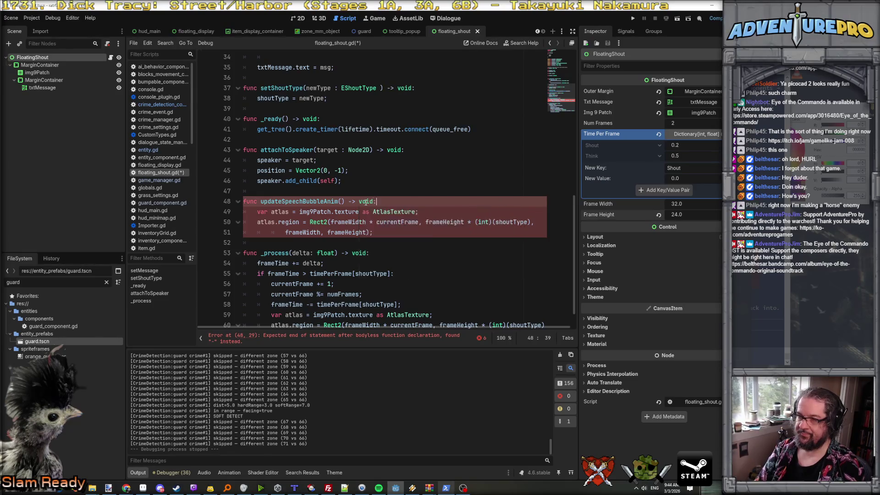
- Replace the old atlas region code in _process with an updateSpeechBubbleAnim() call
{"action": "scroll", "coordinate": [390, 257], "scroll_direction": "down", "scroll_amount": 1}
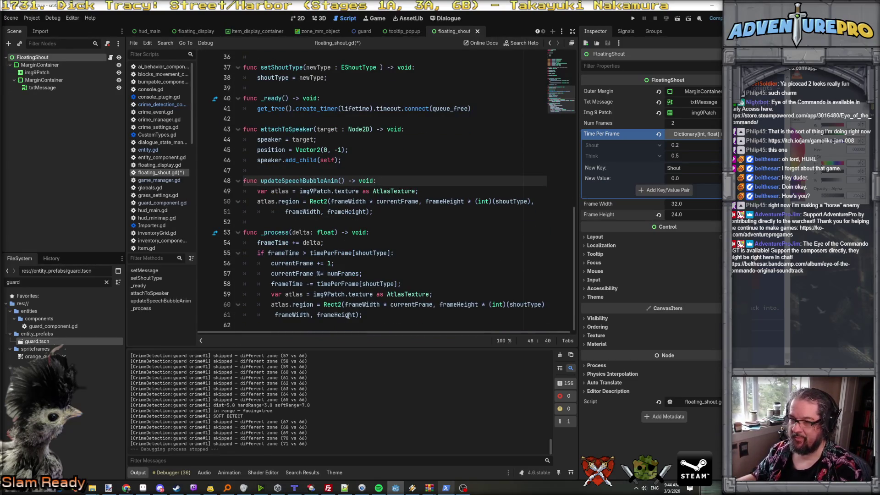
{"action": "left_click_drag", "start_coordinate": [272, 293], "coordinate": [413, 317]}
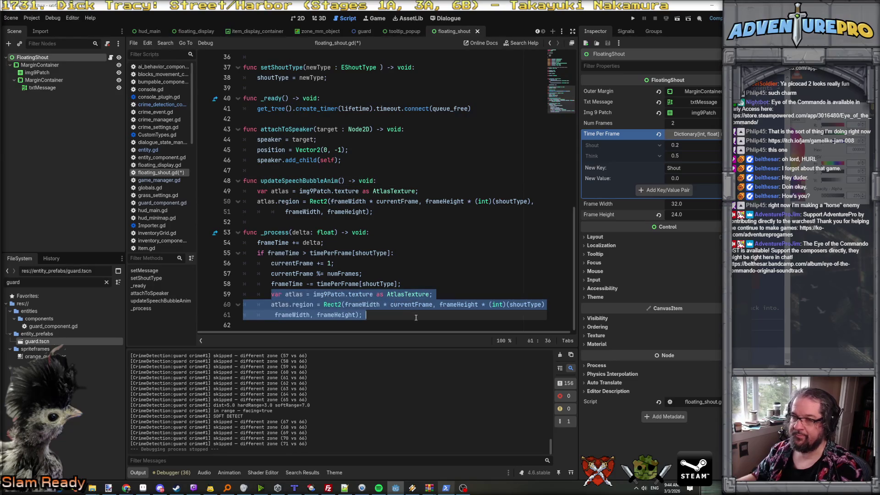
{"action": "key", "text": "BackSpace"}
{"action": "type", "text": "upd"}
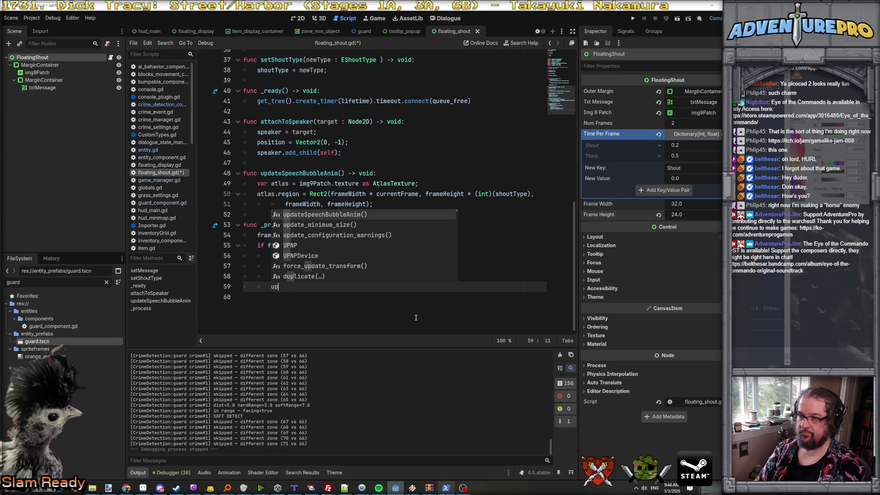
{"action": "key", "text": "Return"}
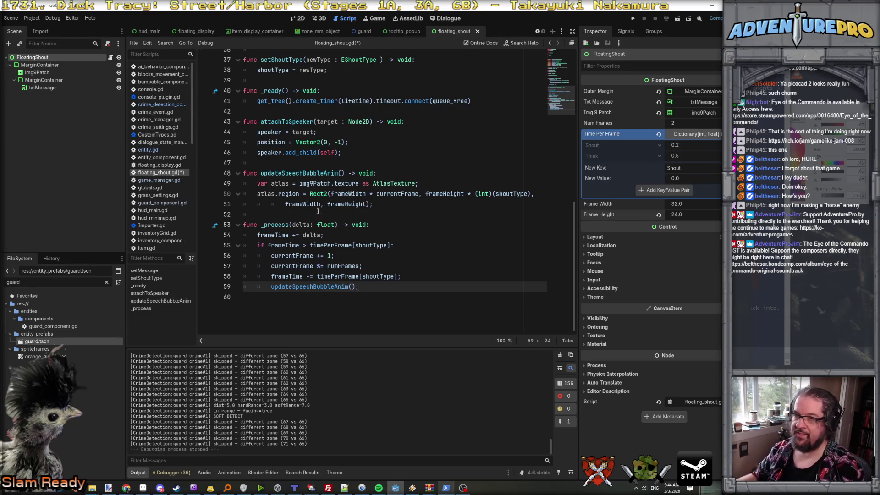
- Call updateSpeechBubbleAnim() at the end of setShoutType and save the script
{"action": "double_click", "coordinate": [323, 288]}
{"action": "scroll", "coordinate": [304, 242], "scroll_direction": "up", "scroll_amount": 5}
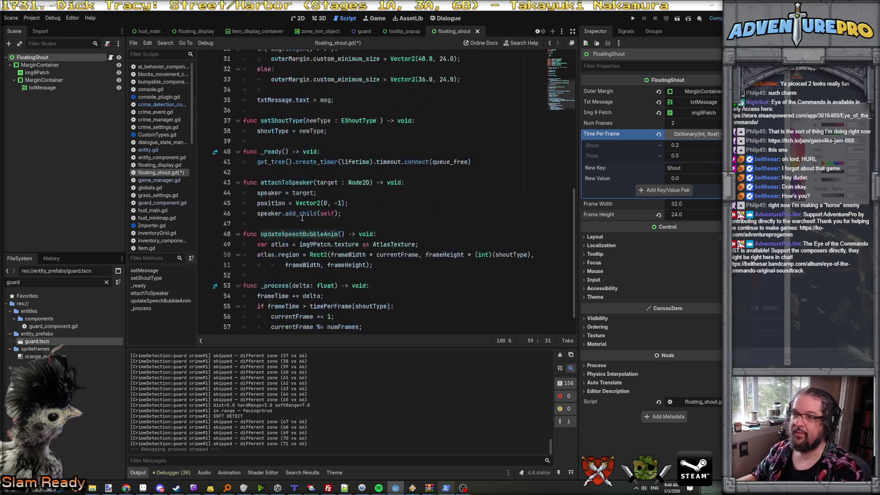
{"action": "left_click", "coordinate": [346, 225]}
{"action": "key", "text": "Return"}
{"action": "key", "text": "ctrl+v"}
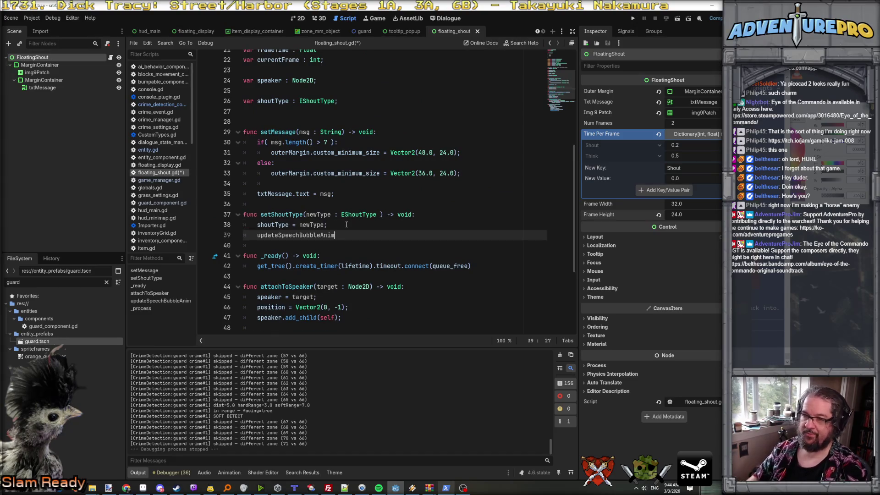
{"action": "type", "text": "();"}
{"action": "key", "text": "ctrl+s"}
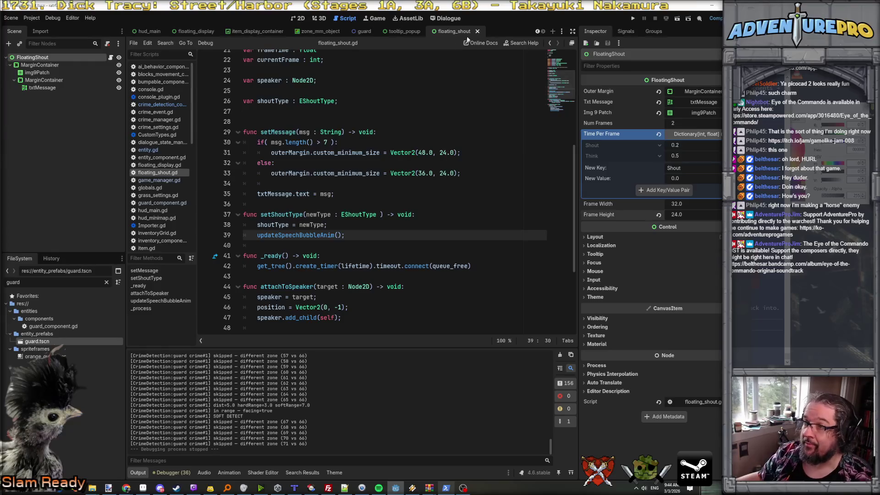
{"action": "left_click", "coordinate": [301, 19]}
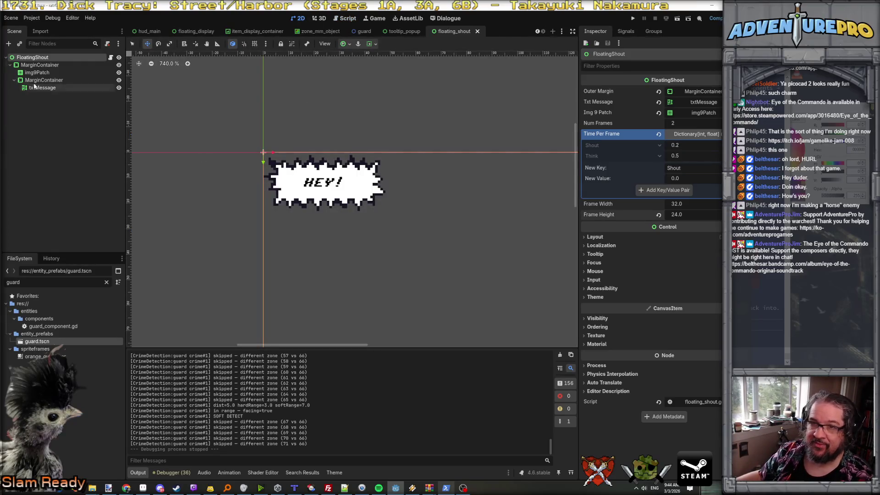
- Drag the bubble's outer MarginContainer up-left to (-24, -12), centring it on the origin
{"action": "left_click", "coordinate": [298, 186]}
{"action": "left_click", "coordinate": [180, 100]}
{"action": "left_click", "coordinate": [253, 101]}
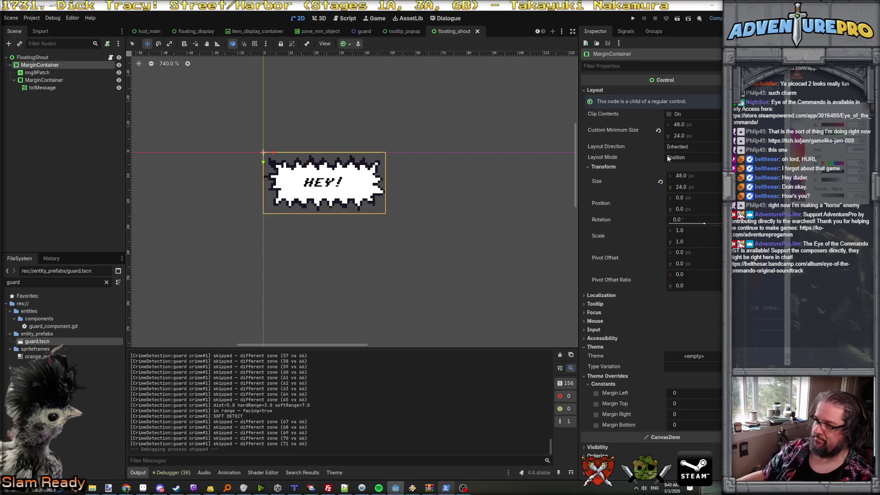
{"action": "mouse_move", "coordinate": [323, 194]}
{"action": "left_mouse_down"}
{"action": "mouse_move", "coordinate": [264, 134]}
{"action": "mouse_move", "coordinate": [263, 162]}
{"action": "mouse_move", "coordinate": [275, 175]}
{"action": "left_mouse_up"}
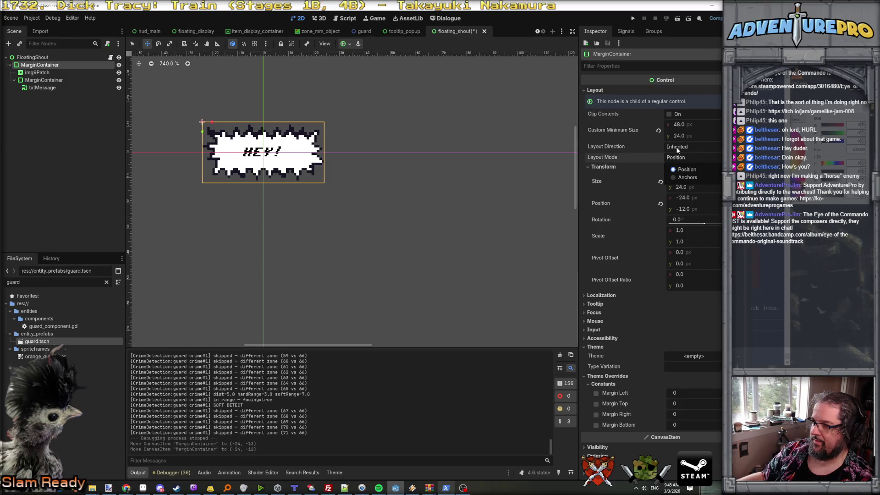
- Test txtMessage with 'This is a words! lol!' to check wrapping, then restore 'Hey!'
{"action": "left_click", "coordinate": [33, 57]}
{"action": "left_click", "coordinate": [38, 65]}
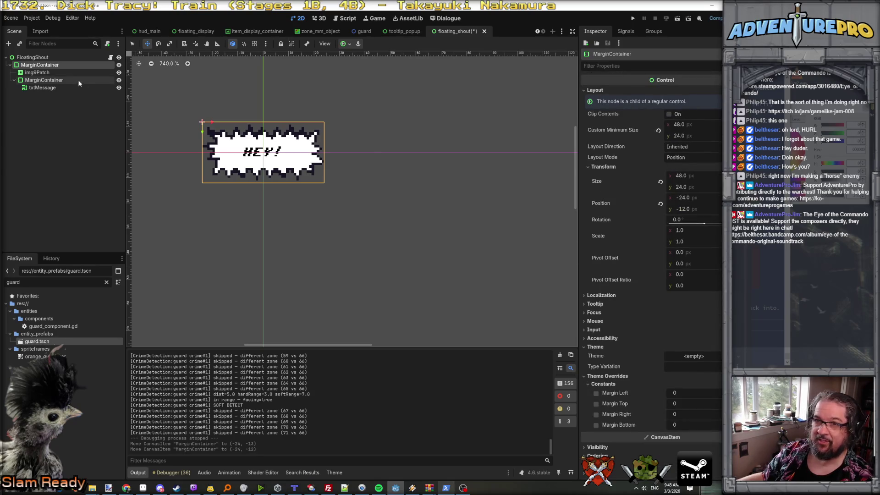
{"action": "left_click", "coordinate": [50, 87]}
{"action": "left_click", "coordinate": [623, 112]}
{"action": "type", "text": "This is a words! lol!"}
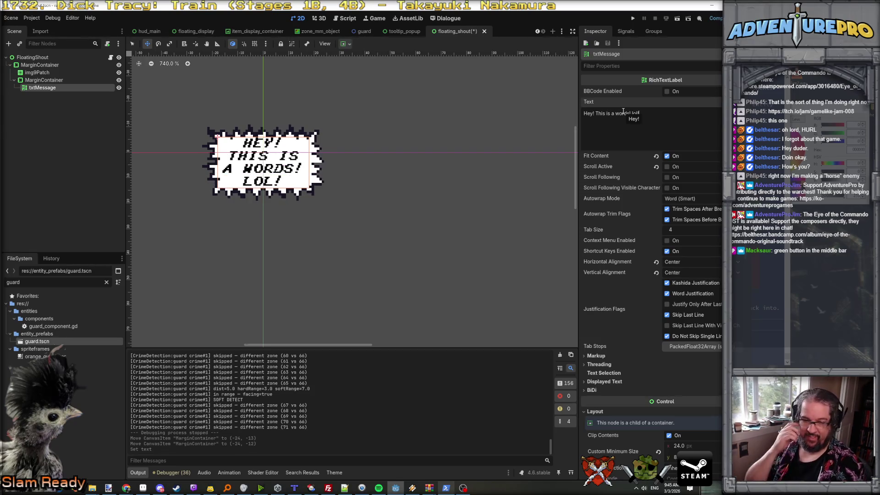
{"action": "key", "text": "ctrl+z"}
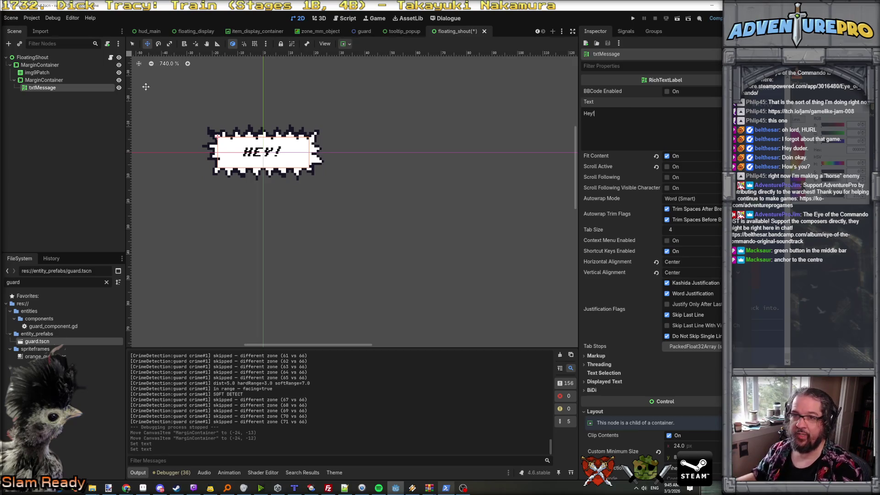
{"action": "left_click", "coordinate": [39, 65]}
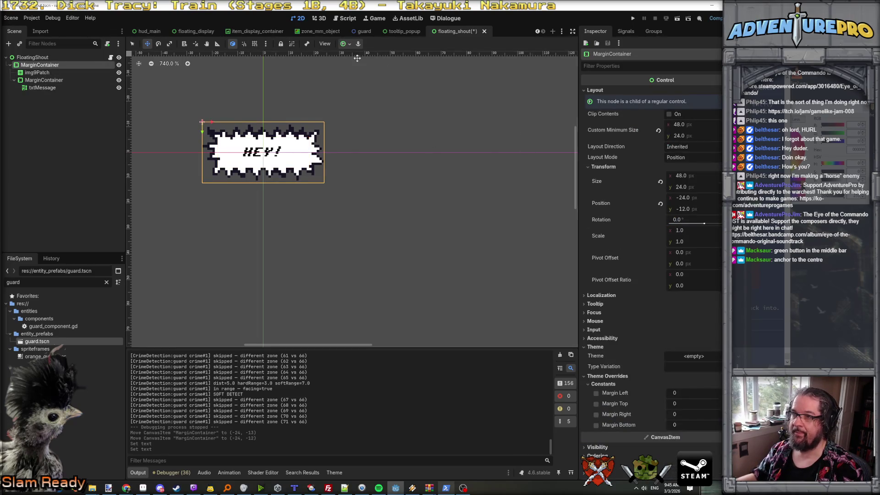
{"action": "left_click", "coordinate": [344, 45]}
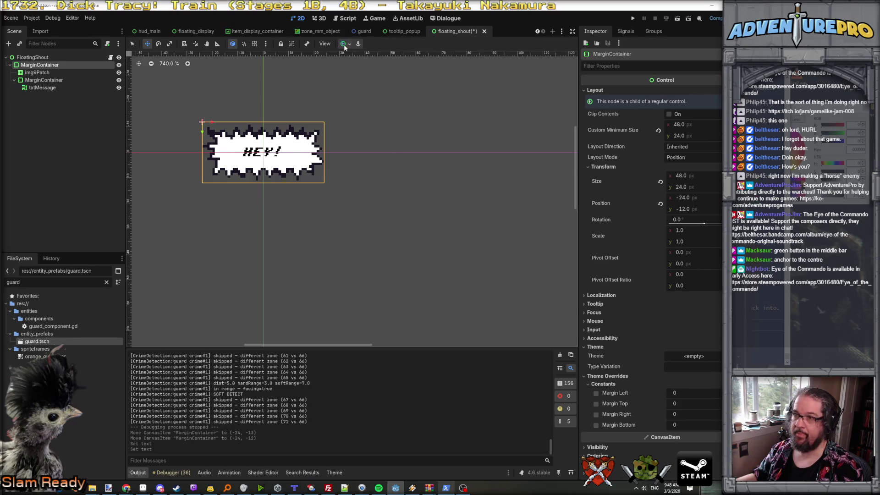
- Try the Center and Top Left anchor presets on the MarginContainer
{"action": "left_click", "coordinate": [360, 82]}
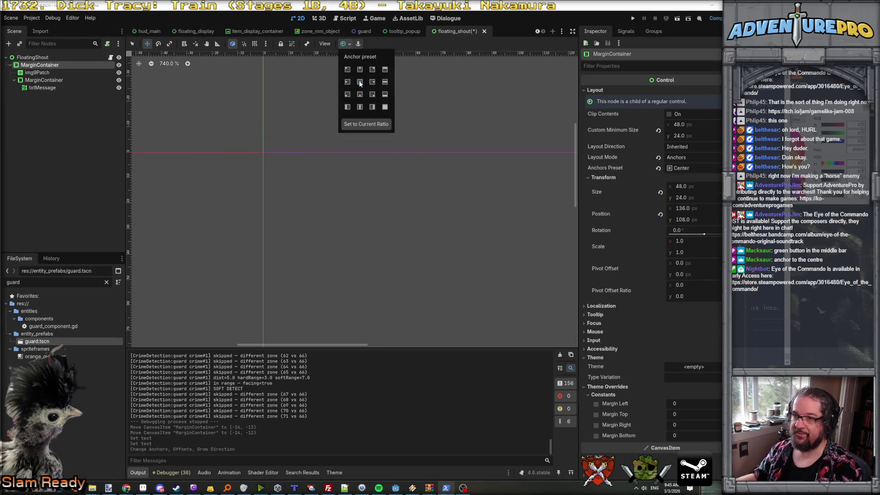
{"action": "scroll", "coordinate": [434, 281], "scroll_direction": "down", "scroll_amount": 5}
{"action": "scroll", "coordinate": [433, 281], "scroll_direction": "down", "scroll_amount": 6}
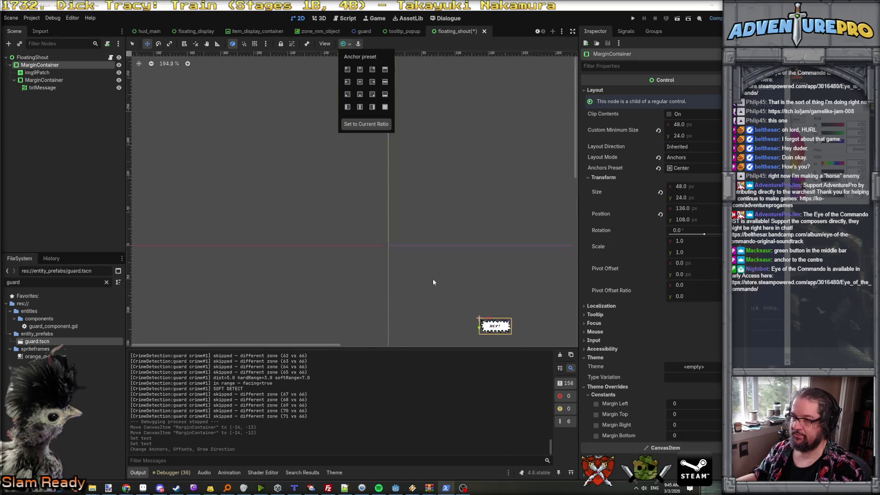
{"action": "left_click", "coordinate": [348, 69]}
{"action": "scroll", "coordinate": [411, 261], "scroll_direction": "up", "scroll_amount": 3}
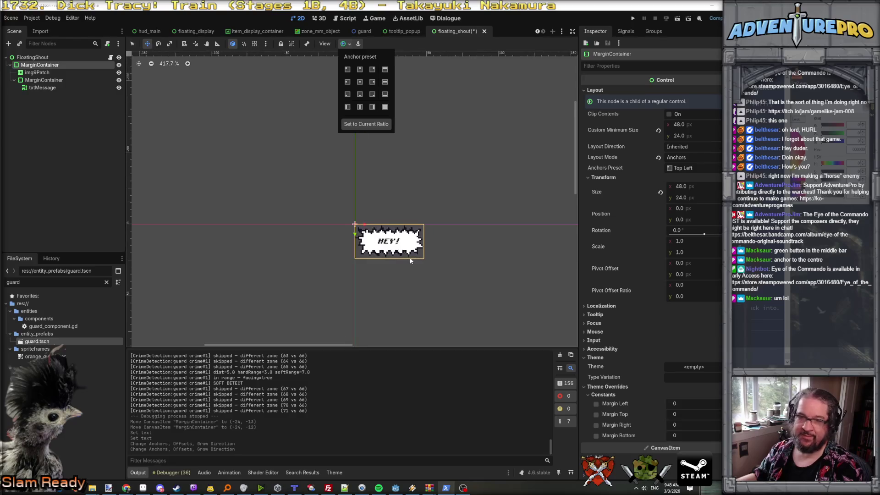
{"action": "scroll", "coordinate": [419, 260], "scroll_direction": "up", "scroll_amount": 2}
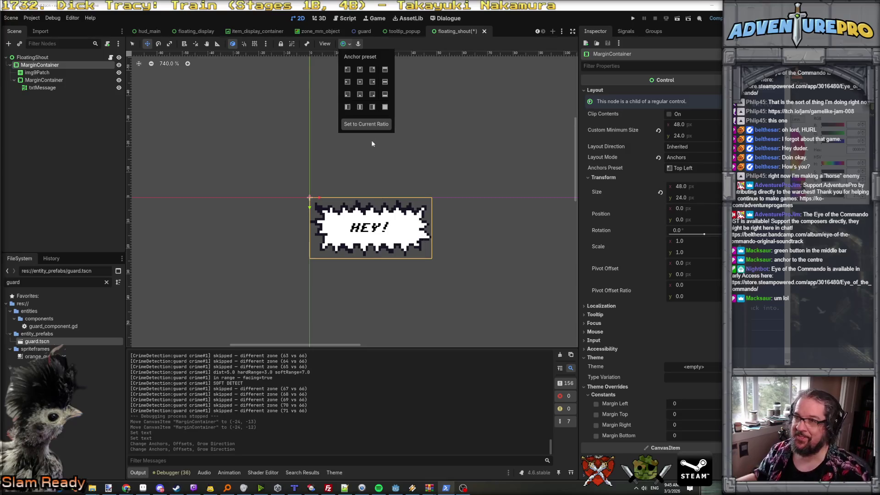
{"action": "left_click", "coordinate": [441, 152]}
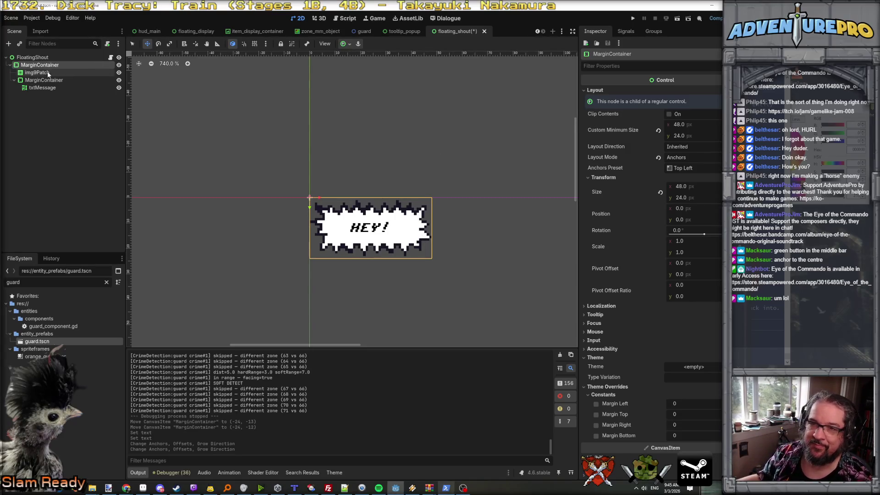
- Set the FloatingShout root's Transform Size to 1×1
{"action": "left_click", "coordinate": [33, 58]}
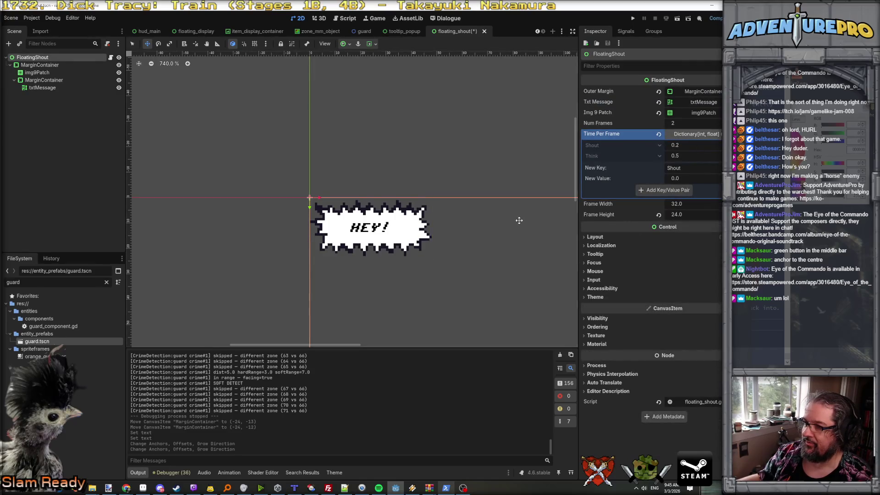
{"action": "scroll", "coordinate": [518, 221], "scroll_direction": "down", "scroll_amount": 3}
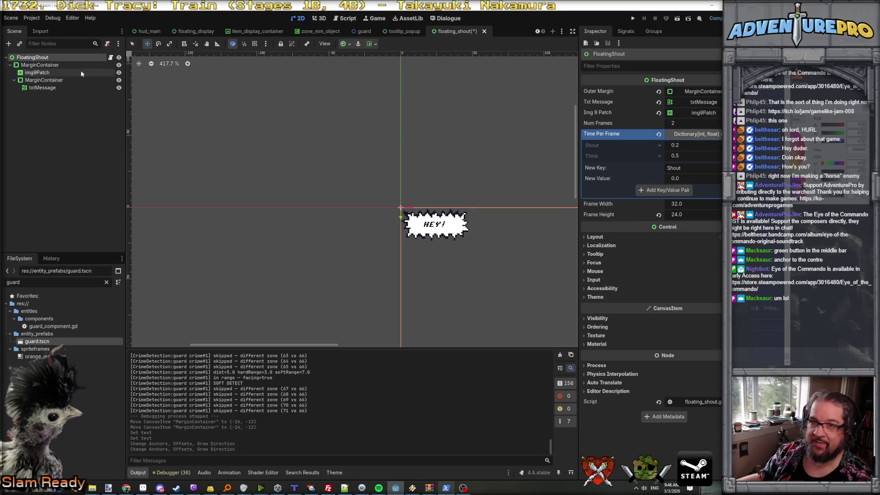
{"action": "left_click", "coordinate": [595, 237]}
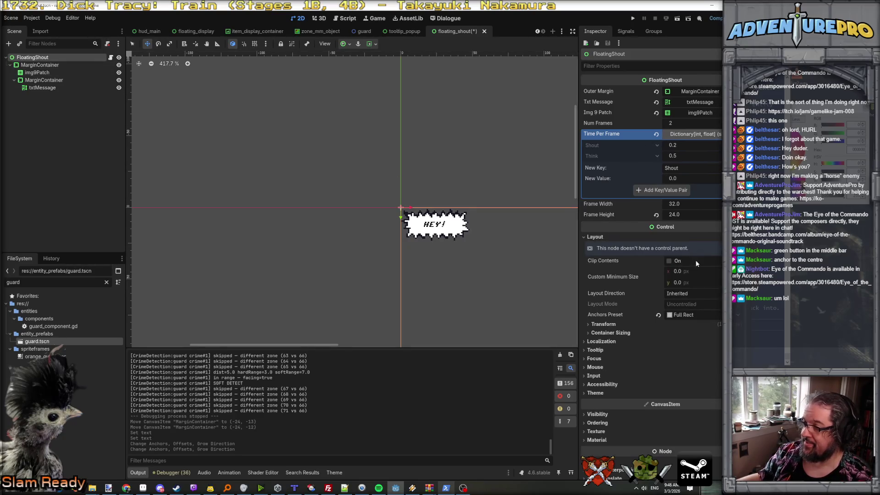
{"action": "left_click", "coordinate": [604, 325]}
{"action": "left_click", "coordinate": [717, 334]}
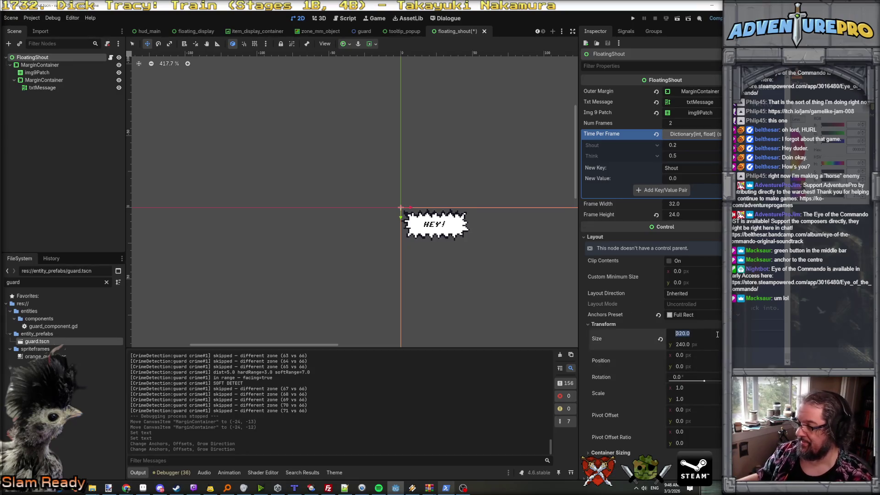
{"action": "type", "text": "1"}
{"action": "key", "text": "Tab"}
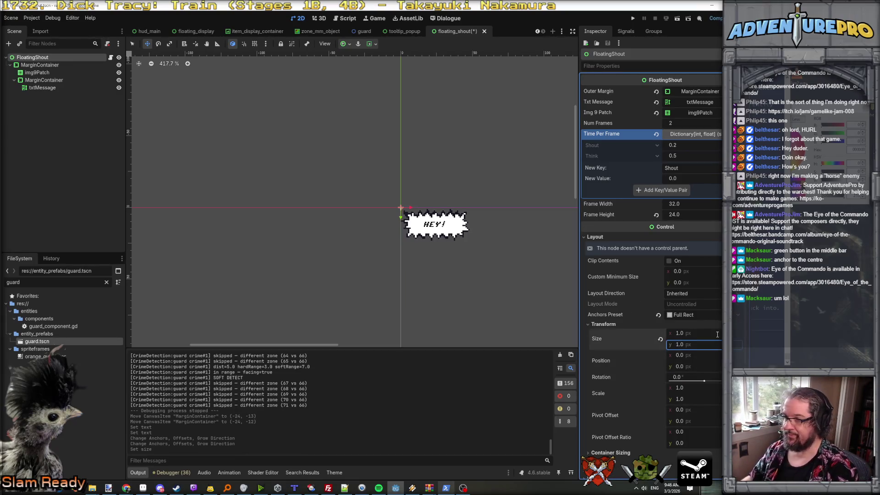
- Anchor the MarginContainer Center Bottom at (-23.5, -23.0), save, and run the game
{"action": "left_click", "coordinate": [31, 65]}
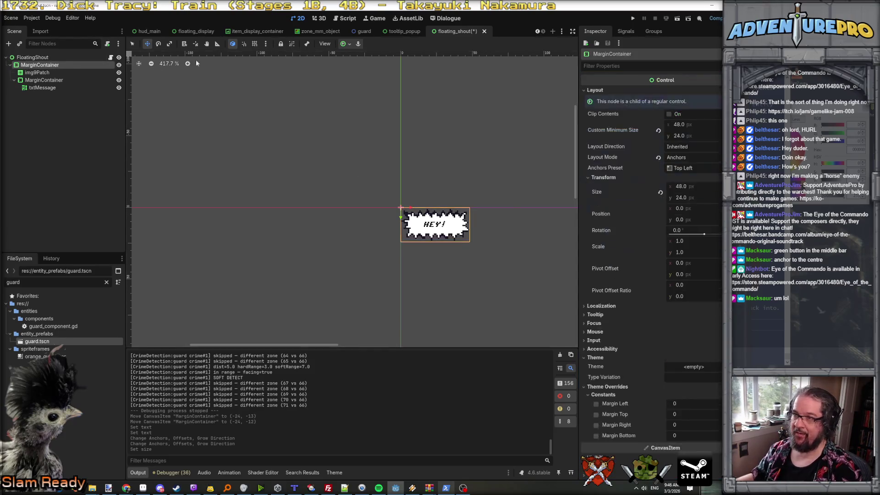
{"action": "left_click", "coordinate": [357, 44]}
{"action": "left_click", "coordinate": [360, 82]}
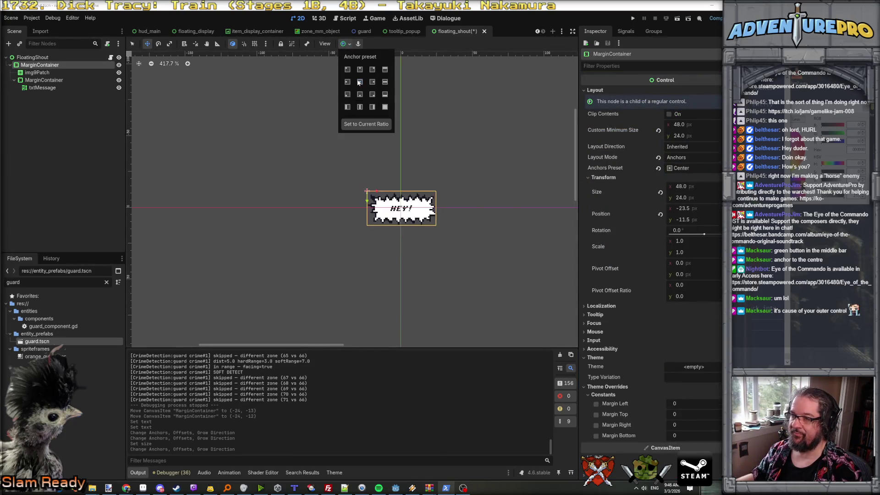
{"action": "left_click", "coordinate": [436, 136]}
{"action": "left_click", "coordinate": [350, 44]}
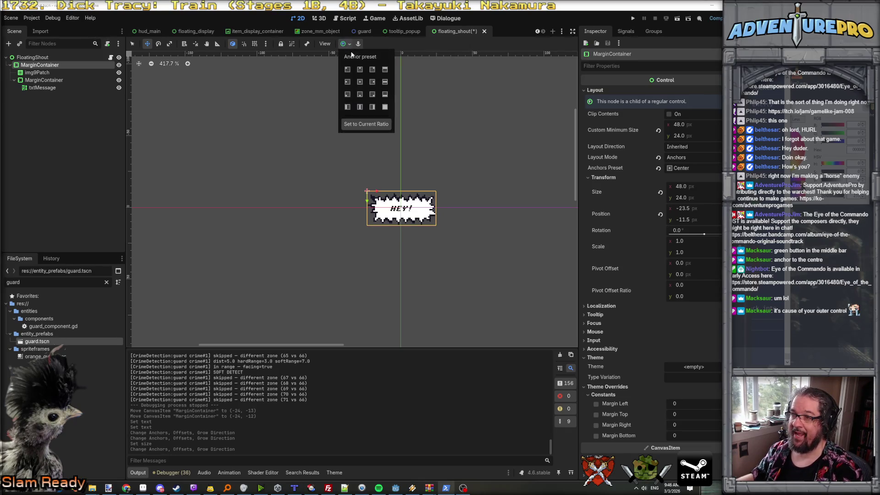
{"action": "left_click", "coordinate": [361, 94]}
{"action": "left_click", "coordinate": [436, 122]}
{"action": "key", "text": "ctrl+s"}
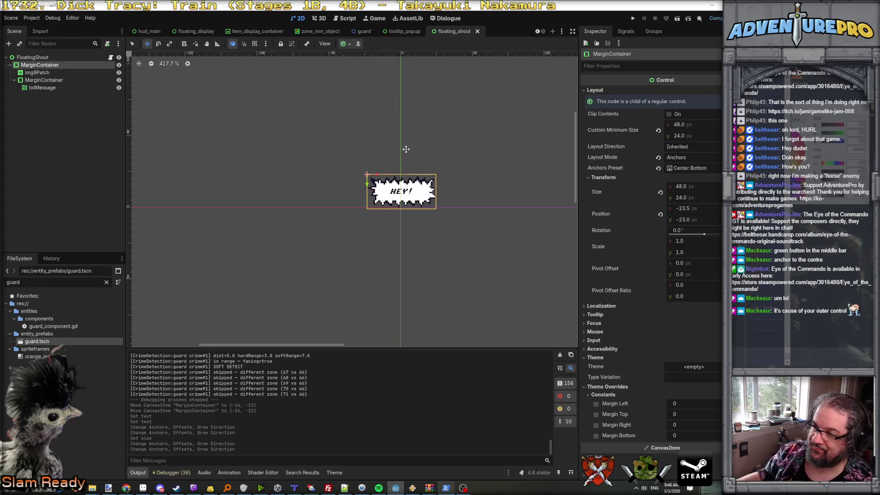
{"action": "scroll", "coordinate": [406, 150], "scroll_direction": "up", "scroll_amount": 5}
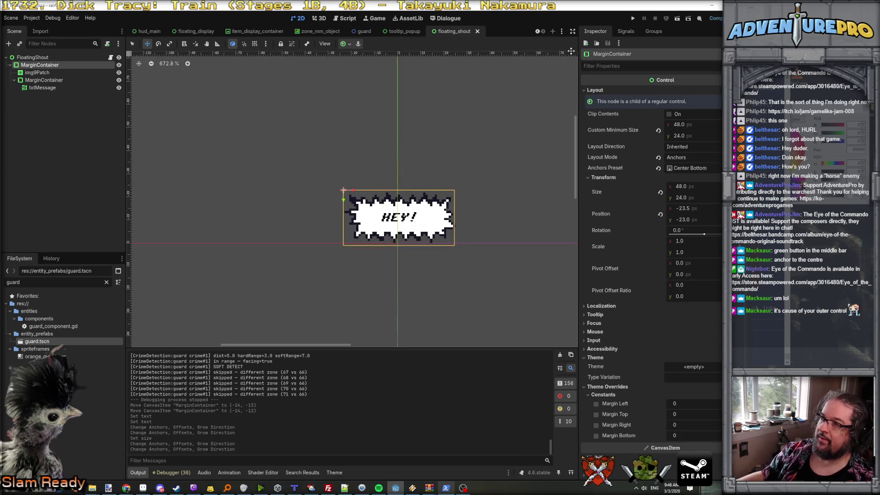
{"action": "left_click", "coordinate": [634, 17]}
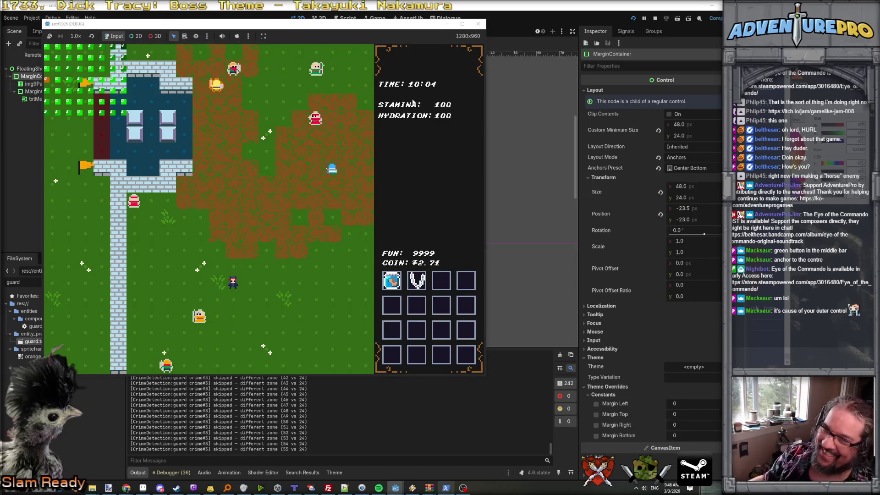
- Walk the player around and up toward a guard until the CRIME? bubble appears
{"action": "key", "text": "Left"}
{"action": "key", "text": "Down"}
{"action": "key", "text": "Up"}
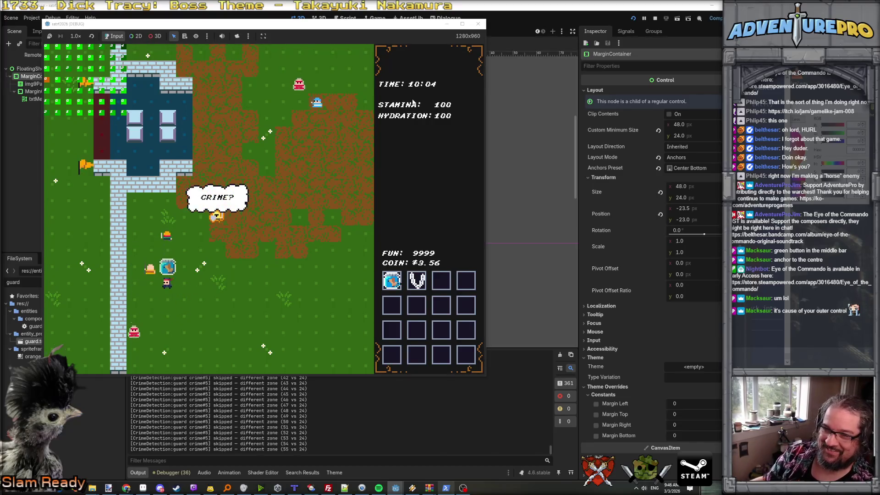
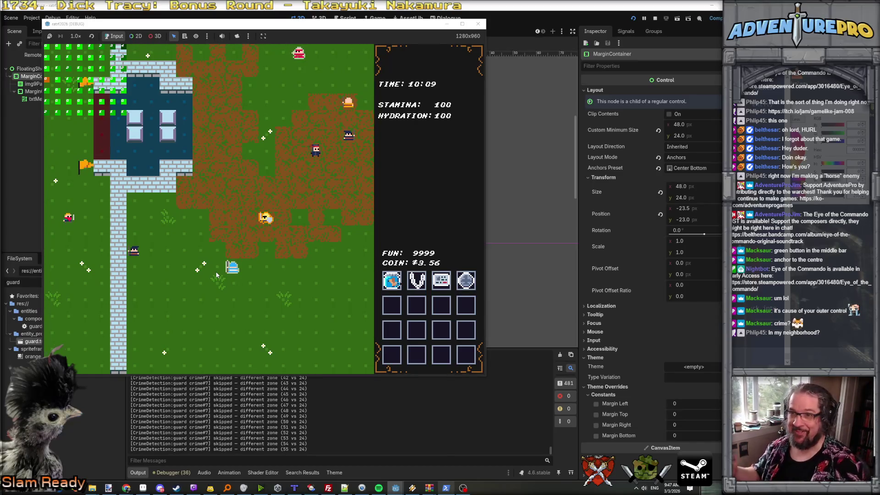
- Walk the player around the map with the arrow keys, pickpocketing NPCs near a guard
{"action": "key", "text": "Left"}
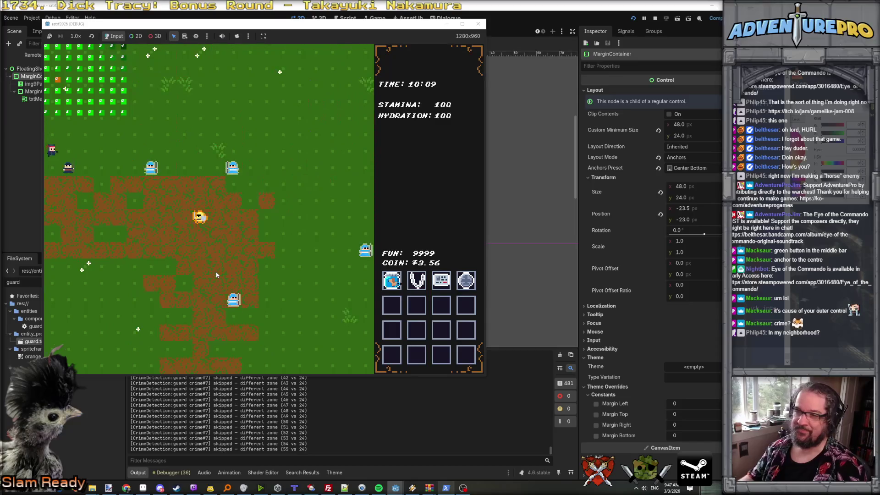
{"action": "key", "text": "Down"}
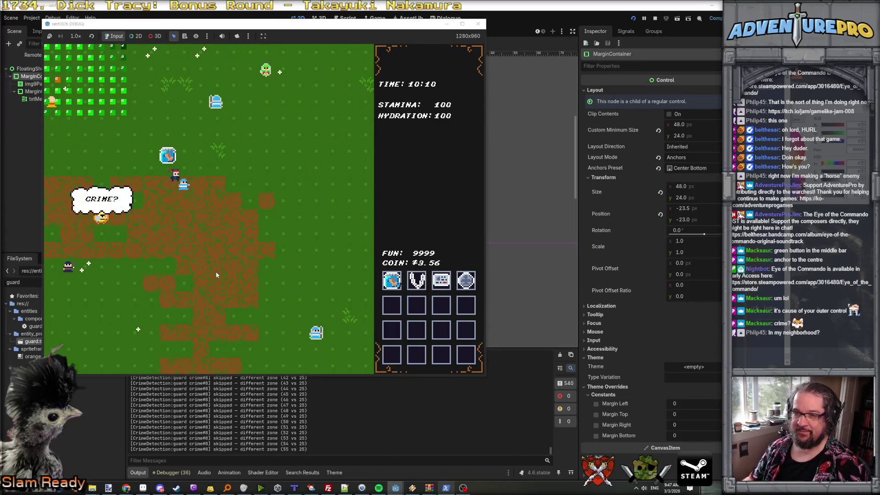
{"action": "key", "text": "Right"}
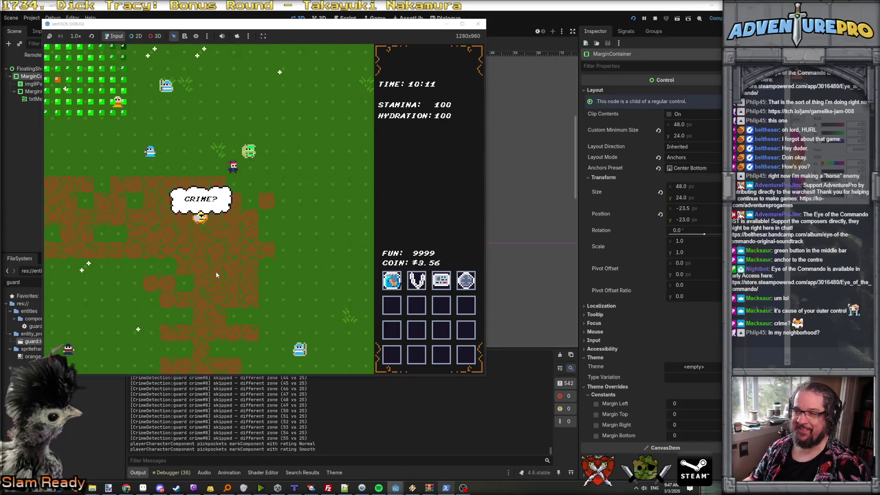
{"action": "key", "text": "Up"}
{"action": "key", "text": "Left"}
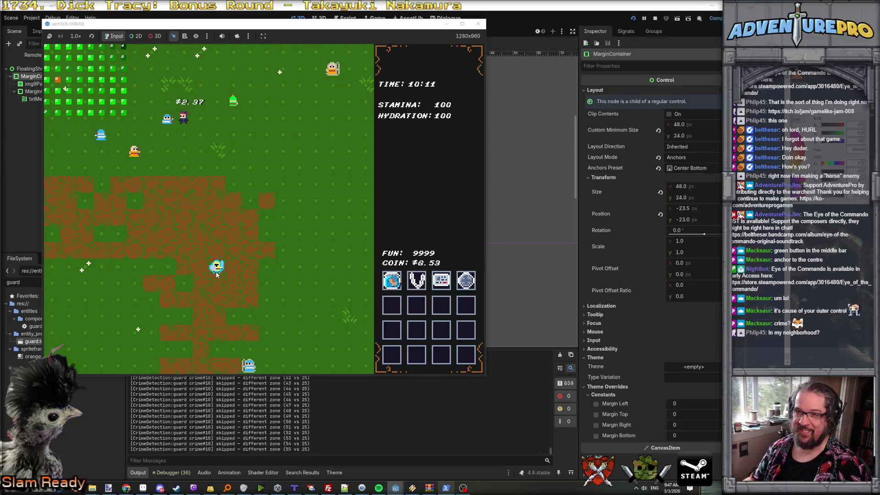
{"action": "key", "text": "Down"}
{"action": "key", "text": "Left"}
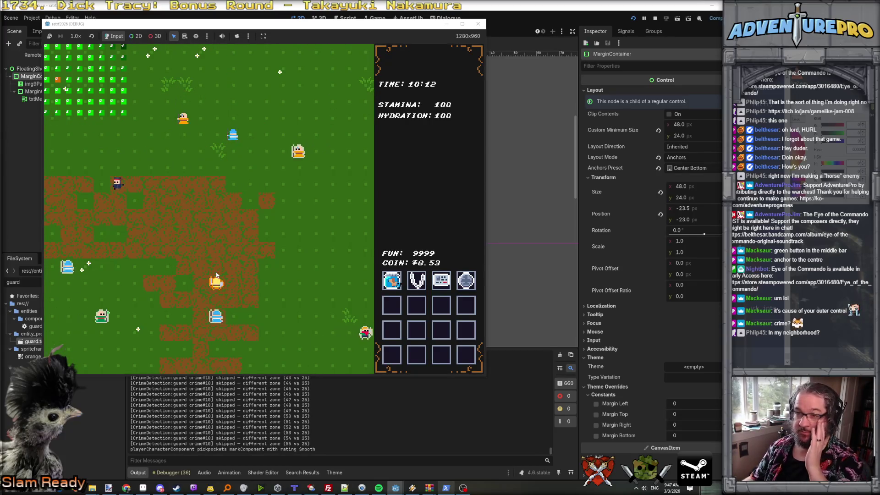
{"action": "key", "text": "Down"}
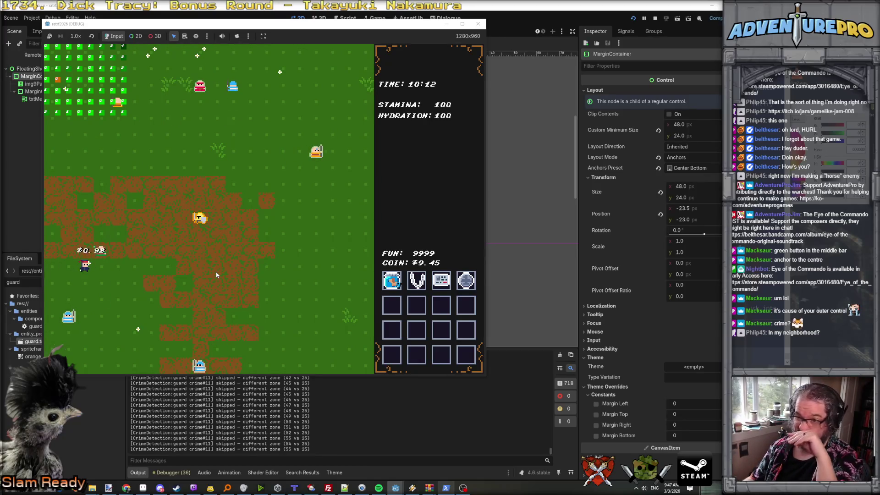
{"action": "key", "text": "Down"}
{"action": "key", "text": "Right"}
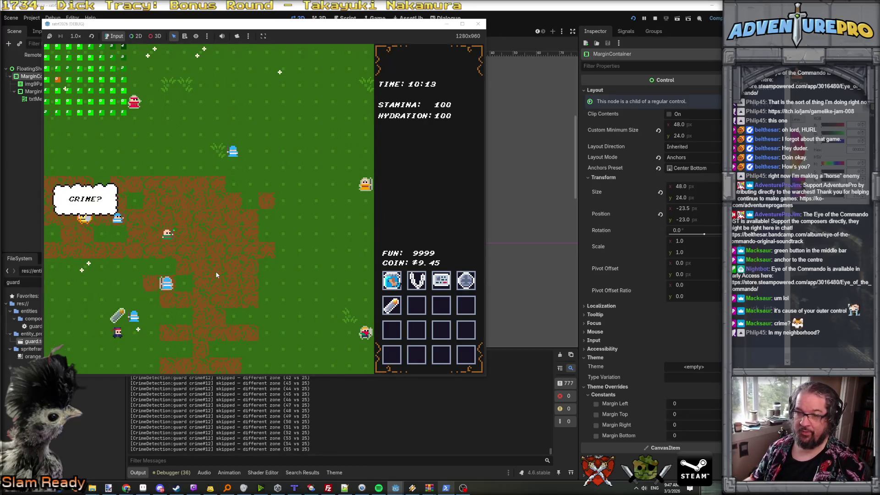
{"action": "key", "text": "Up"}
{"action": "key", "text": "Right"}
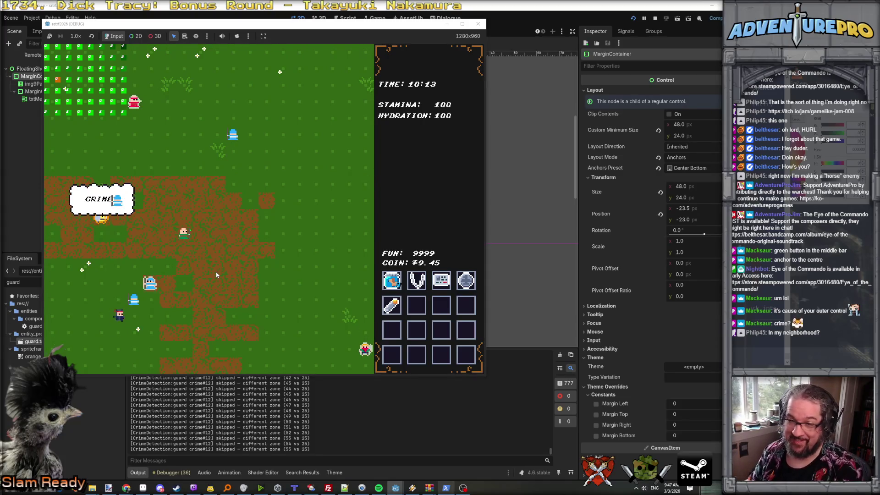
{"action": "key", "text": "Up"}
{"action": "key", "text": "Up"}
{"action": "key", "text": "Left"}
{"action": "key", "text": "Left"}
{"action": "key", "text": "Left"}
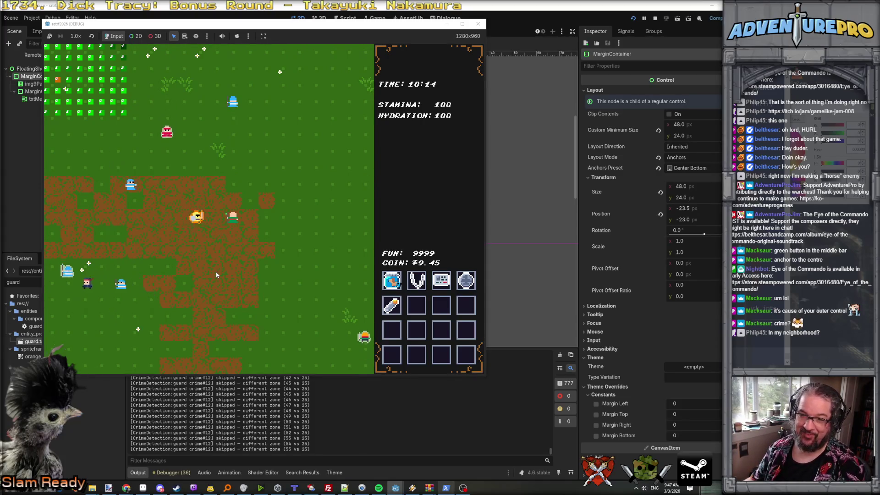
- Walk up-right, pick up an item with E, and leave through the top into a new area
{"action": "key", "text": "Left"}
{"action": "key", "text": "Up"}
{"action": "key", "text": "Up"}
{"action": "key", "text": "Up"}
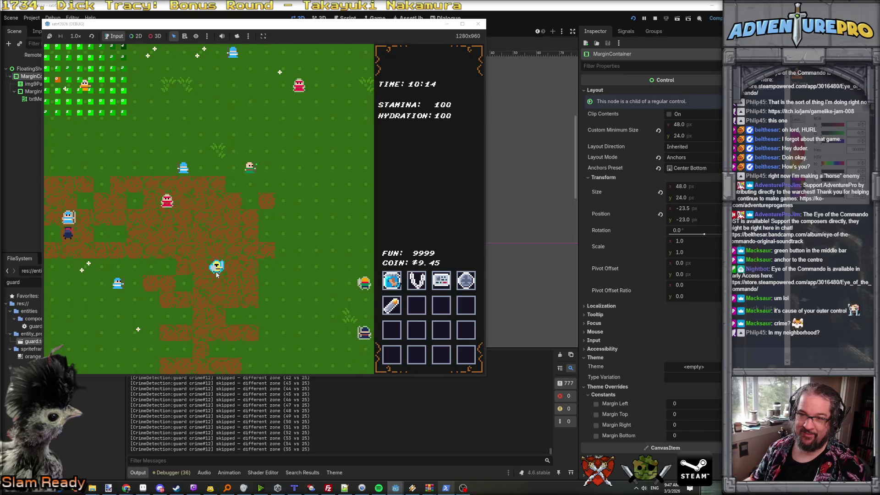
{"action": "key", "text": "Up"}
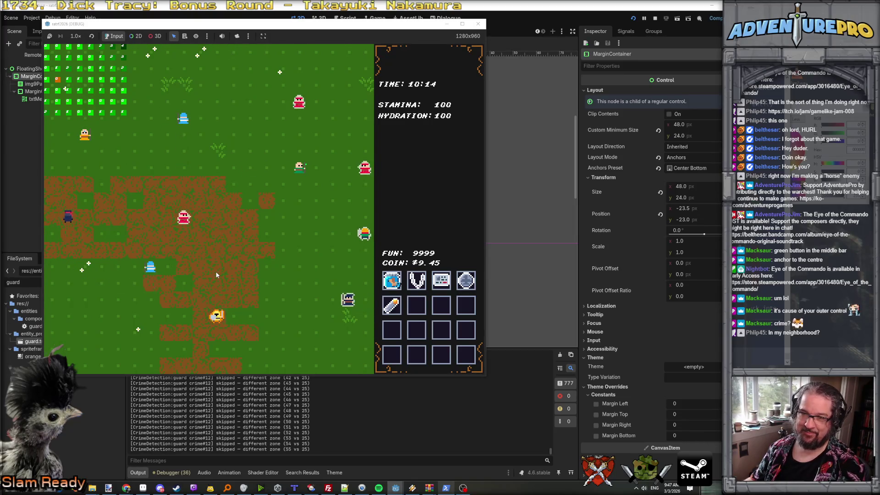
{"action": "key", "text": "Right"}
{"action": "key", "text": "Right"}
{"action": "key", "text": "Up"}
{"action": "key", "text": "Up"}
{"action": "key", "text": "Up"}
{"action": "key", "text": "Right"}
{"action": "key", "text": "Right"}
{"action": "key", "text": "Right"}
{"action": "key", "text": "Right"}
{"action": "key", "text": "Up"}
{"action": "key", "text": "Right"}
{"action": "key", "text": "Right"}
{"action": "key", "text": "Right"}
{"action": "key", "text": "Right"}
{"action": "key", "text": "Right"}
{"action": "key", "text": "e"}
{"action": "key", "text": "Down"}
{"action": "key", "text": "Up"}
{"action": "key", "text": "Up"}
{"action": "key", "text": "Up"}
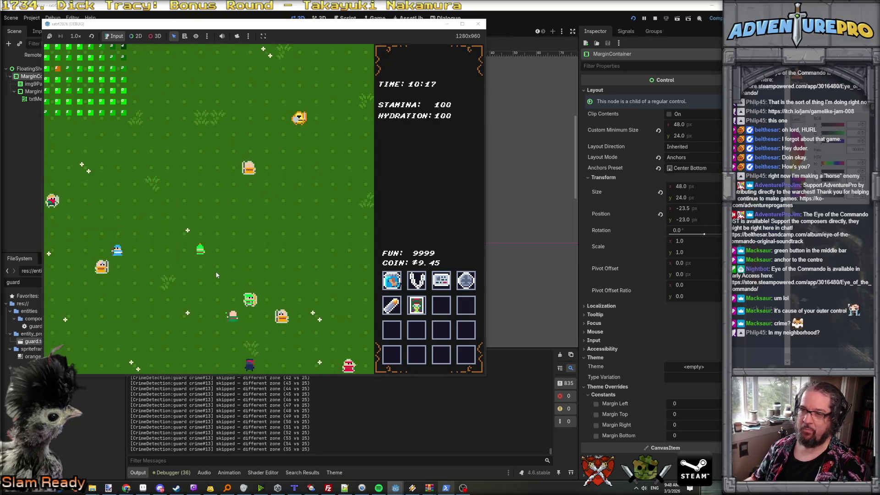
- Pickpocket more NPCs in the new area, including the red NPC, then stop the running game
{"action": "key", "text": "Up"}
{"action": "key", "text": "Up"}
{"action": "key", "text": "Left"}
{"action": "key", "text": "Up"}
{"action": "key", "text": "Up"}
{"action": "key", "text": "Up"}
{"action": "key", "text": "Right"}
{"action": "key", "text": "Left"}
{"action": "key", "text": "Left"}
{"action": "key", "text": "Left"}
{"action": "key", "text": "Up"}
{"action": "key", "text": "Up"}
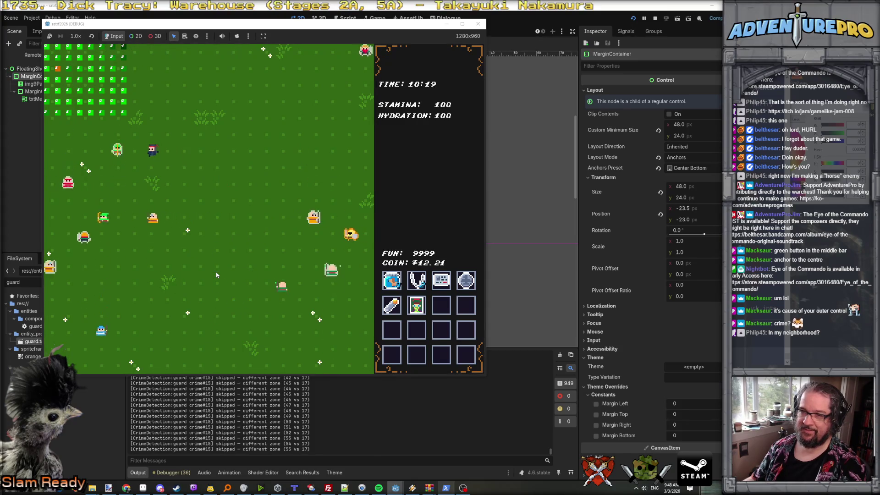
{"action": "key", "text": "Left"}
{"action": "key", "text": "Left"}
{"action": "key", "text": "Down"}
{"action": "key", "text": "Down"}
{"action": "key", "text": "Right"}
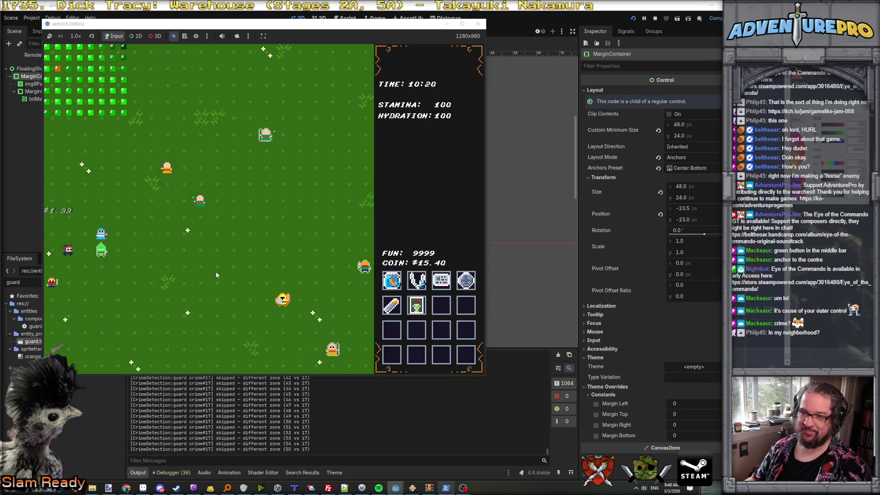
{"action": "key", "text": "Right"}
{"action": "key", "text": "Up"}
{"action": "key", "text": "Up"}
{"action": "key", "text": "Right"}
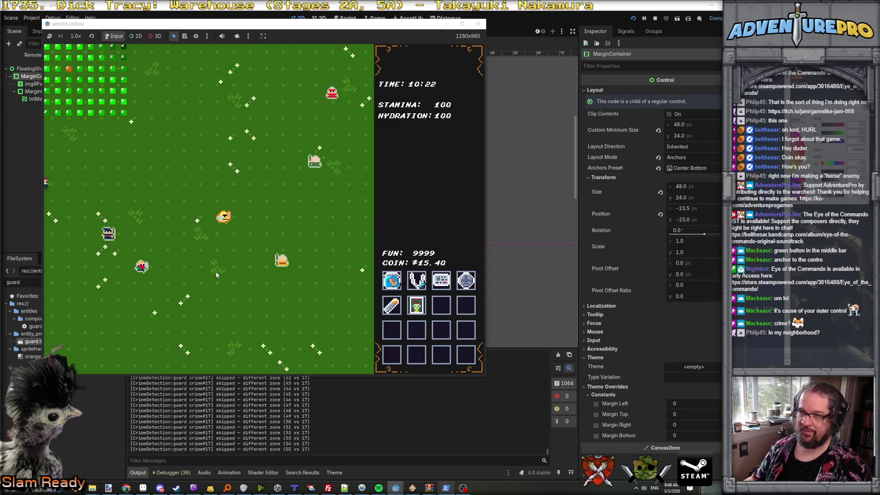
{"action": "key", "text": "Down"}
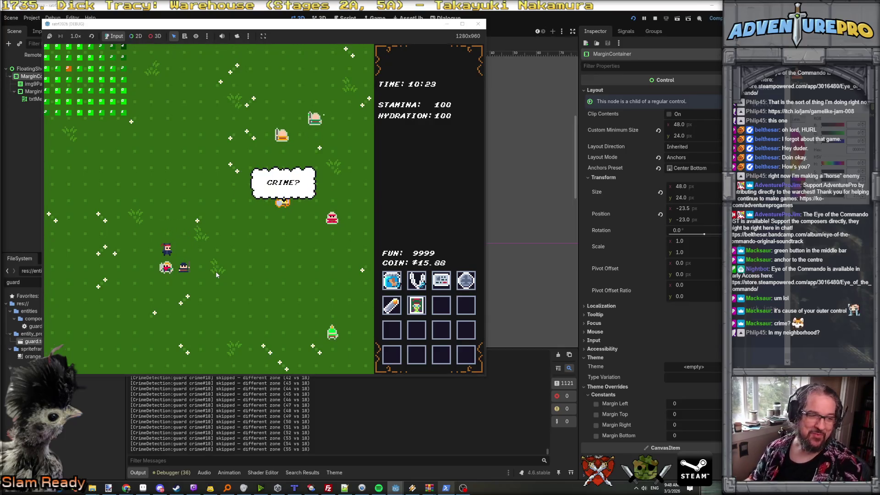
{"action": "key", "text": "Down"}
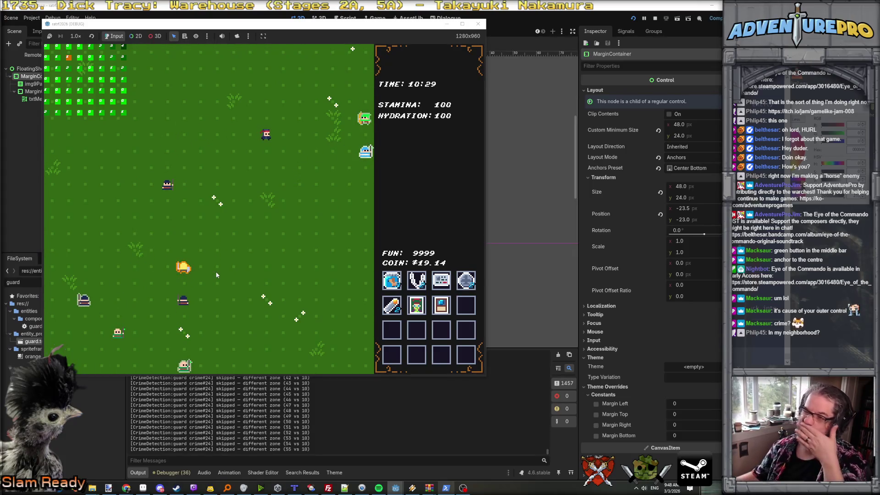
{"action": "left_click", "coordinate": [483, 25]}
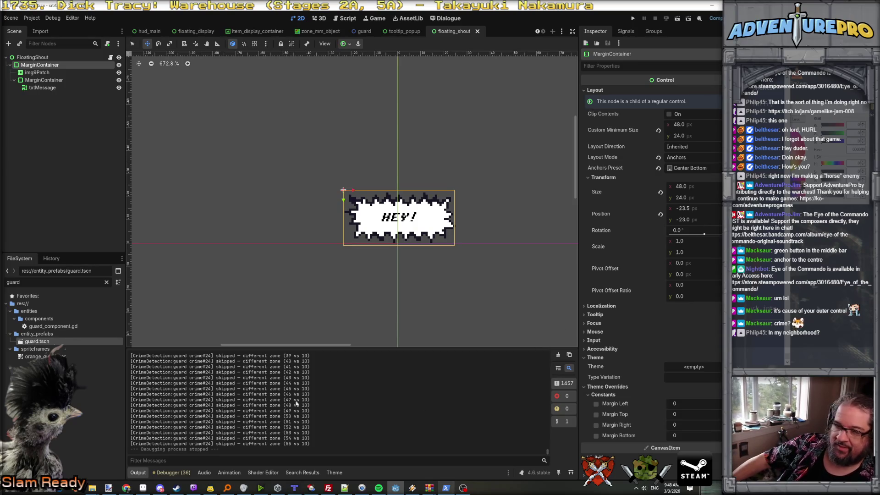
- Enlarge the Output panel, check the Debugger for errors, then switch to the Claude Code terminal
{"action": "scroll", "coordinate": [330, 386], "scroll_direction": "up", "scroll_amount": 1}
{"action": "left_click_drag", "start_coordinate": [369, 349], "coordinate": [369, 271]}
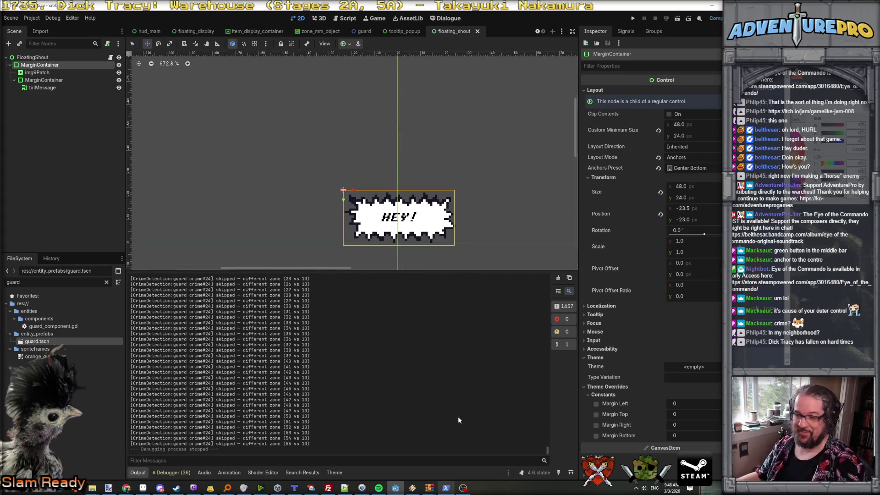
{"action": "left_click", "coordinate": [166, 473]}
{"action": "left_click", "coordinate": [142, 473]}
{"action": "scroll", "coordinate": [213, 405], "scroll_direction": "up", "scroll_amount": 10}
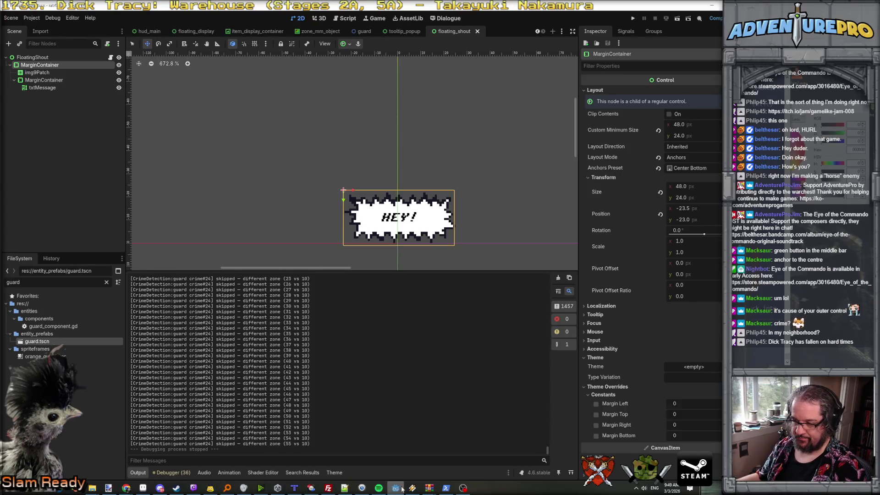
{"action": "left_click", "coordinate": [446, 487]}
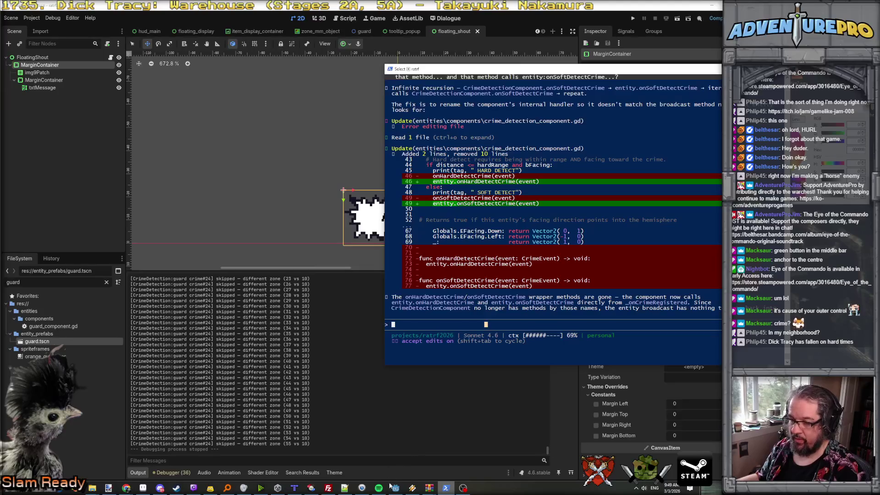
- Back in Godot, open guard_component.gd and insert a blank line after the guardLocation export on line 12
{"action": "left_click", "coordinate": [395, 487]}
{"action": "left_click", "coordinate": [351, 22]}
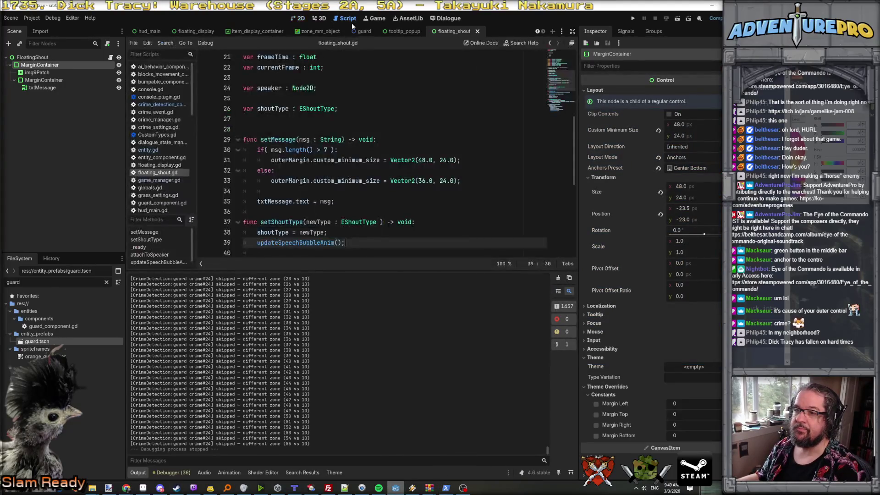
{"action": "scroll", "coordinate": [206, 155], "scroll_direction": "down", "scroll_amount": 5}
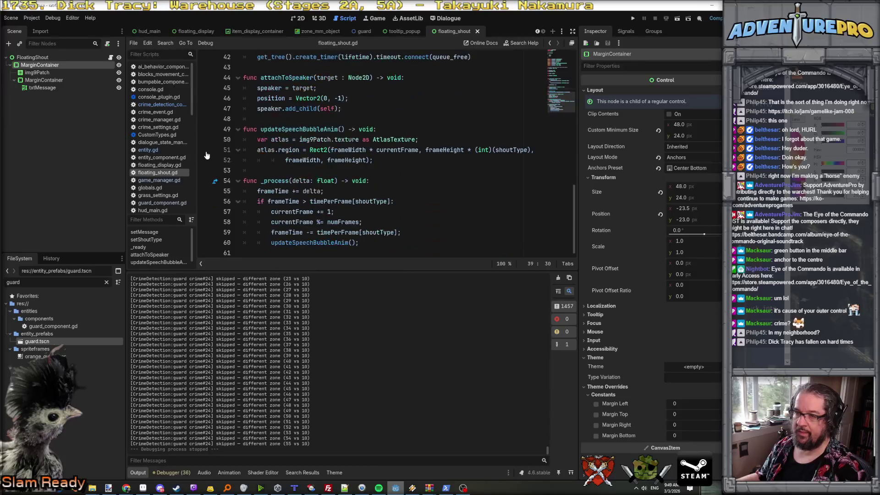
{"action": "scroll", "coordinate": [250, 136], "scroll_direction": "up", "scroll_amount": 10}
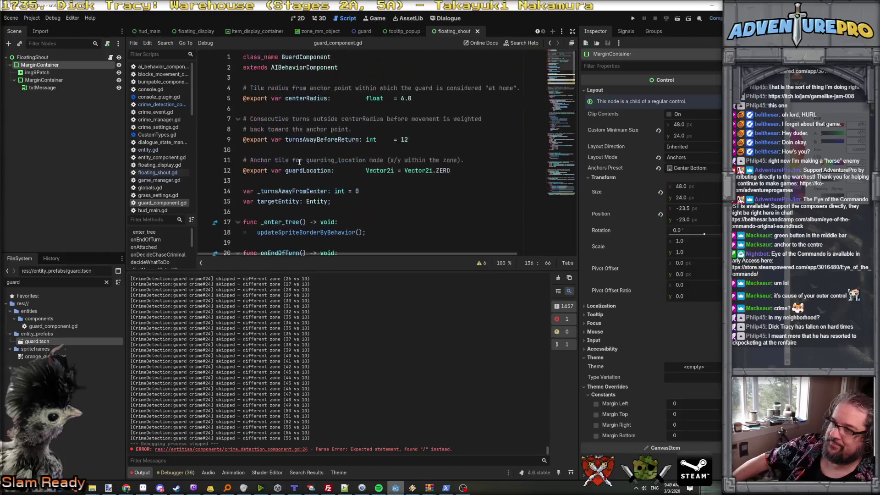
{"action": "scroll", "coordinate": [398, 191], "scroll_direction": "down", "scroll_amount": 3}
{"action": "scroll", "coordinate": [462, 136], "scroll_direction": "up", "scroll_amount": 3}
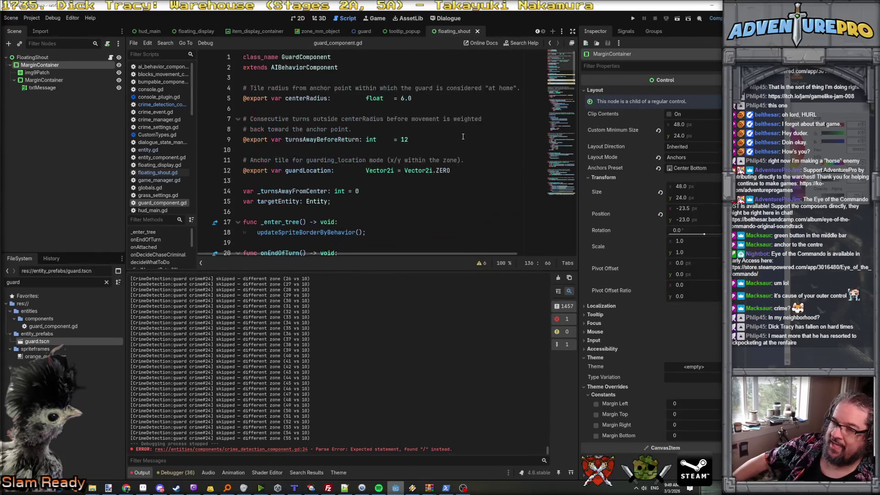
{"action": "left_click", "coordinate": [490, 170]}
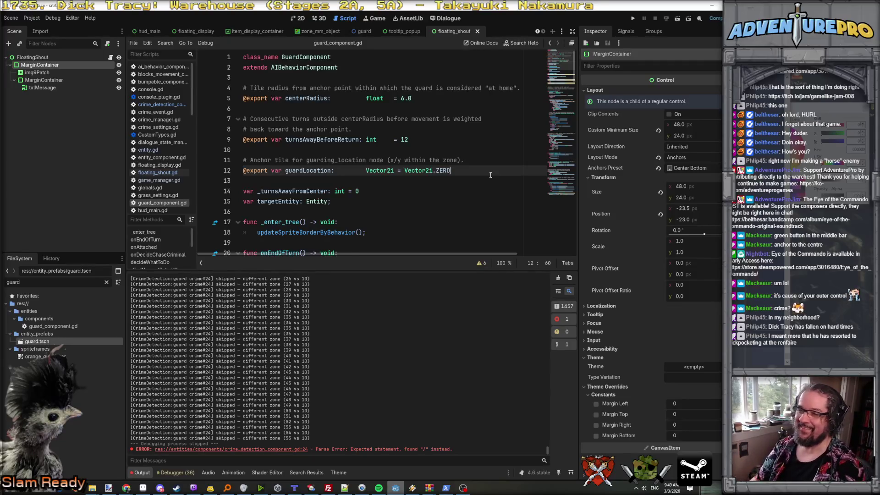
{"action": "key", "text": "Return"}
{"action": "key", "text": "Return"}
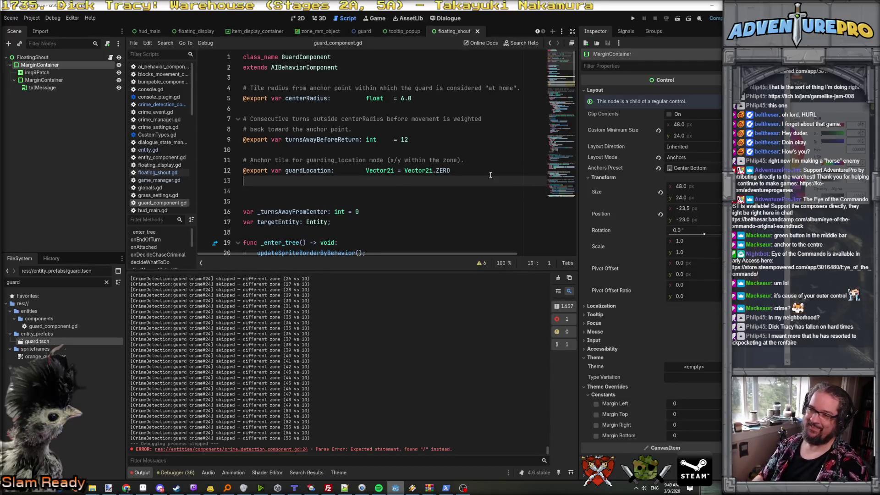
- Tidy the blank lines and declare 'var alertLevel : float' below guardLocation
{"action": "key", "text": "Delete"}
{"action": "key", "text": "Delete"}
{"action": "key", "text": "Down"}
{"action": "key", "text": "Down"}
{"action": "key", "text": "Return"}
{"action": "key", "text": "Return"}
{"action": "key", "text": "Up"}
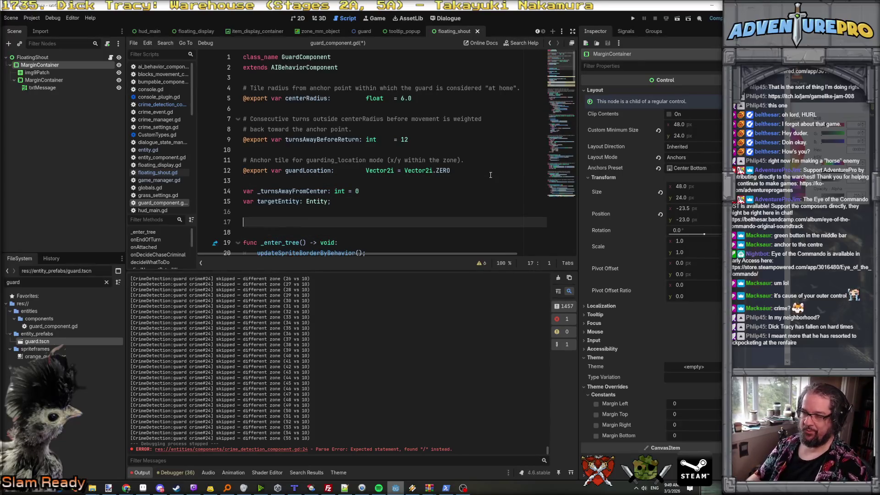
{"action": "type", "text": "var"}
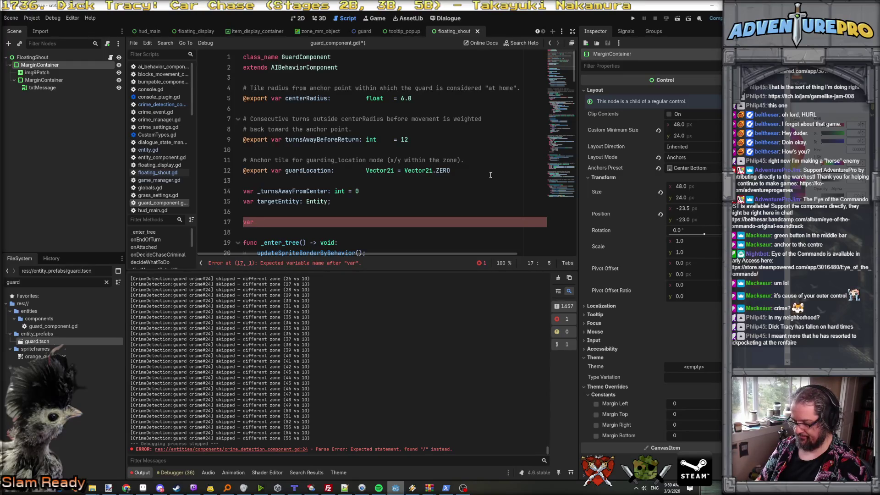
{"action": "type", "text": "alert"}
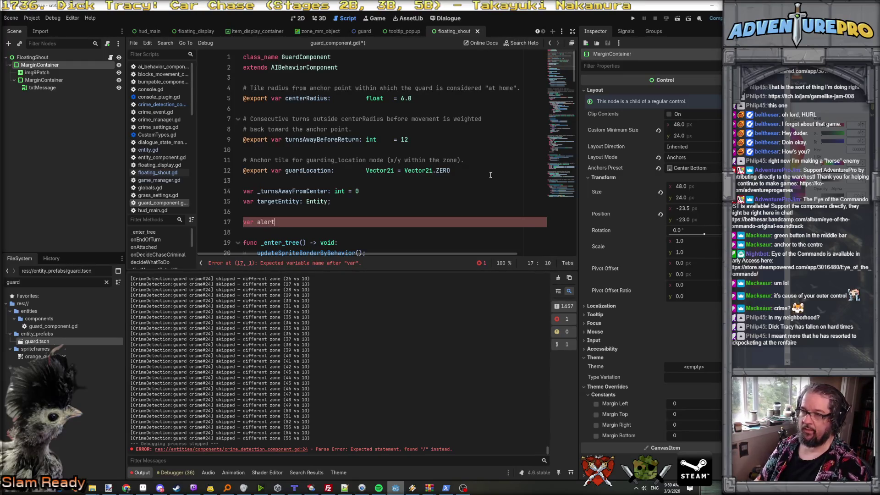
{"action": "type", "text": "Level : float"}
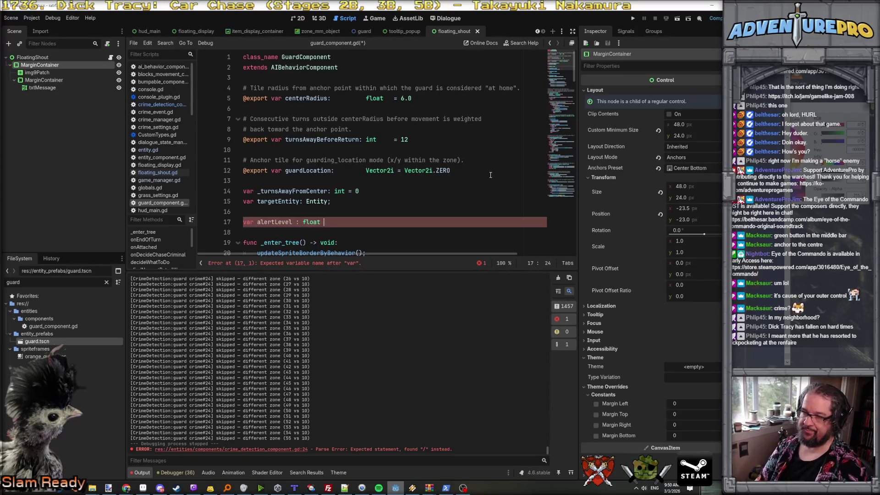
- Add a two-line comment above alertLevel: below 1.0 means no clear suspect, approaching 1 means more suspicious
{"action": "key", "text": "ctrl+shift+Return"}
{"action": "type", "text": "# ghoi"}
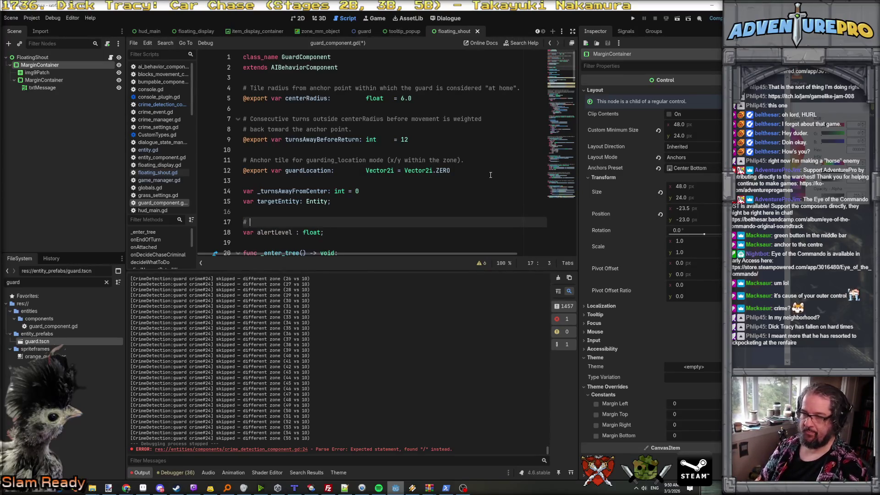
{"action": "key", "text": "BackSpace"}
{"action": "key", "text": "BackSpace"}
{"action": "key", "text": "BackSpace"}
{"action": "type", "text": "how"}
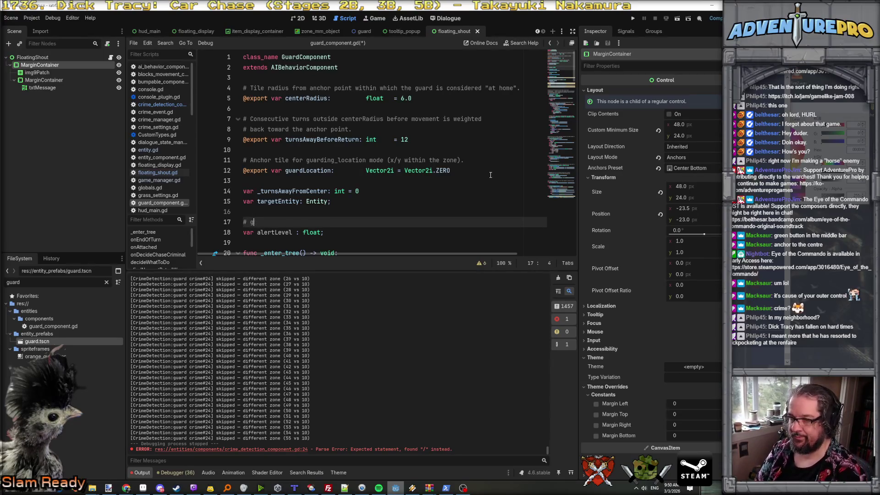
{"action": "type", "text": " concerned is this guard right now? < 1."}
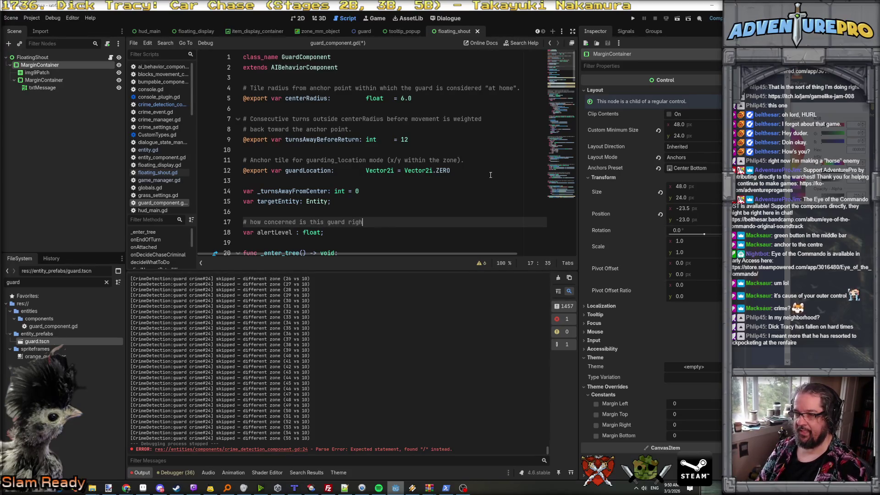
{"action": "type", "text": "0 means no clear"}
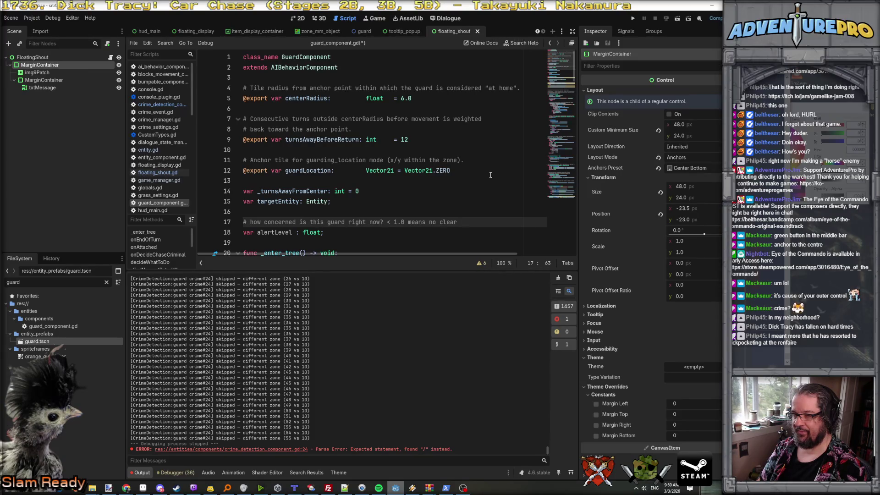
{"action": "type", "text": "sus"}
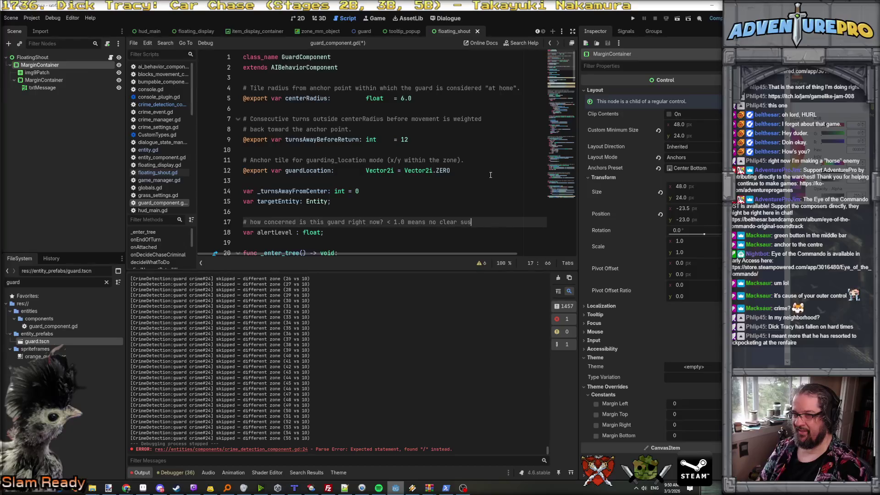
{"action": "type", "text": "pect or crime, but"}
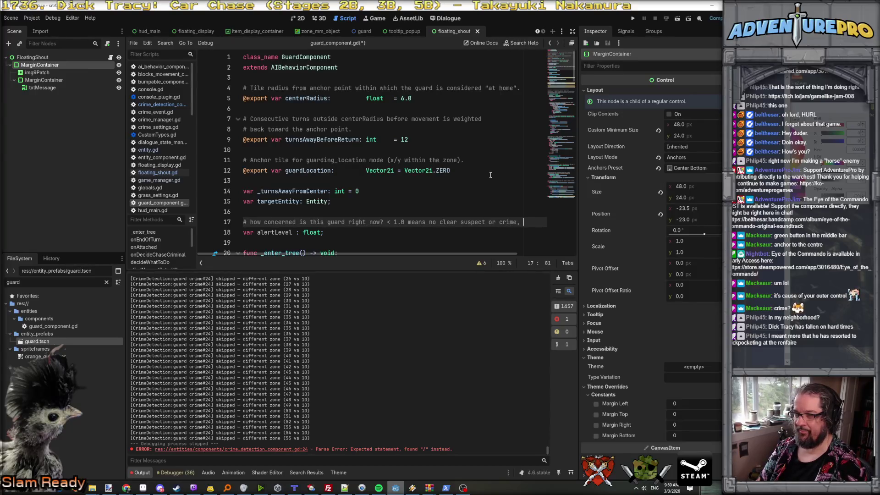
{"action": "key", "text": "Return"}
{"action": "type", "text": "# appra"}
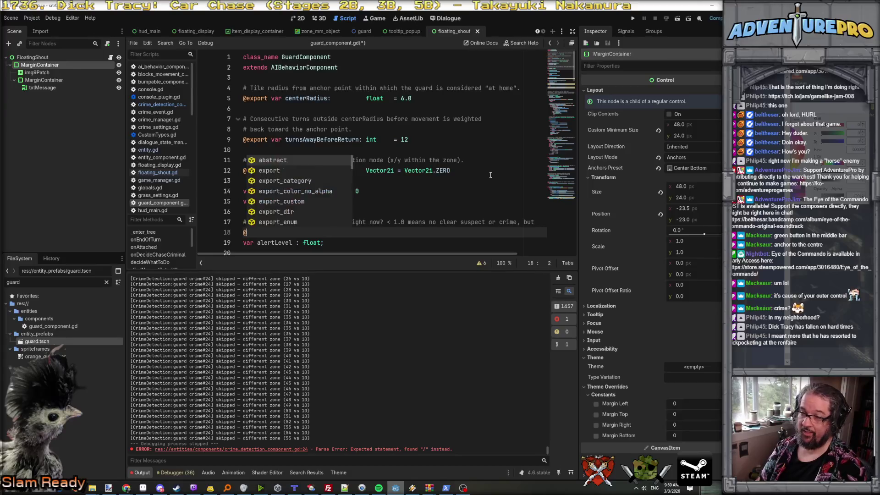
{"action": "type", "text": "is"}
{"action": "key", "text": "BackSpace"}
{"action": "key", "text": "BackSpace"}
{"action": "key", "text": "BackSpace"}
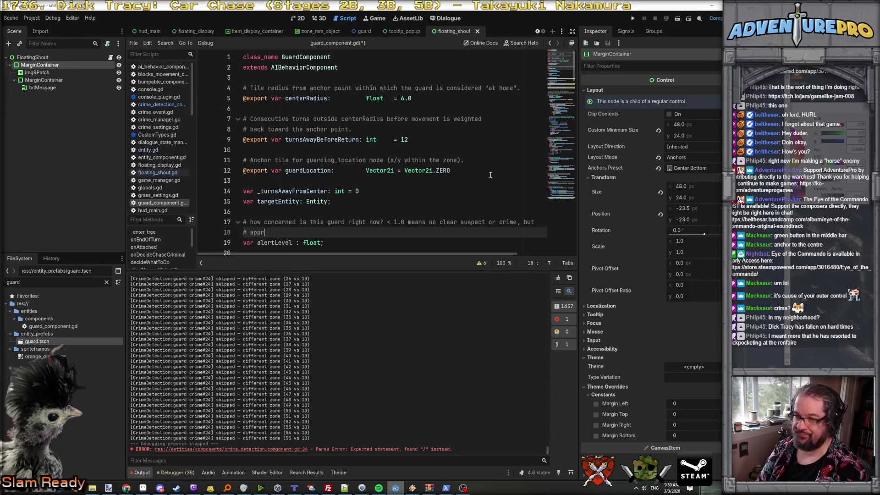
{"action": "type", "text": "a"}
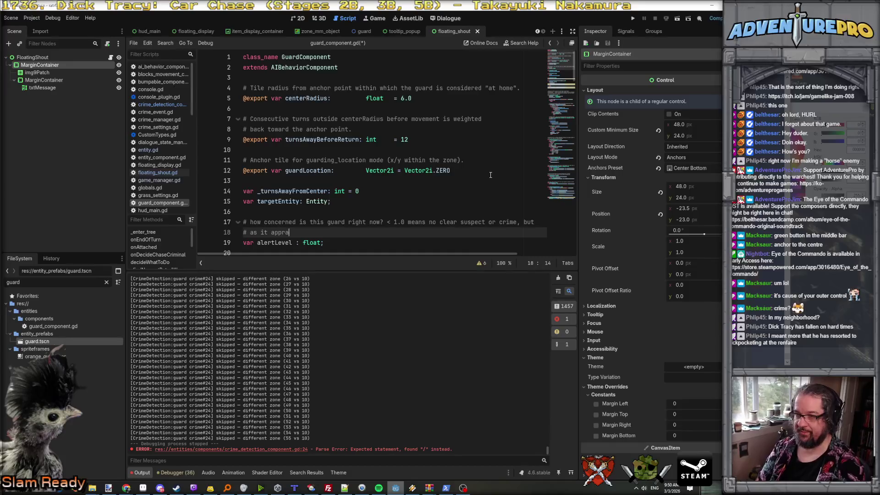
{"action": "key", "text": "BackSpace"}
{"action": "type", "text": "oaches 1"}
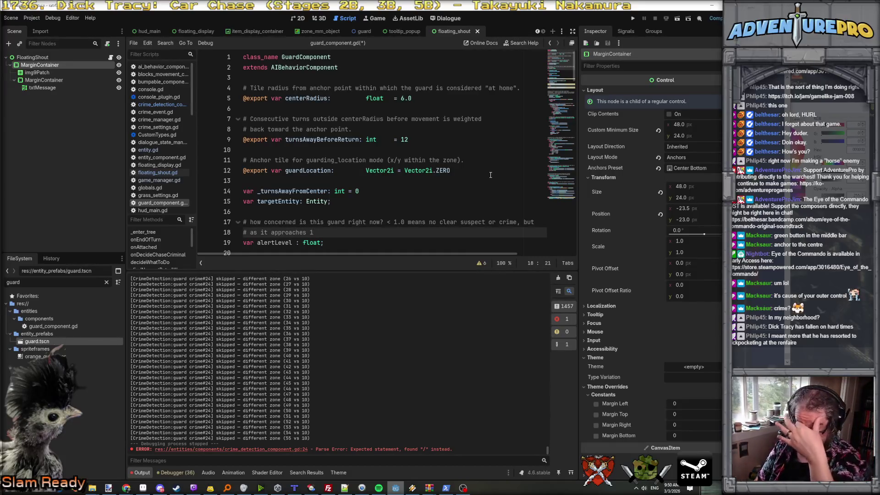
{"action": "type", "text": ", the gu"}
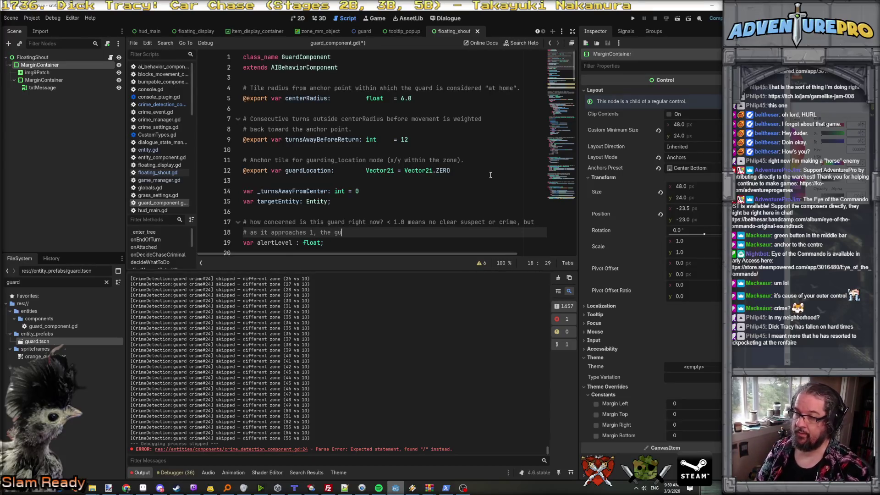
{"action": "type", "text": "ard is more suspo"}
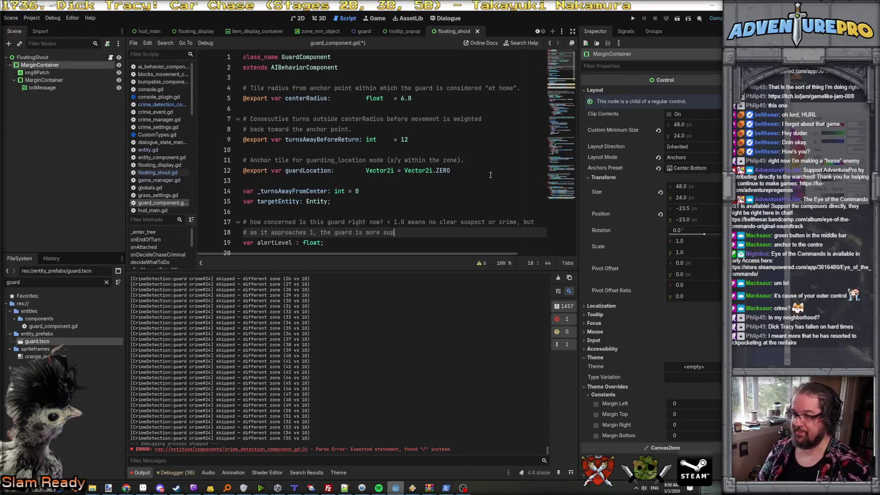
{"action": "type", "text": "cius"}
{"action": "key", "text": "BackSpace"}
{"action": "key", "text": "BackSpace"}
{"action": "key", "text": "BackSpace"}
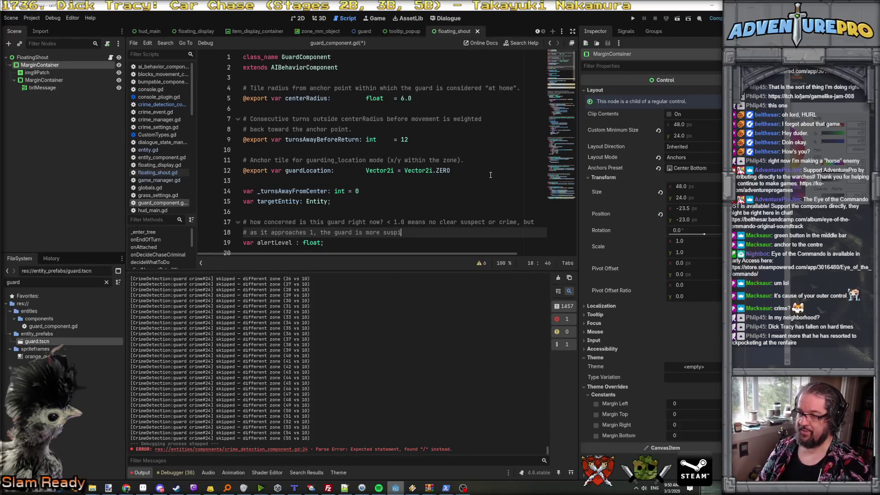
{"action": "type", "text": "ious."}
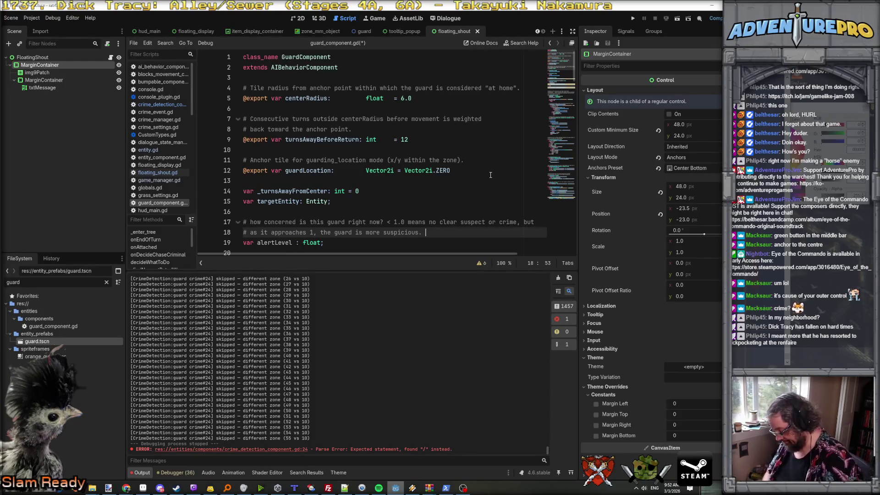
{"action": "scroll", "coordinate": [491, 174], "scroll_direction": "down", "scroll_amount": 6}
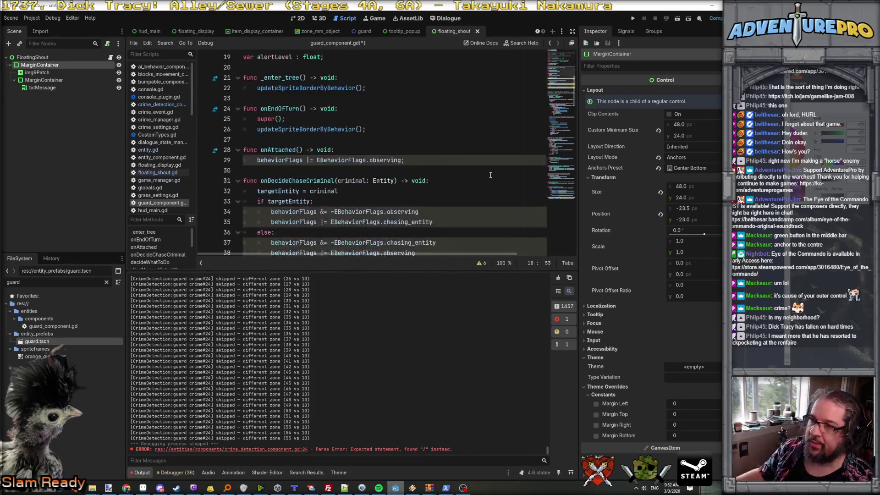
{"action": "scroll", "coordinate": [491, 175], "scroll_direction": "up", "scroll_amount": 3}
{"action": "double_click", "coordinate": [268, 152]}
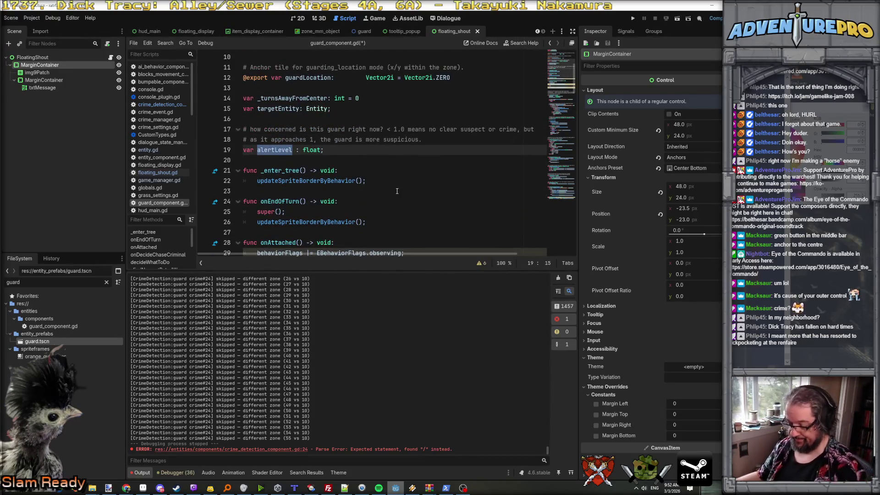
- At the top of onSoftDetectCrime, return early when alertLevel >= 1.0, commented '#if we're already in hot pursuit, who cares.'
{"action": "scroll", "coordinate": [397, 191], "scroll_direction": "down", "scroll_amount": 20}
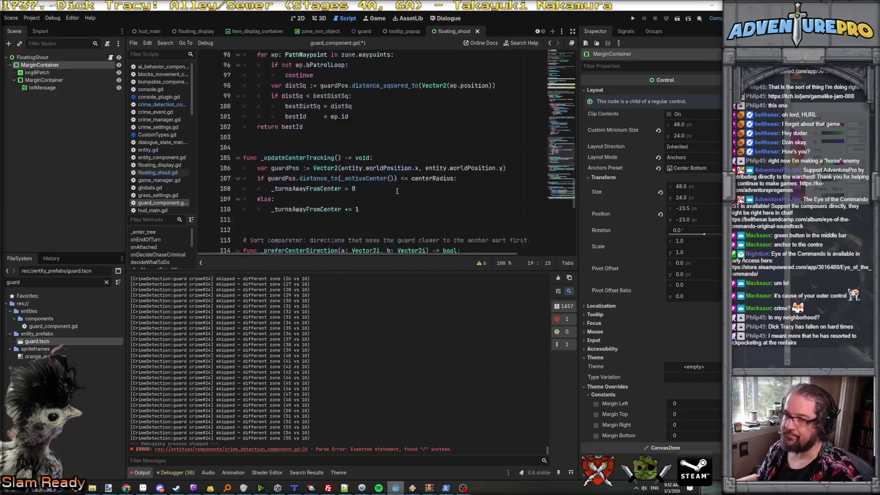
{"action": "scroll", "coordinate": [397, 191], "scroll_direction": "down", "scroll_amount": 2}
{"action": "left_click", "coordinate": [372, 246]}
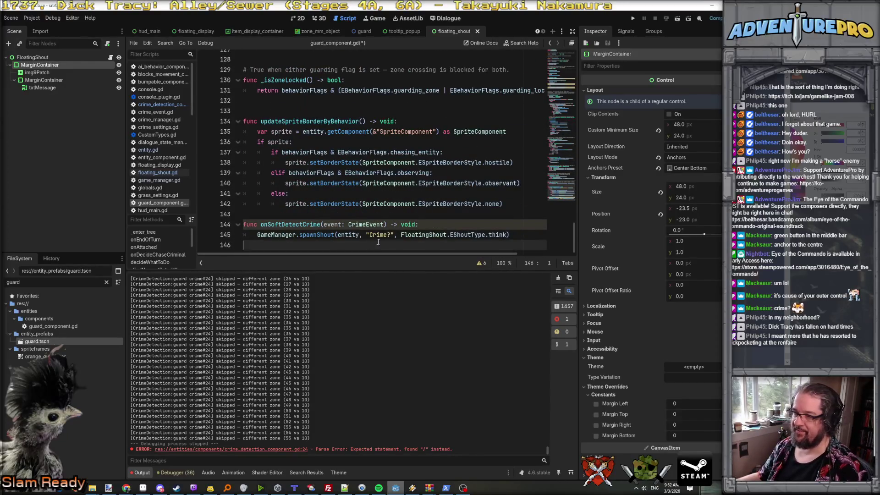
{"action": "left_click", "coordinate": [419, 225]}
{"action": "key", "text": "Return"}
{"action": "key", "text": "Return"}
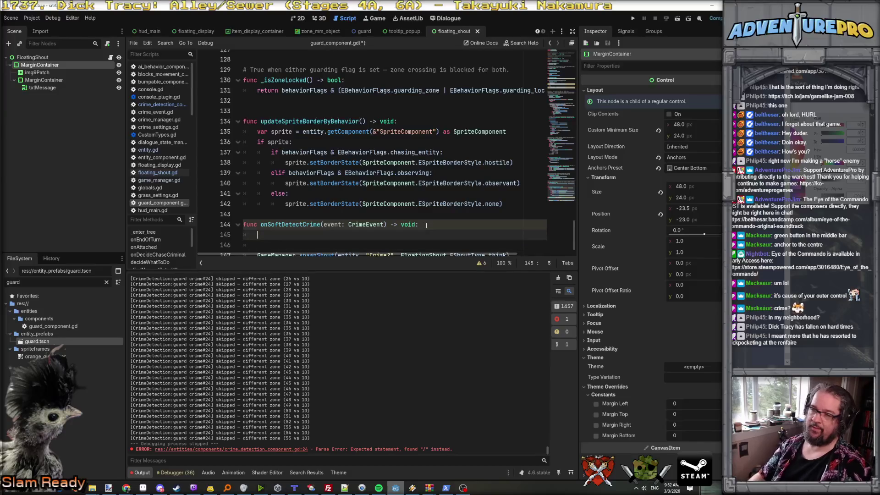
{"action": "type", "text": "if( alertLevel"}
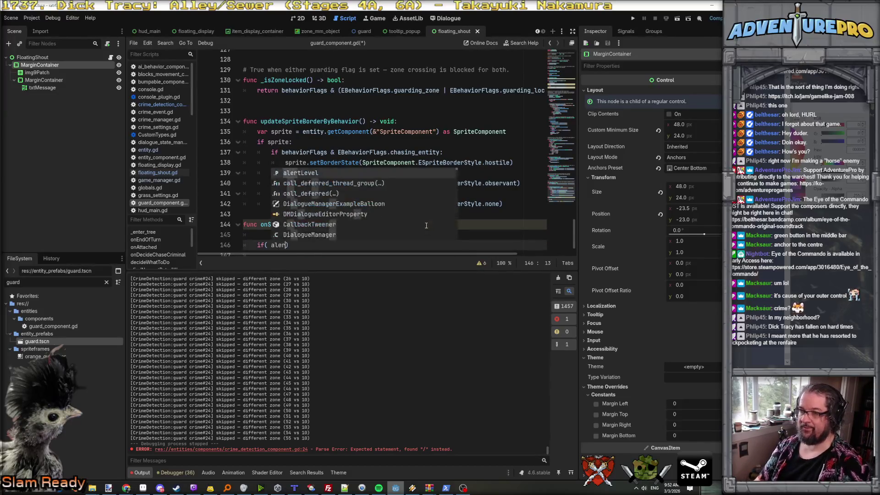
{"action": "type", "text": " >= 1.0f )"}
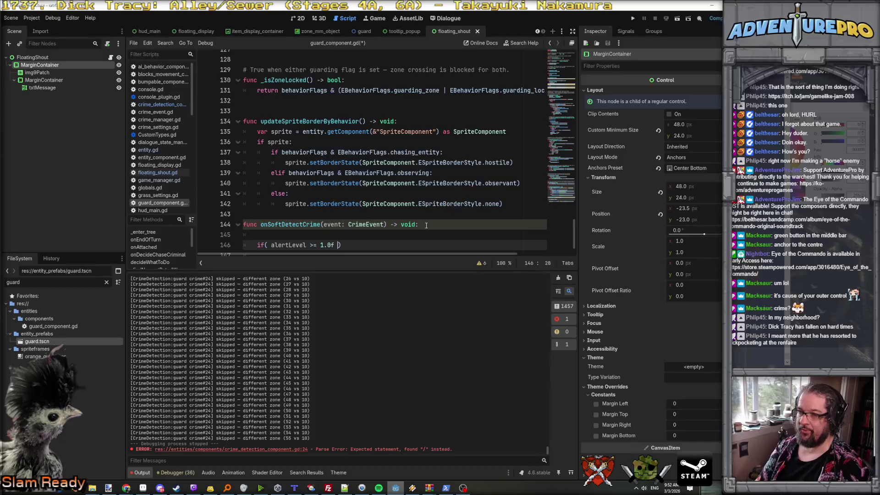
{"action": "key", "text": "Return"}
{"action": "type", "text": "return;"}
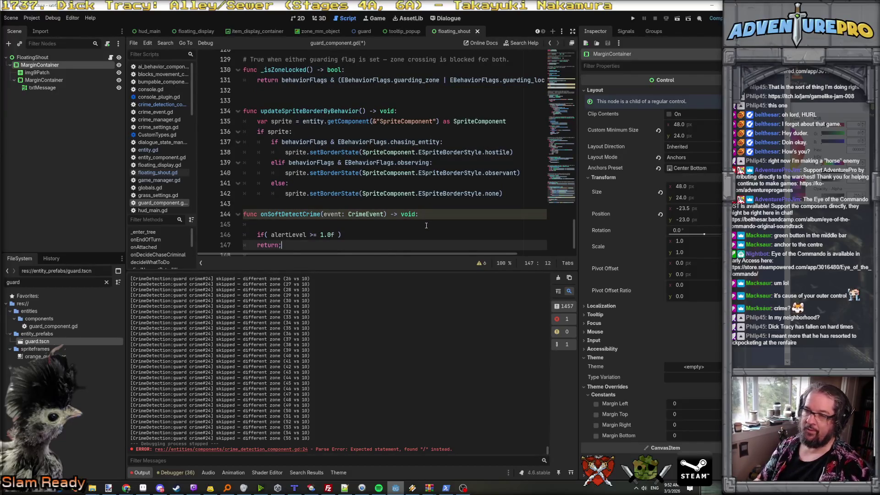
{"action": "key", "text": "Return"}
{"action": "key", "text": "Up"}
{"action": "key", "text": "Up"}
{"action": "key", "text": "Up"}
{"action": "key", "text": "Return"}
{"action": "type", "text": "#if we're already in hot pu"}
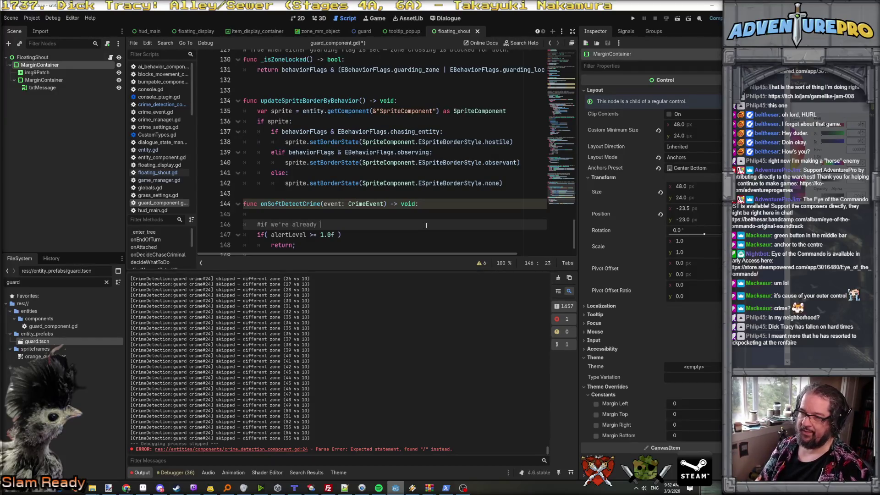
{"action": "type", "text": "rsui"}
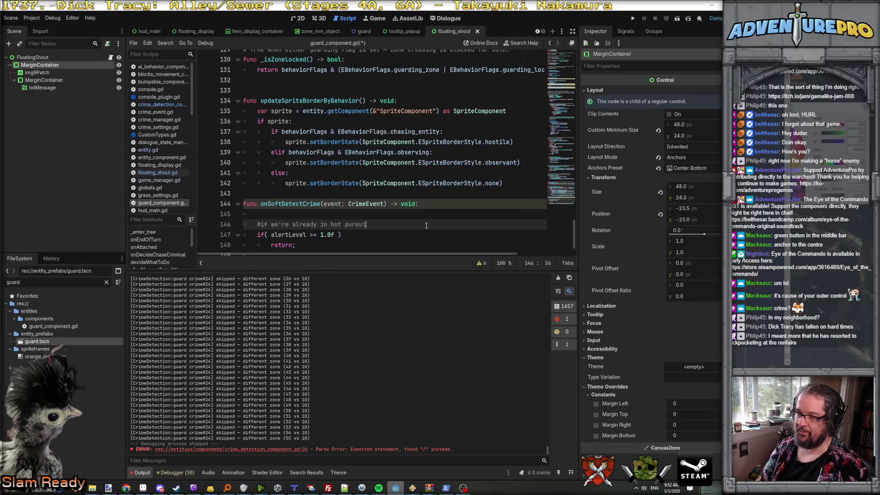
{"action": "type", "text": "t, who cares."}
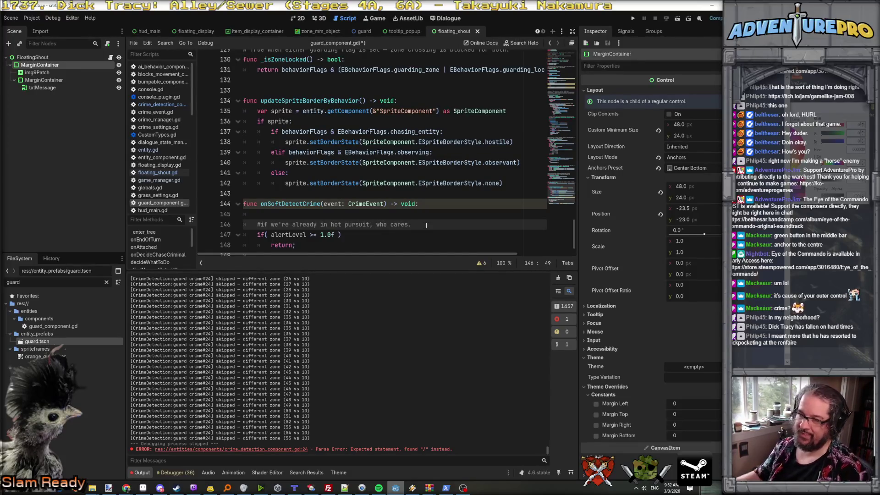
- Fix the condition to 'if alertLevel >= 1.0:' by dropping the f suffix and parentheses, and space out spawnShout
{"action": "scroll", "coordinate": [427, 226], "scroll_direction": "down", "scroll_amount": 1}
{"action": "left_click", "coordinate": [321, 217]}
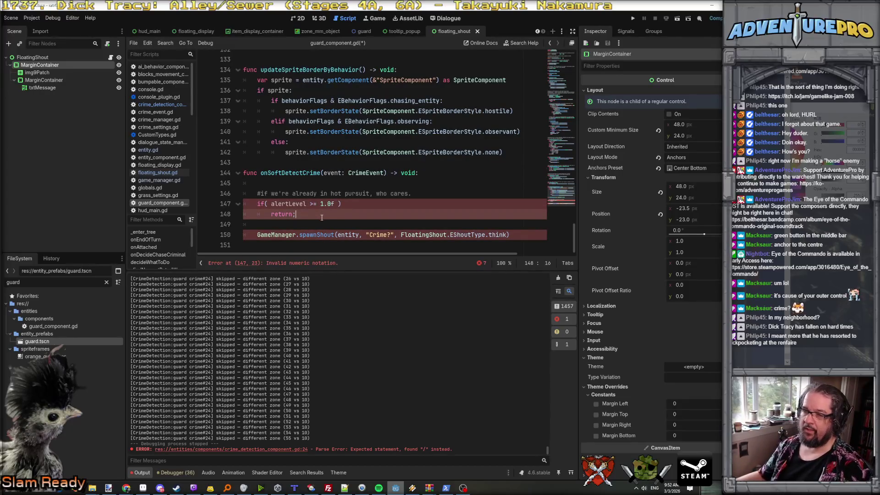
{"action": "left_click", "coordinate": [334, 203]}
{"action": "key", "text": "Delete"}
{"action": "key", "text": "Down"}
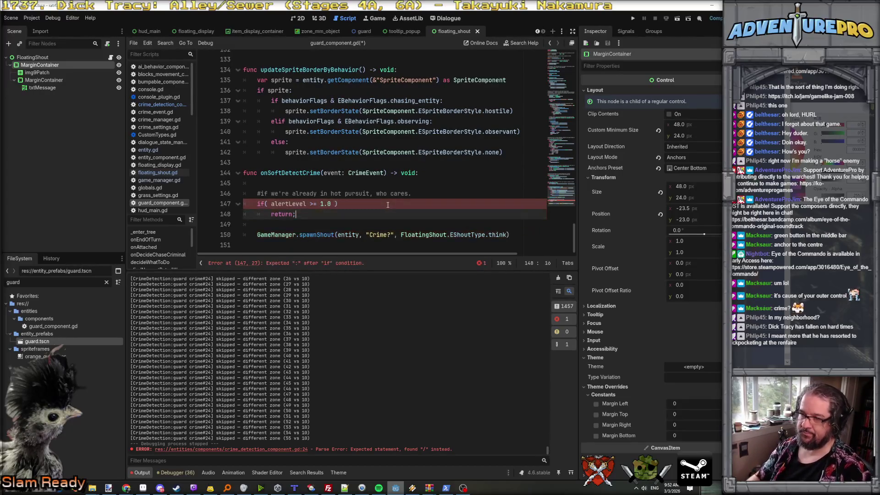
{"action": "left_click", "coordinate": [388, 205]}
{"action": "key", "text": "BackSpace"}
{"action": "type", "text": ":"}
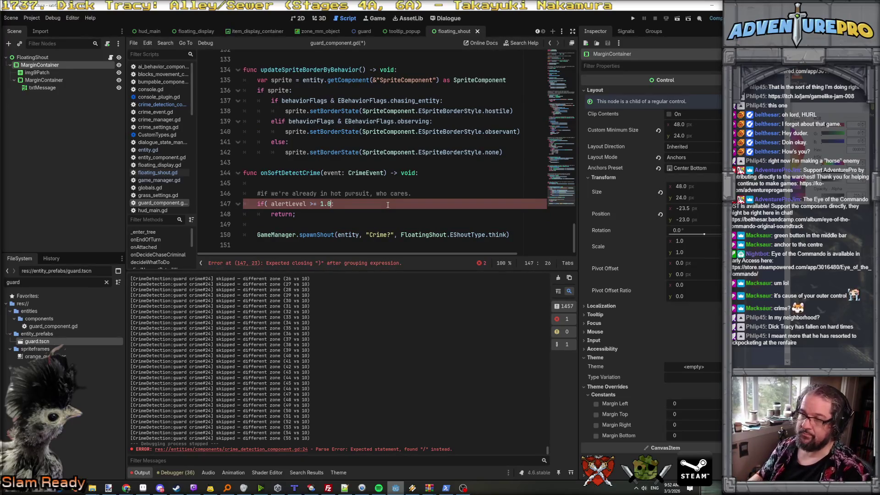
{"action": "key", "text": "Left"}
{"action": "key", "text": "Left"}
{"action": "key", "text": "Left"}
{"action": "key", "text": "BackSpace"}
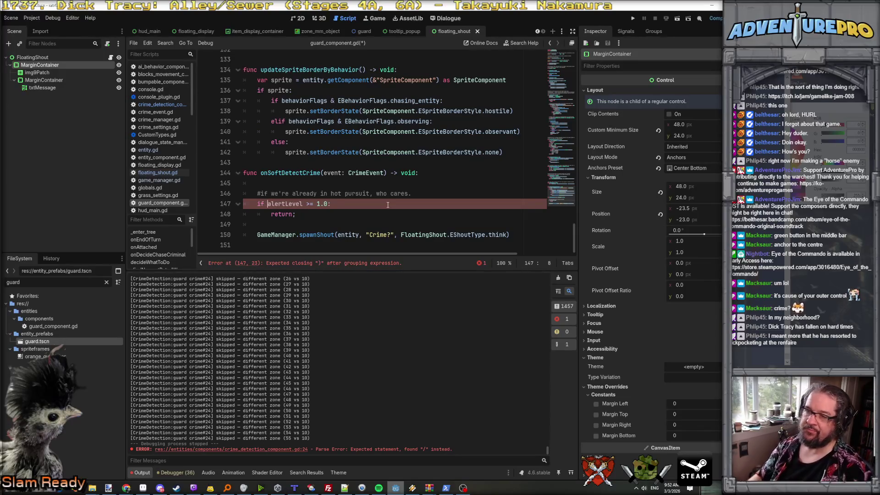
{"action": "key", "text": "Down"}
{"action": "key", "text": "Down"}
{"action": "key", "text": "Return"}
{"action": "key", "text": "Return"}
{"action": "key", "text": "Up"}
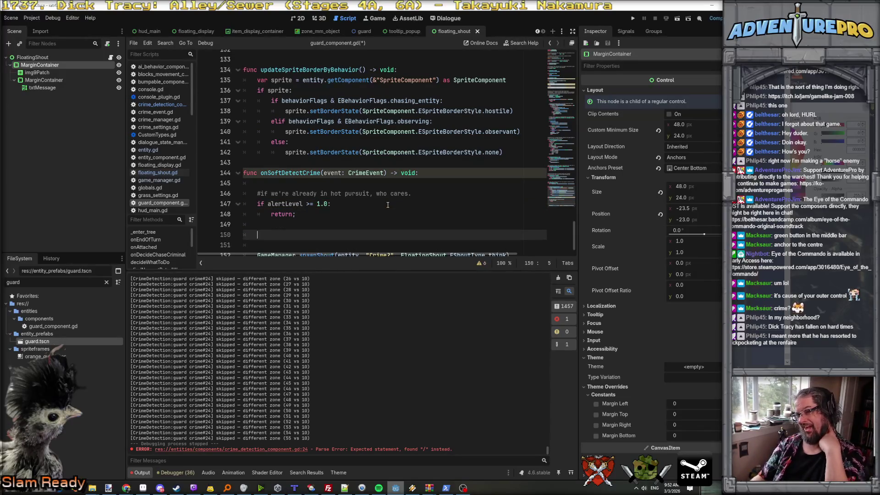
{"action": "scroll", "coordinate": [387, 205], "scroll_direction": "down", "scroll_amount": 1}
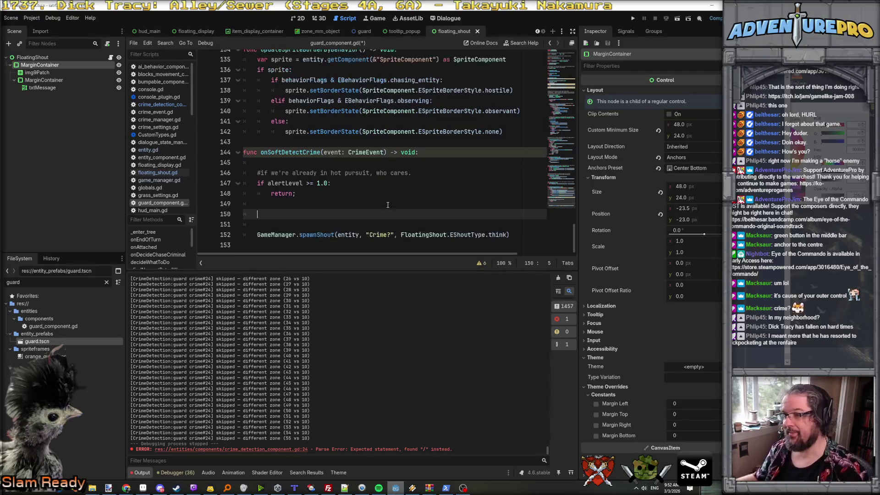
{"action": "left_click", "coordinate": [360, 153]}
{"action": "left_click", "coordinate": [361, 153], "text": "ctrl"}
{"action": "scroll", "coordinate": [330, 182], "scroll_direction": "down", "scroll_amount": 5}
{"action": "scroll", "coordinate": [288, 191], "scroll_direction": "up", "scroll_amount": 5}
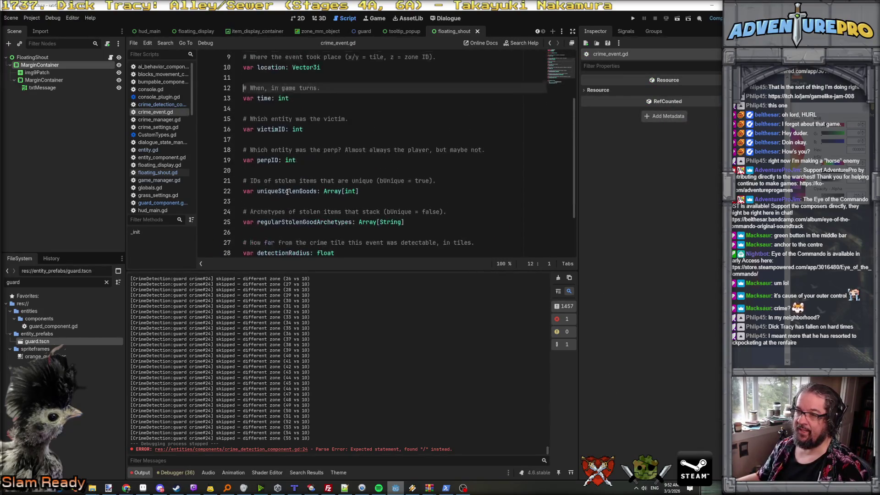
{"action": "scroll", "coordinate": [288, 191], "scroll_direction": "down", "scroll_amount": 5}
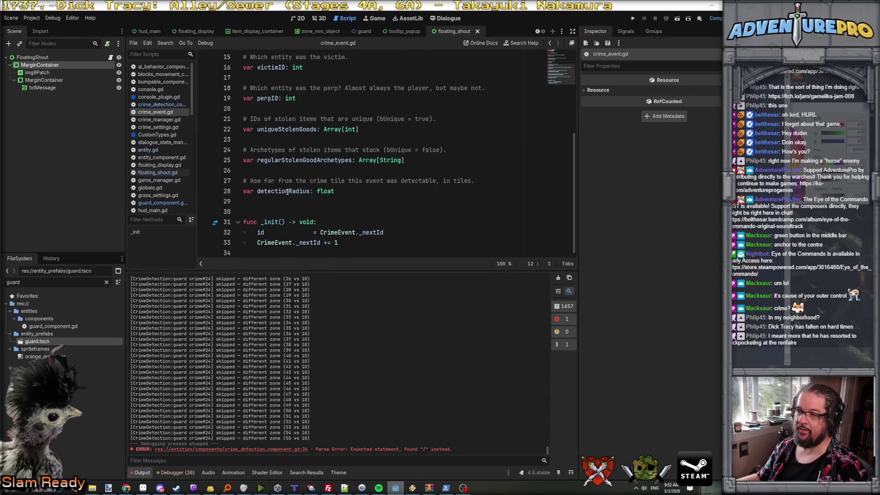
{"action": "scroll", "coordinate": [288, 191], "scroll_direction": "up", "scroll_amount": 5}
{"action": "scroll", "coordinate": [288, 191], "scroll_direction": "down", "scroll_amount": 5}
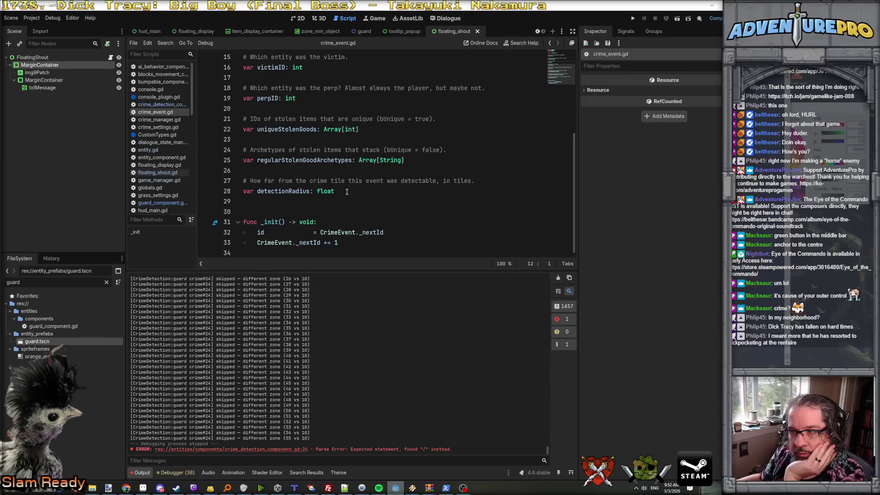
{"action": "key", "text": "alt+Left"}
- In guard_component.gd, add 'alertLevel += 0.2' and 'alertLevel = min(0.99, alertLevel);' on line 150
{"action": "left_click", "coordinate": [366, 211]}
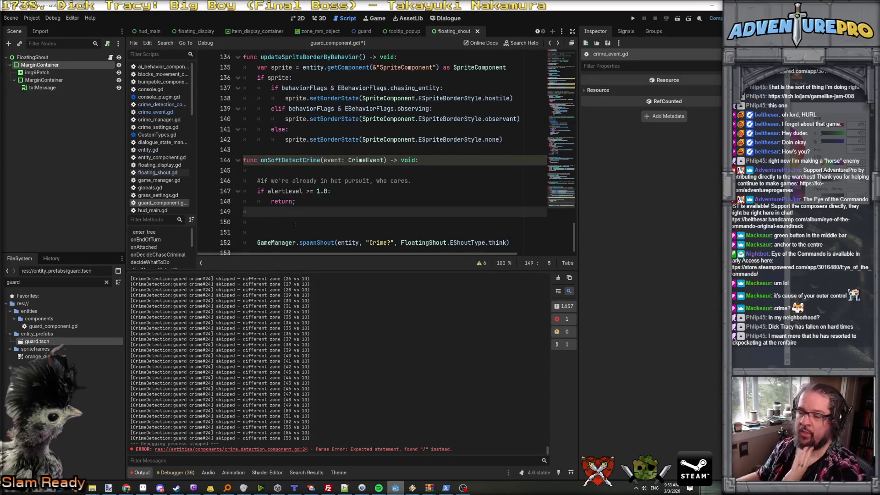
{"action": "left_click", "coordinate": [293, 225]}
{"action": "type", "text": "alertL"}
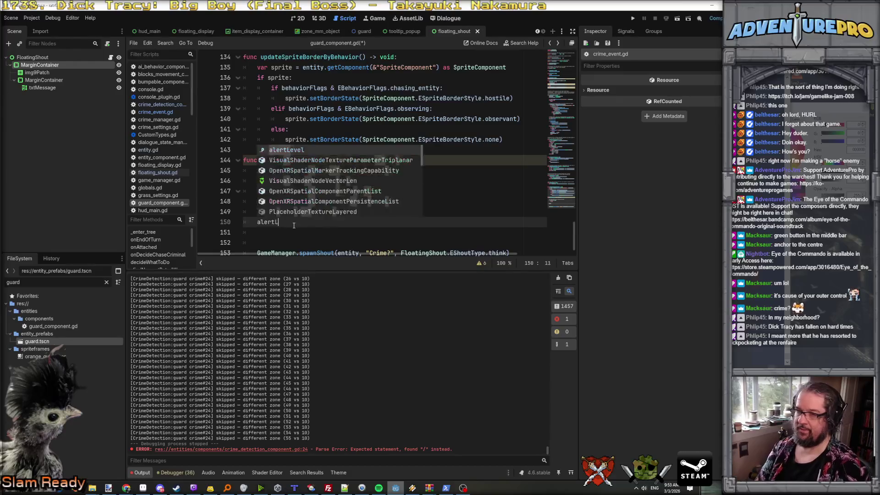
{"action": "type", "text": "evel +="}
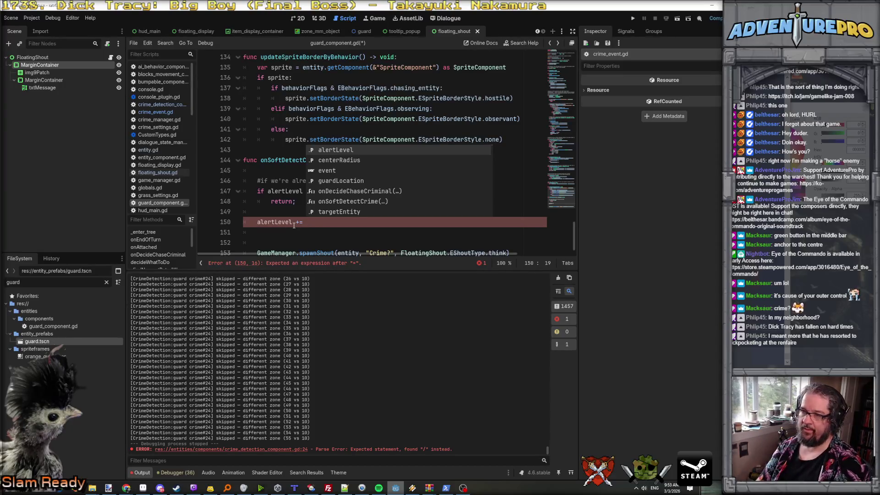
{"action": "type", "text": "0.2;"}
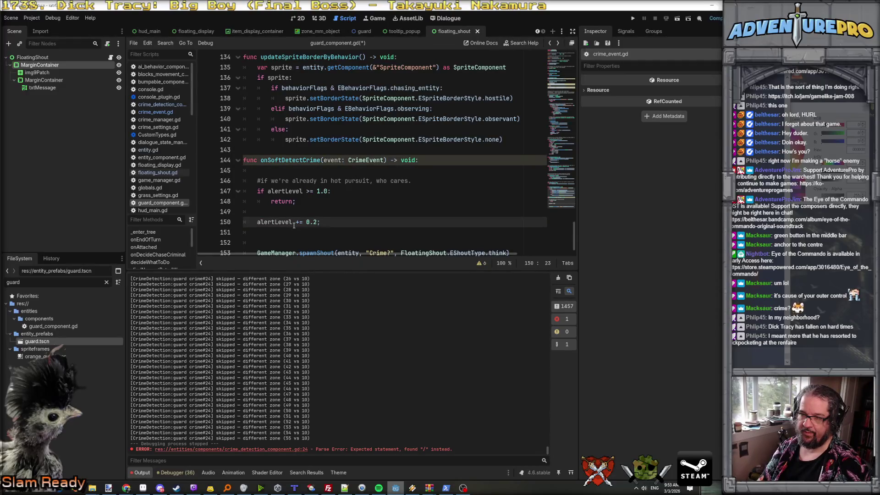
{"action": "key", "text": "Return"}
{"action": "type", "text": "akert"}
{"action": "key", "text": "BackSpace"}
{"action": "key", "text": "BackSpace"}
{"action": "key", "text": "BackSpace"}
{"action": "type", "text": "lertL"}
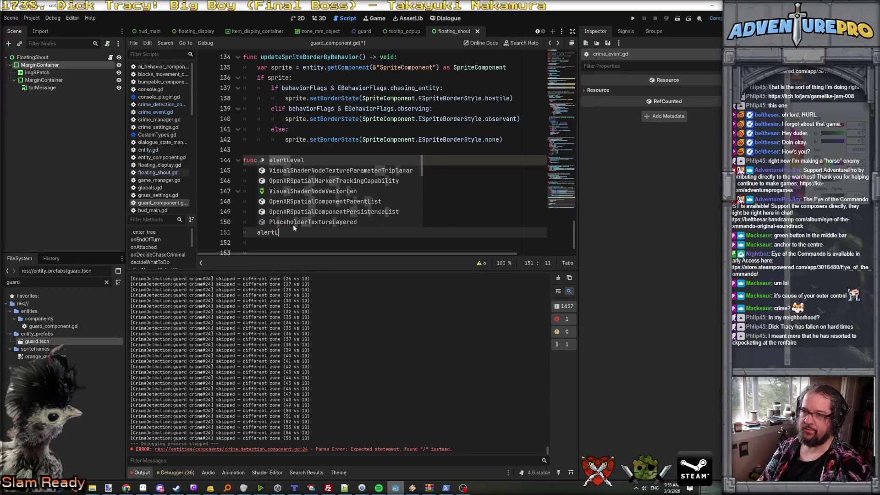
{"action": "key", "text": "Return"}
{"action": "type", "text": "= min"}
{"action": "type", "text": "(0.99"}
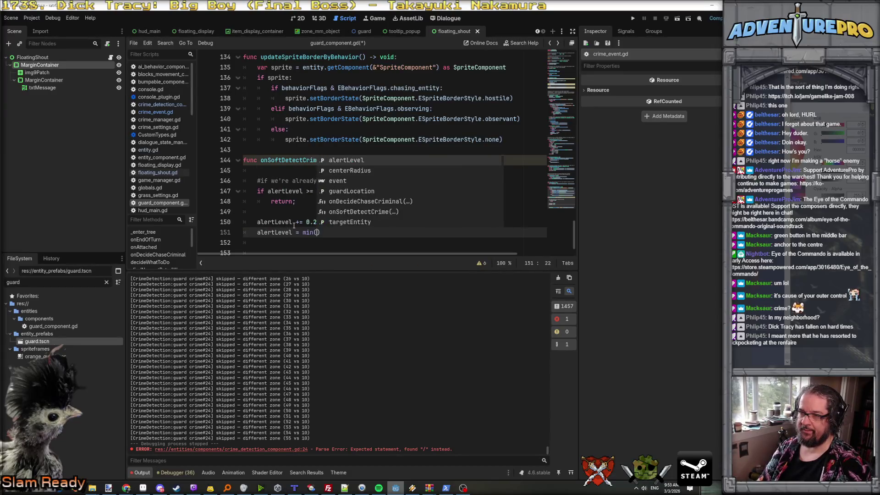
{"action": "type", "text": ", alertLevel"}
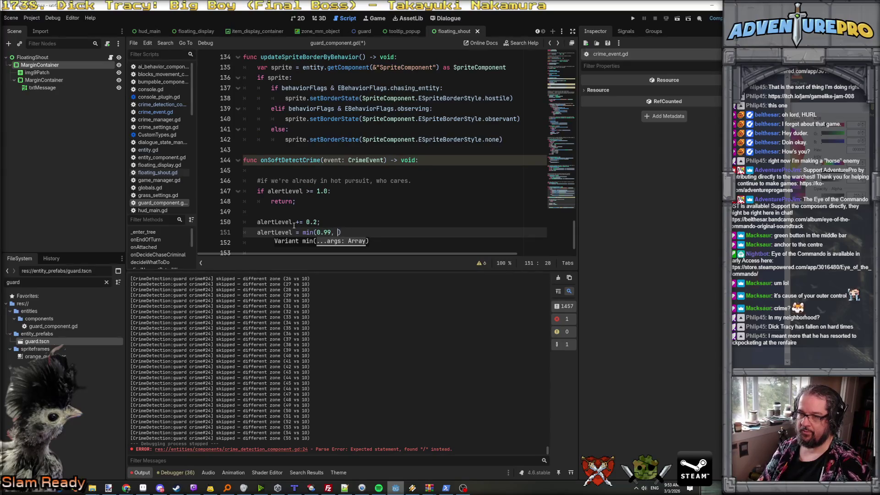
{"action": "type", "text": ");"}
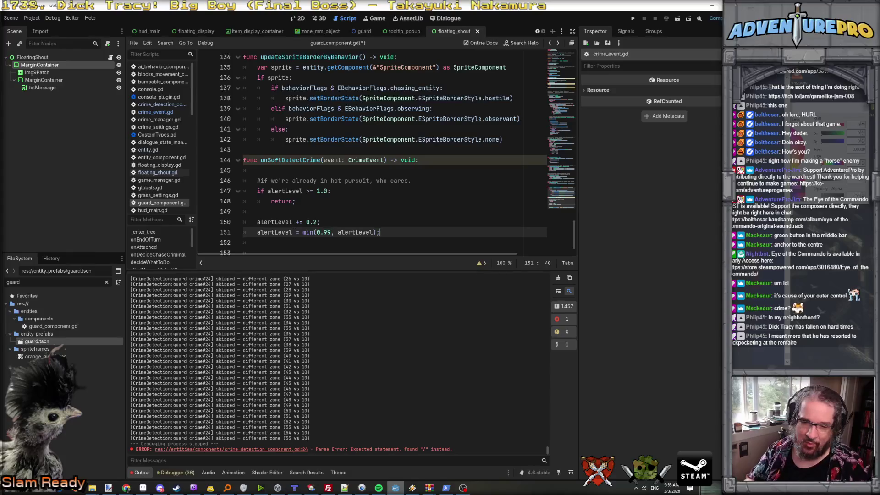
{"action": "scroll", "coordinate": [294, 225], "scroll_direction": "down", "scroll_amount": 1}
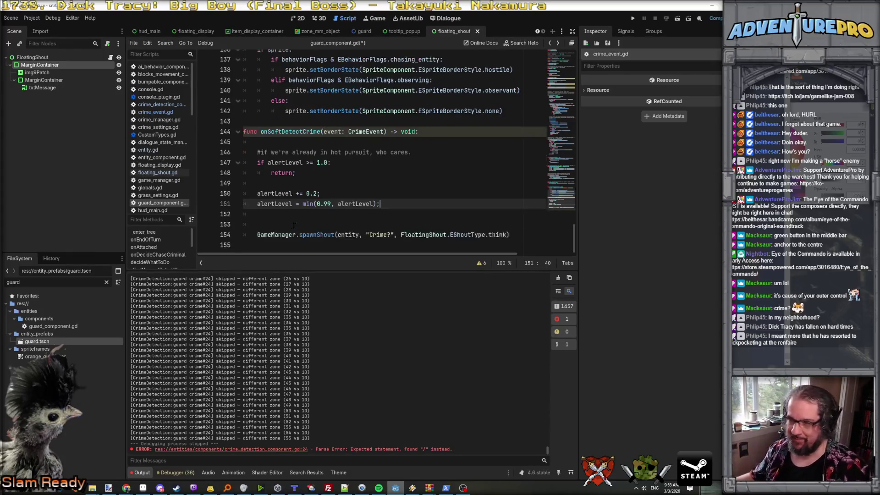
- Wrap the GameManager.spawnShout call in an 'if alertLevel <= 0.4:' block
{"action": "key", "text": "Return"}
{"action": "key", "text": "Return"}
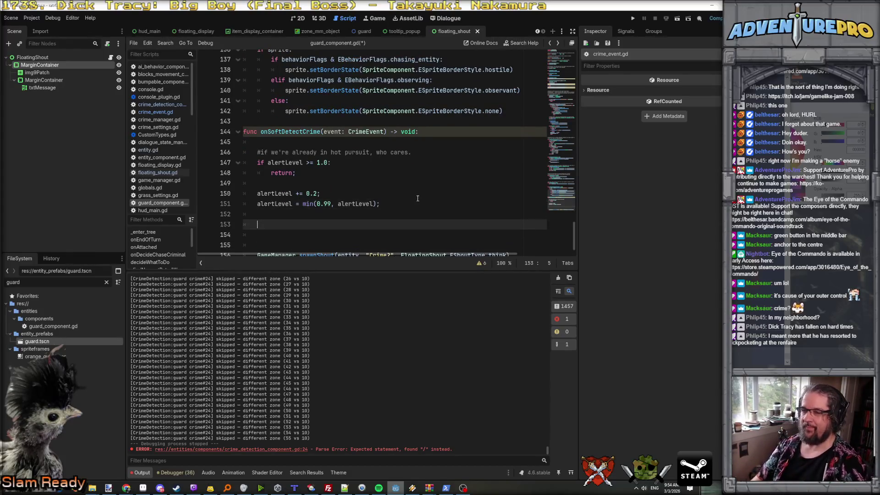
{"action": "type", "text": "if( alert"}
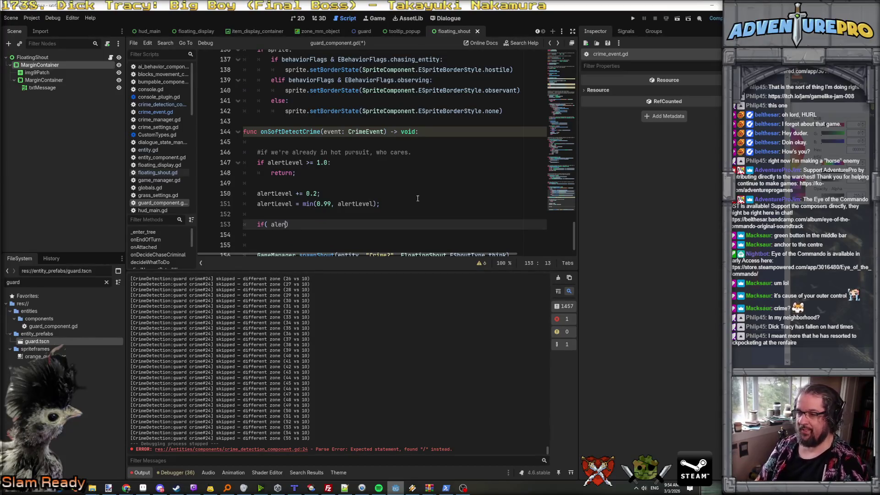
{"action": "key", "text": "Return"}
{"action": "type", "text": "<= "}
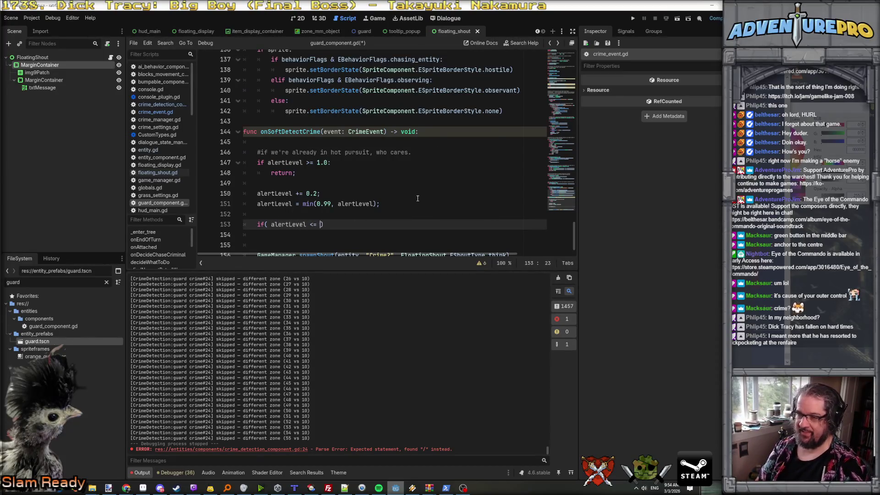
{"action": "type", "text": "0. "}
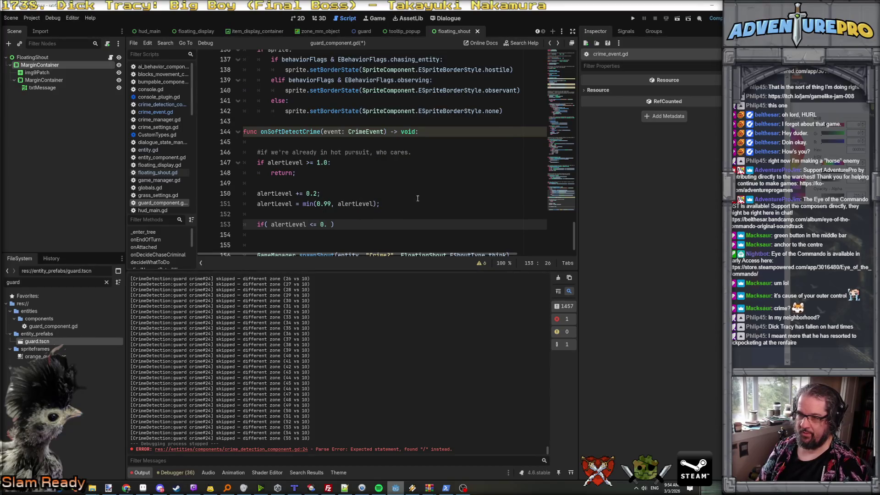
{"action": "type", "text": "4"}
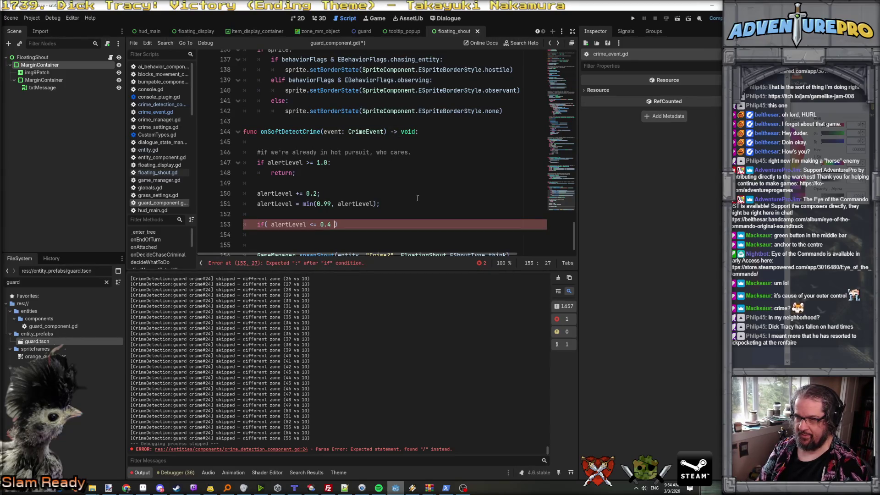
{"action": "key", "text": "BackSpace"}
{"action": "key", "text": "ctrl+Left"}
{"action": "key", "text": "ctrl+Left"}
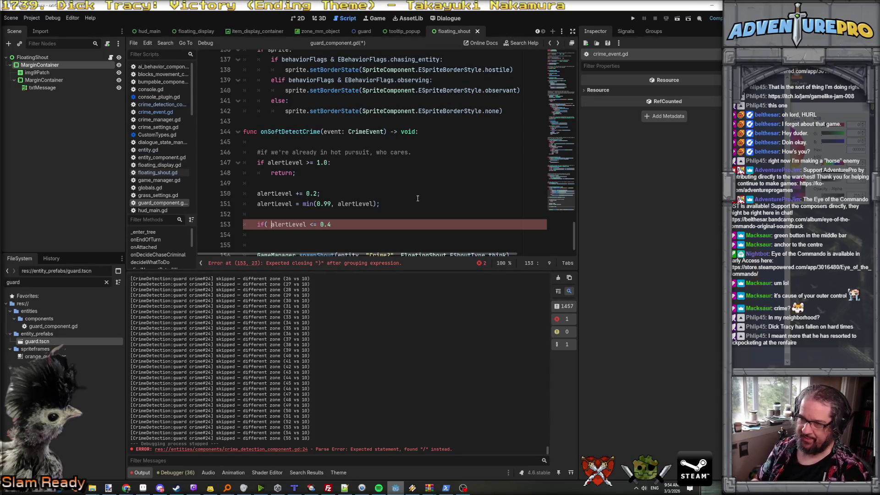
{"action": "key", "text": "BackSpace"}
{"action": "key", "text": "End"}
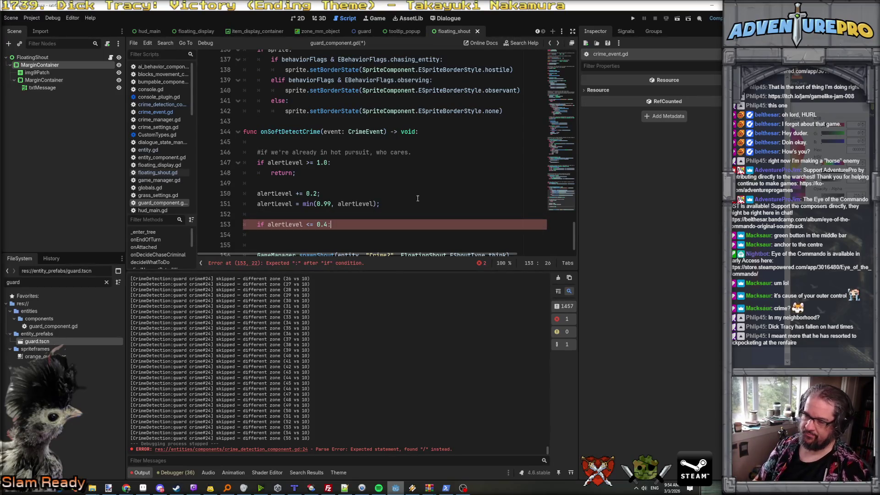
{"action": "key", "text": "Return"}
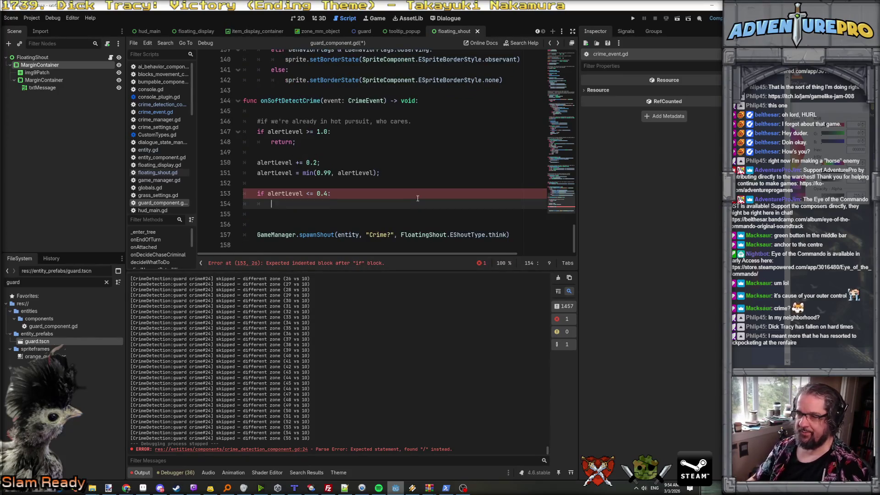
{"action": "key", "text": "Delete"}
{"action": "key", "text": "Delete"}
{"action": "key", "text": "Delete"}
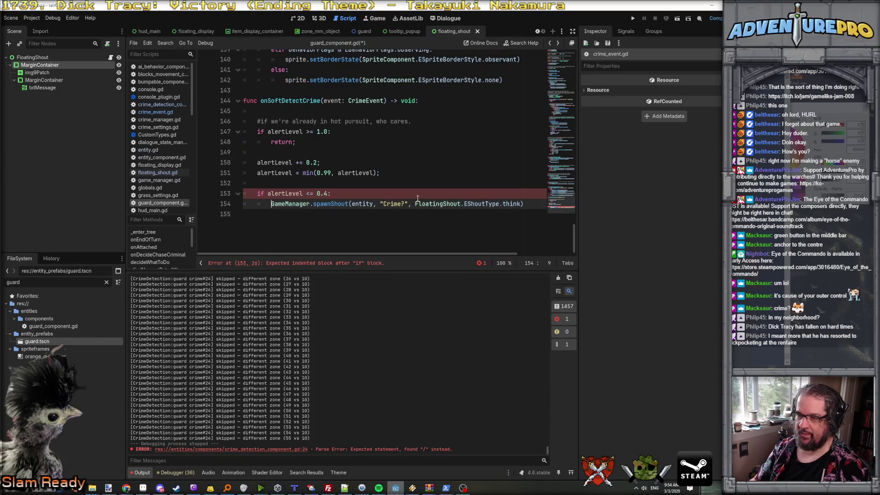
- Replace the "Crime?" text with a tr. call and search the project files for tr usage
{"action": "left_click_drag", "start_coordinate": [380, 203], "coordinate": [409, 205]}
{"action": "type", "text": "Tr"}
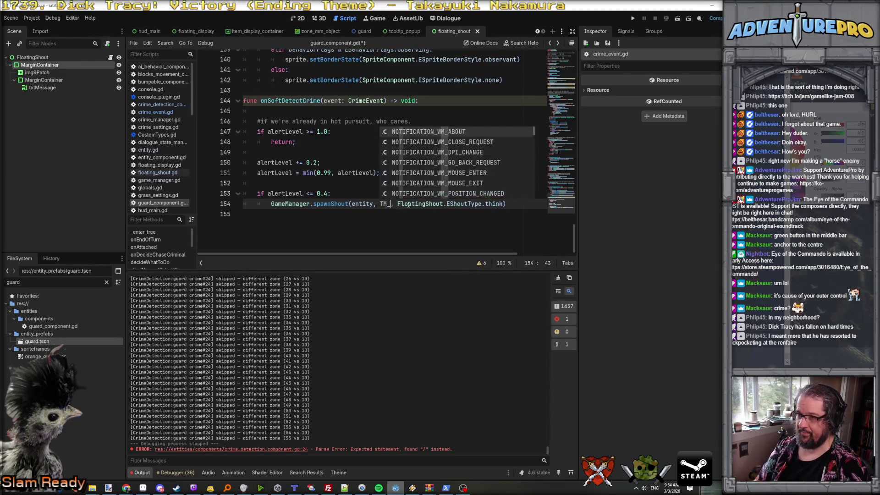
{"action": "key", "text": "BackSpace"}
{"action": "key", "text": "BackSpace"}
{"action": "type", "text": "tr."}
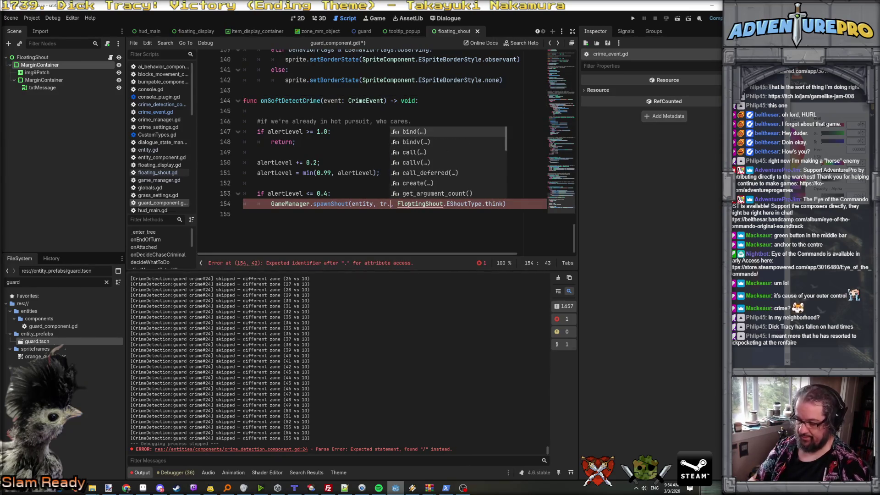
{"action": "key", "text": "ctrl+shift+f"}
{"action": "type", "text": "t"}
{"action": "key", "text": "Return"}
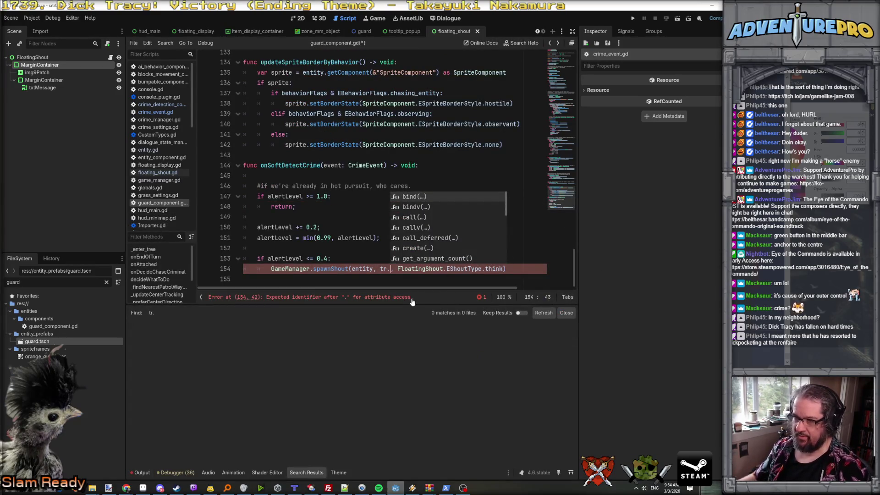
{"action": "key", "text": "ctrl+shift+f"}
{"action": "type", "text": "ttr"}
{"action": "type", "text": "anslate"}
{"action": "key", "text": "Return"}
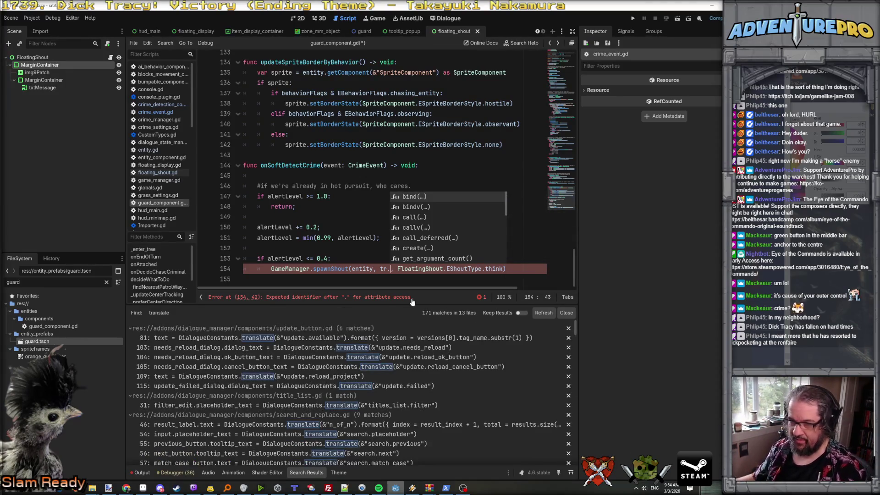
{"action": "scroll", "coordinate": [349, 344], "scroll_direction": "down", "scroll_amount": 2}
{"action": "scroll", "coordinate": [328, 378], "scroll_direction": "down", "scroll_amount": 10}
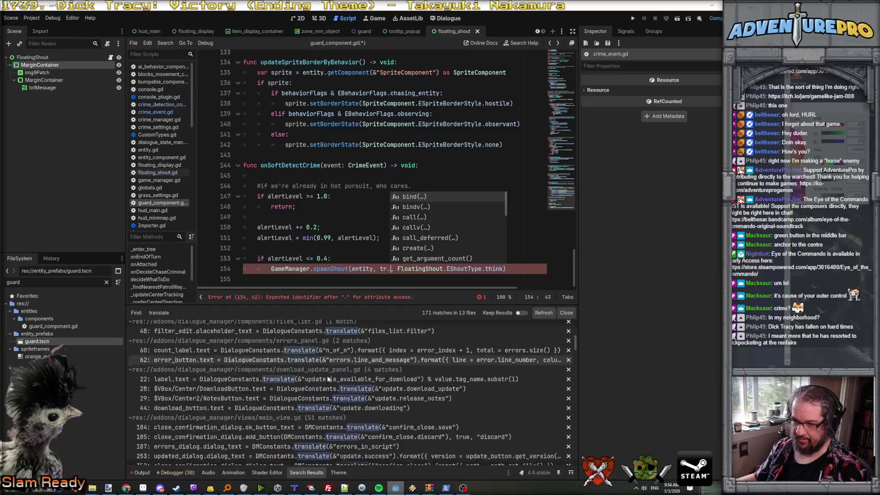
{"action": "scroll", "coordinate": [328, 378], "scroll_direction": "down", "scroll_amount": 15}
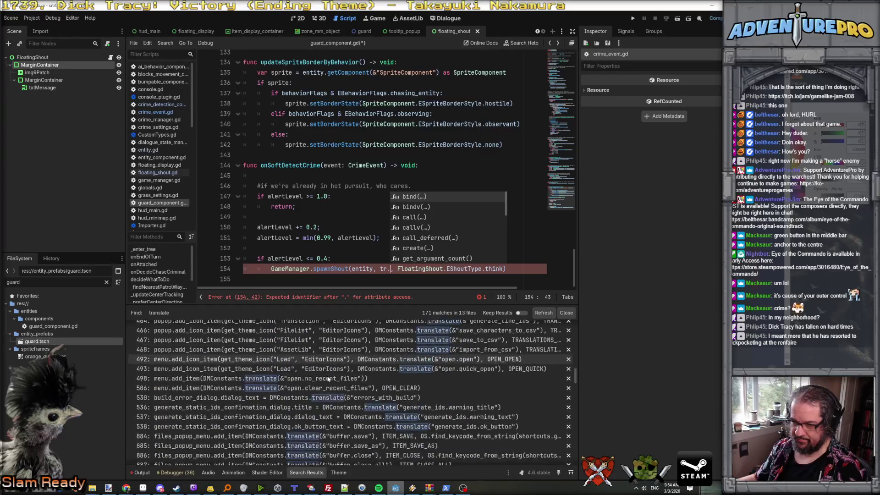
{"action": "scroll", "coordinate": [328, 379], "scroll_direction": "down", "scroll_amount": 15}
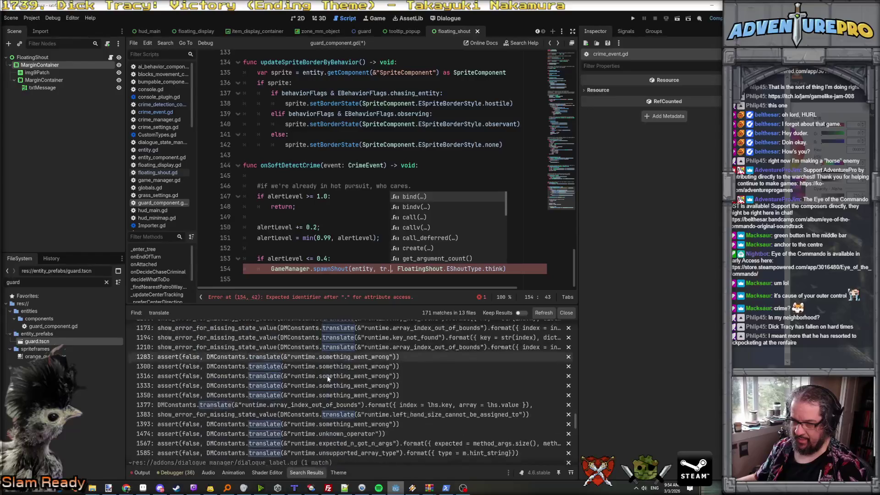
{"action": "scroll", "coordinate": [328, 379], "scroll_direction": "up", "scroll_amount": 8}
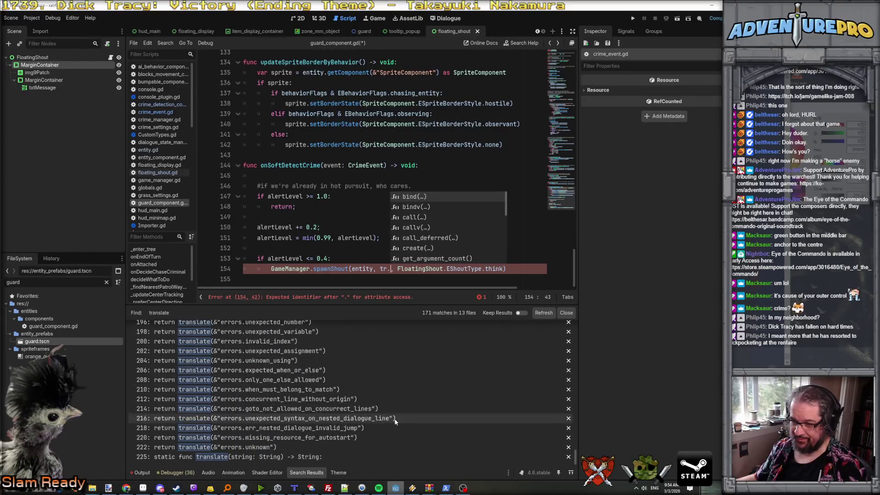
{"action": "scroll", "coordinate": [396, 422], "scroll_direction": "up", "scroll_amount": 3}
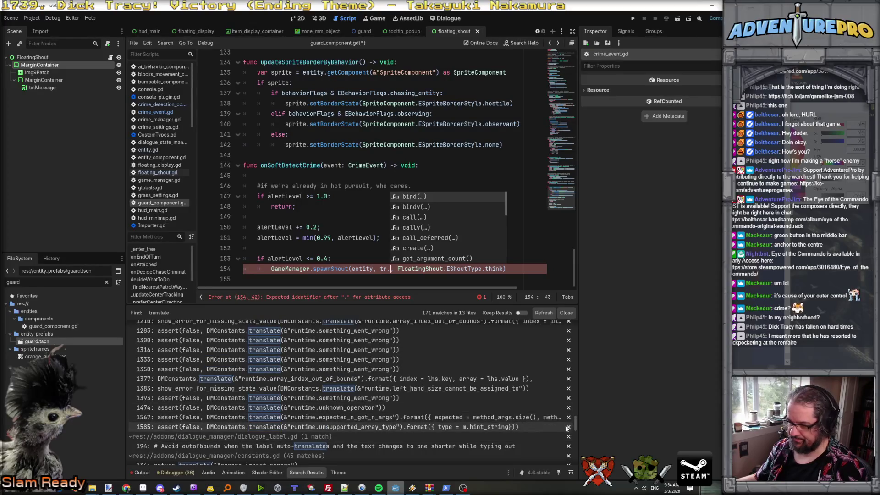
{"action": "left_click_drag", "start_coordinate": [576, 426], "coordinate": [577, 327]}
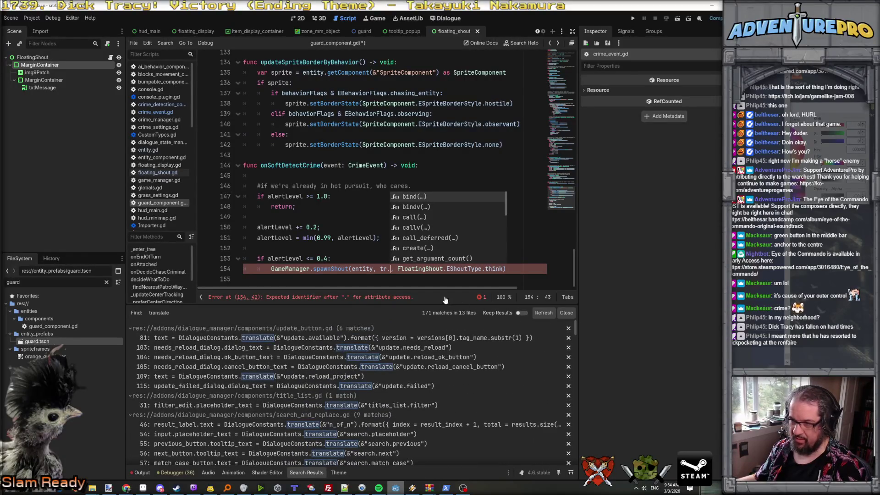
{"action": "key", "text": "ctrl+shift+f"}
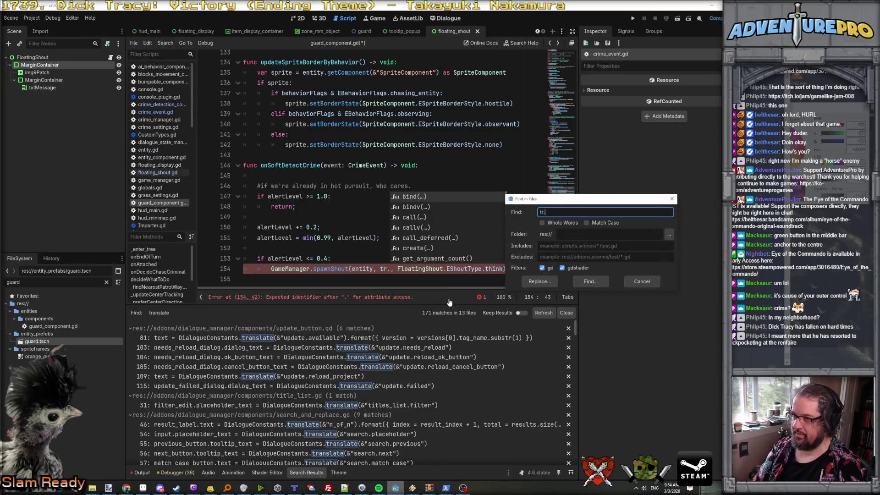
{"action": "key", "text": "BackSpace"}
{"action": "key", "text": "Return"}
{"action": "type", "text": "."}
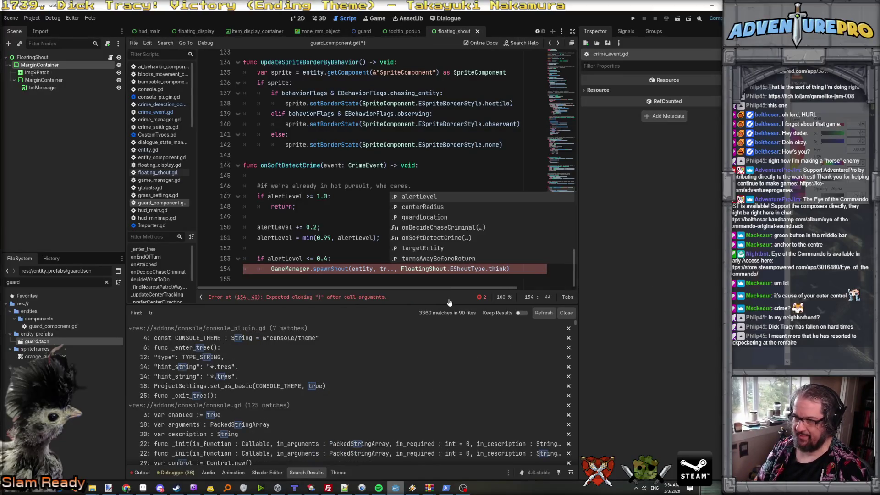
{"action": "key", "text": "BackSpace"}
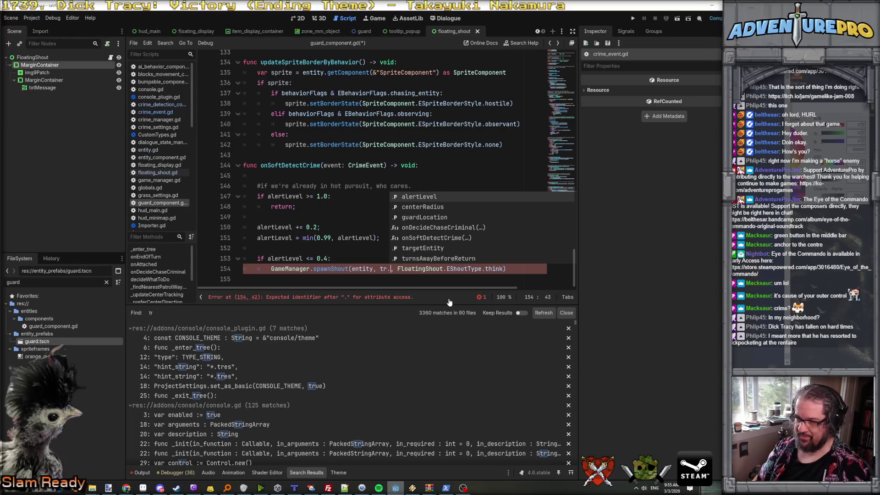
{"action": "key", "text": "ctrl+shift+f"}
{"action": "type", "text": "tmn"}
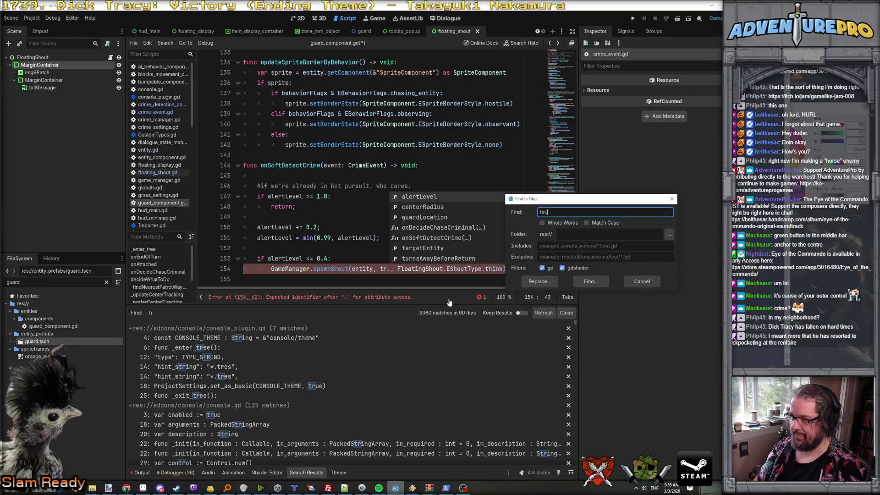
{"action": "key", "text": "Return"}
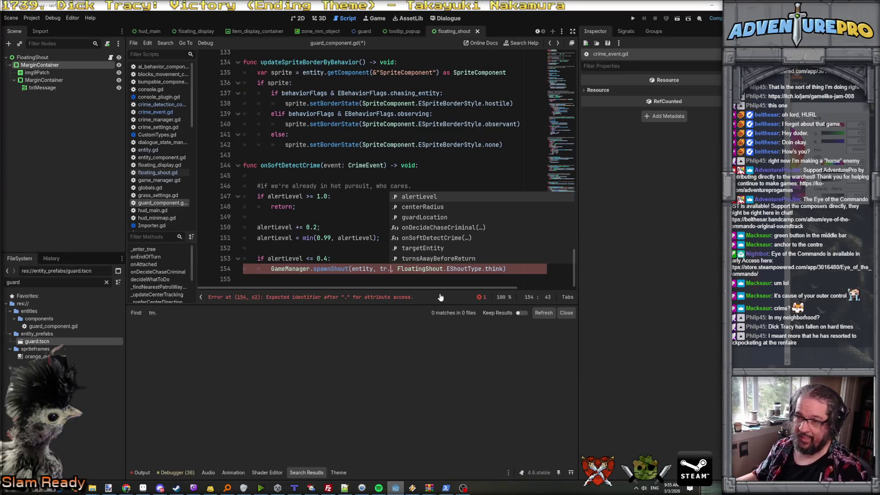
{"action": "scroll", "coordinate": [148, 176], "scroll_direction": "down", "scroll_amount": 8}
{"action": "scroll", "coordinate": [148, 176], "scroll_direction": "down", "scroll_amount": 2}
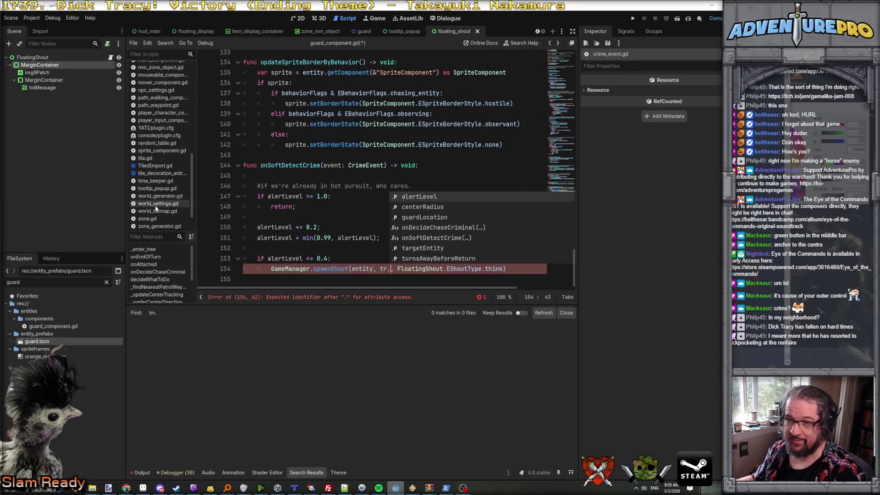
{"action": "left_click", "coordinate": [156, 189]}
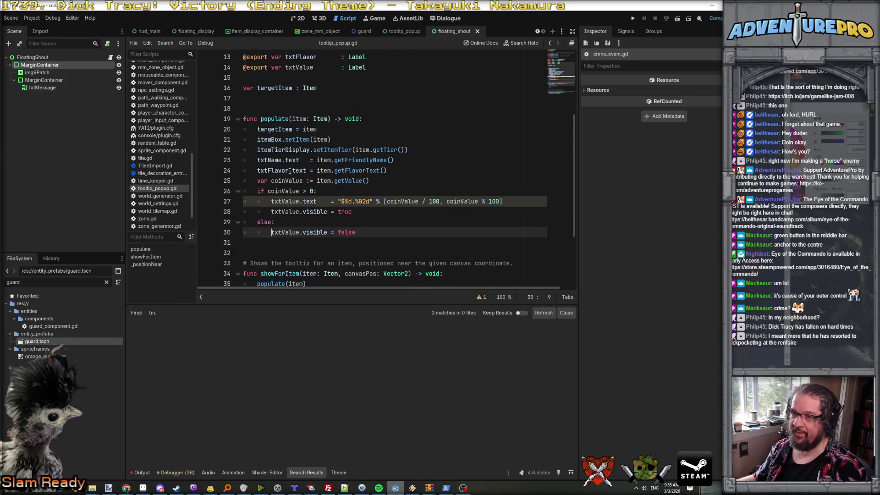
{"action": "left_click", "coordinate": [368, 161], "text": "ctrl"}
{"action": "left_click", "coordinate": [359, 180]}
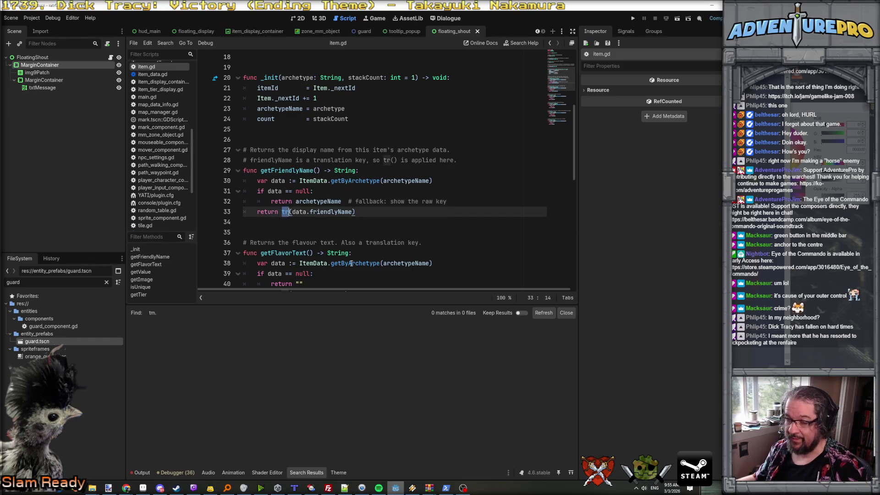
{"action": "scroll", "coordinate": [372, 229], "scroll_direction": "up", "scroll_amount": 6}
{"action": "key", "text": "alt+Left"}
{"action": "key", "text": "alt+Left"}
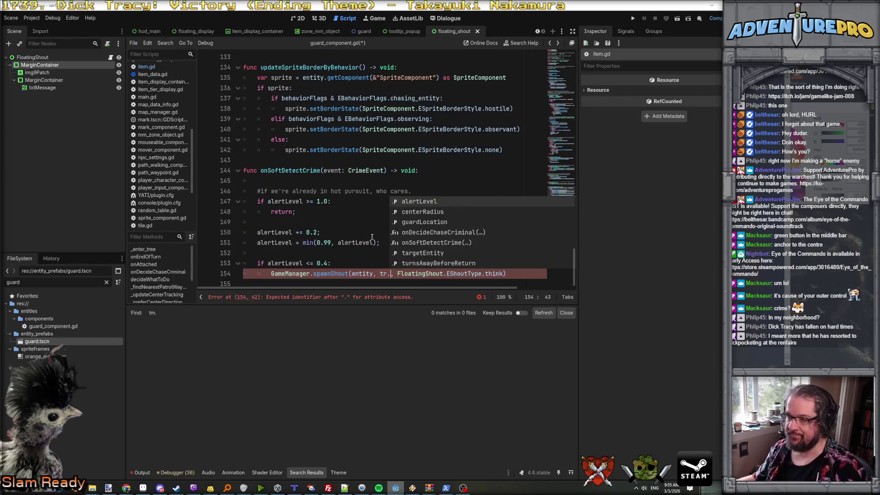
- Pass tr("bark_crime_suspect_01") to spawnShout on line 154 and start an indented line 155
{"action": "key", "text": "BackSpace"}
{"action": "type", "text": "("}
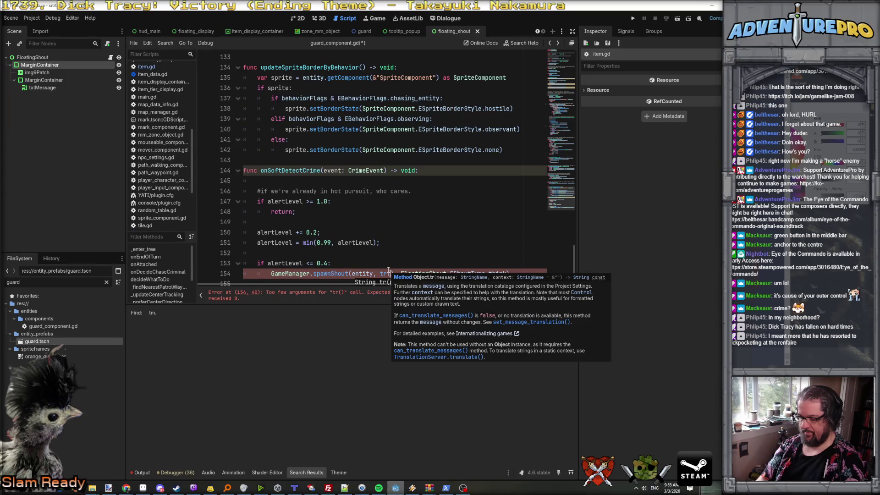
{"action": "type", "text": "bark_cri"}
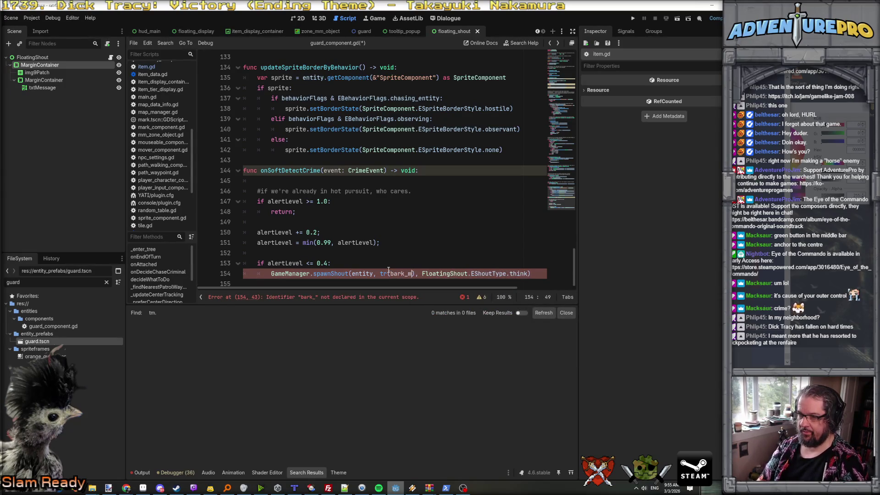
{"action": "key", "text": "BackSpace"}
{"action": "key", "text": "BackSpace"}
{"action": "key", "text": "BackSpace"}
{"action": "type", "text": "\"bark_cri"}
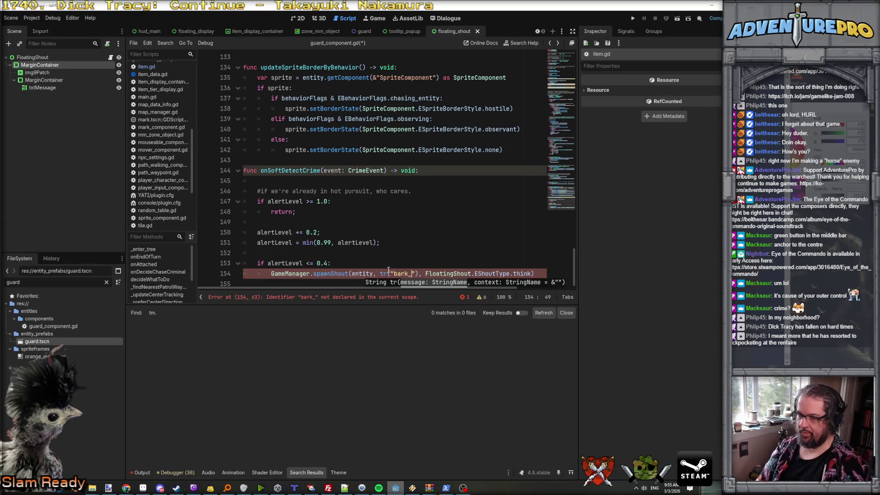
{"action": "type", "text": "me_suspect_01"}
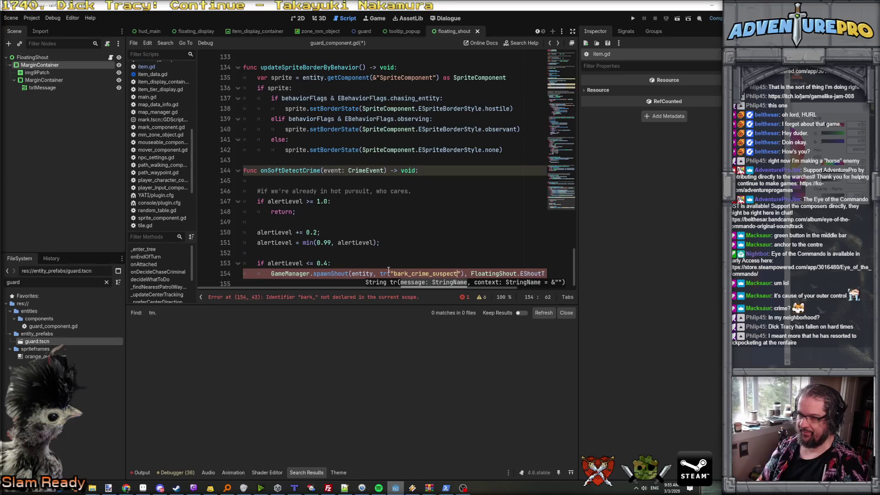
{"action": "key", "text": "Right"}
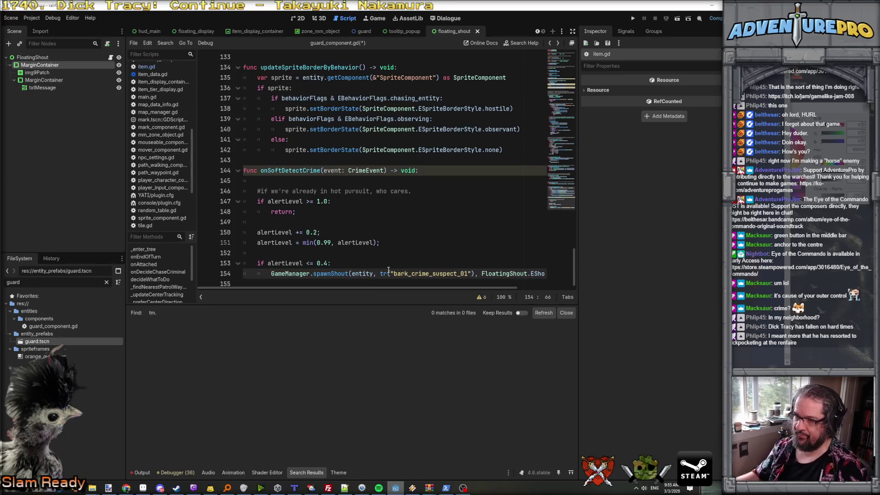
{"action": "left_click", "coordinate": [401, 263]}
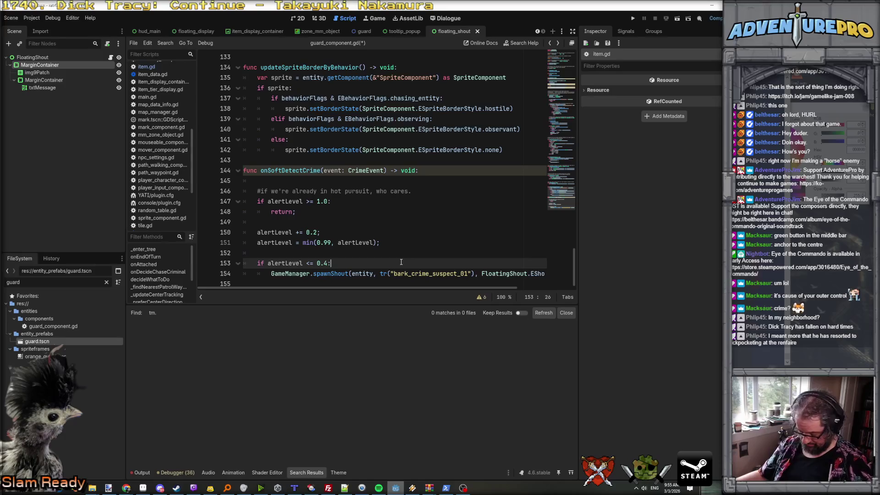
{"action": "left_click", "coordinate": [402, 245]}
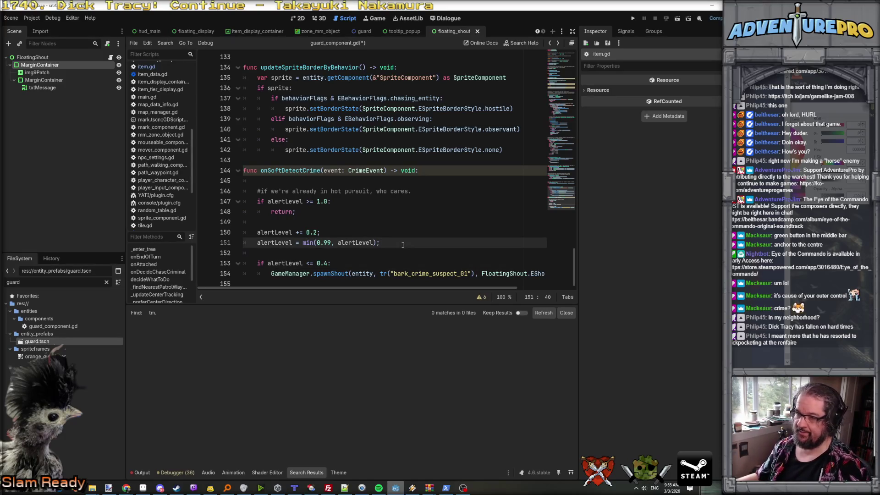
{"action": "left_click", "coordinate": [296, 283]}
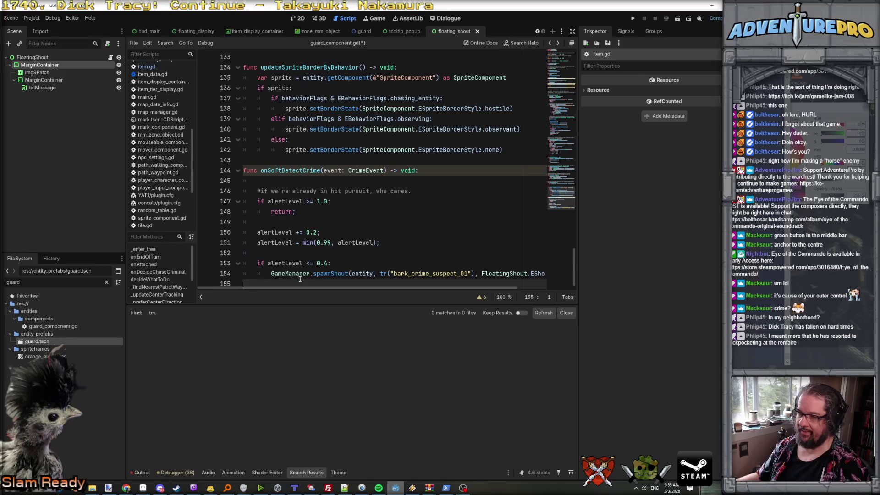
{"action": "key", "text": "Tab"}
{"action": "key", "text": "Tab"}
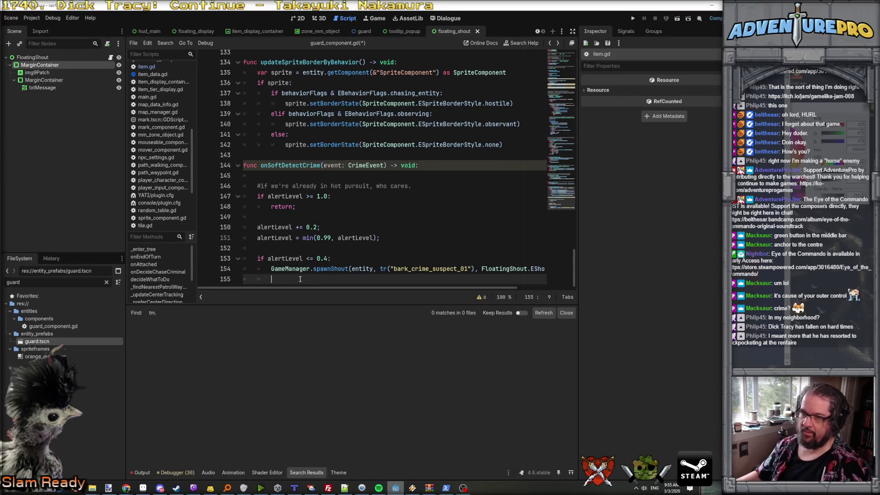
- End the first shout branch with return and add an 'elif alertLevel < 0.8:' line
{"action": "type", "text": "retu"}
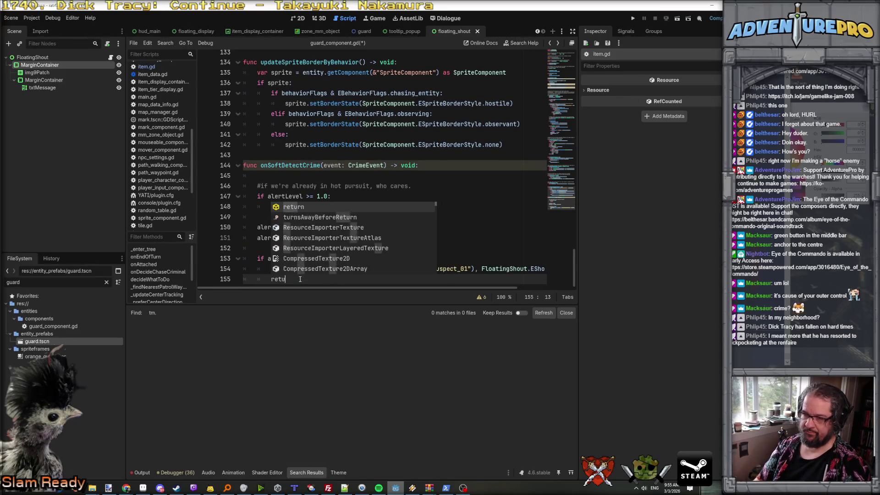
{"action": "type", "text": "rn;"}
{"action": "key", "text": "Return"}
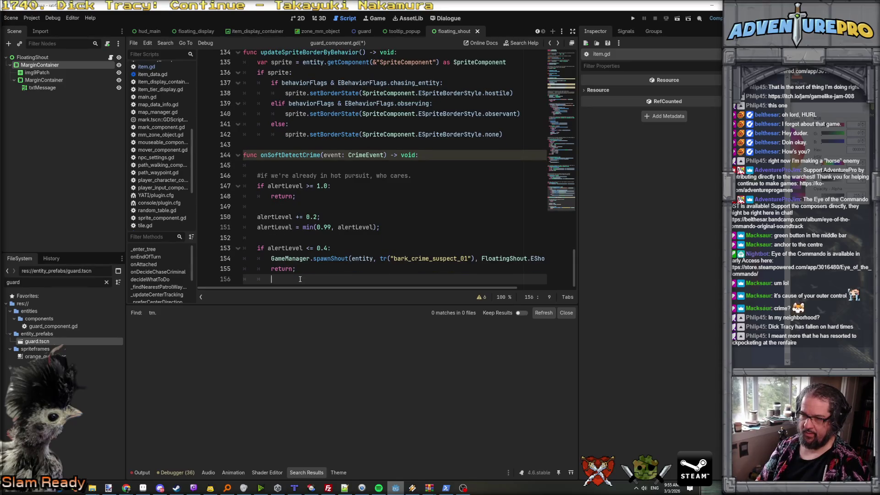
{"action": "key", "text": "BackSpace"}
{"action": "type", "text": "lseif"}
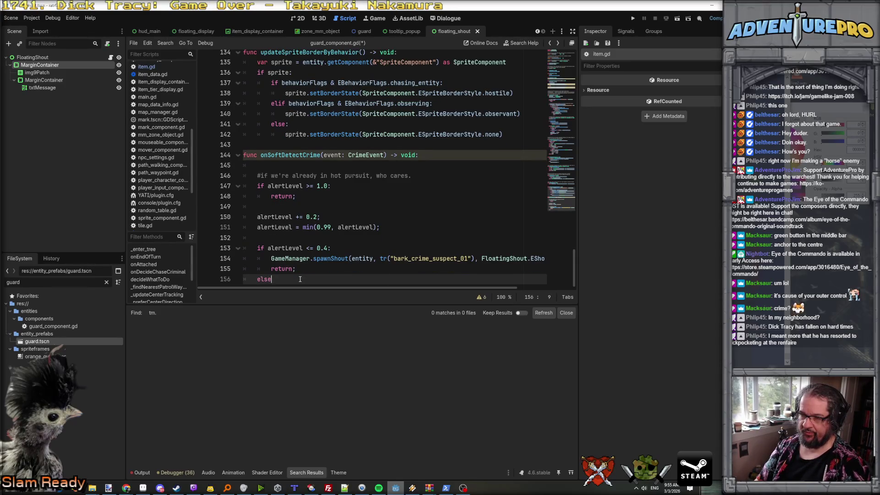
{"action": "key", "text": "BackSpace"}
{"action": "key", "text": "BackSpace"}
{"action": "key", "text": "BackSpace"}
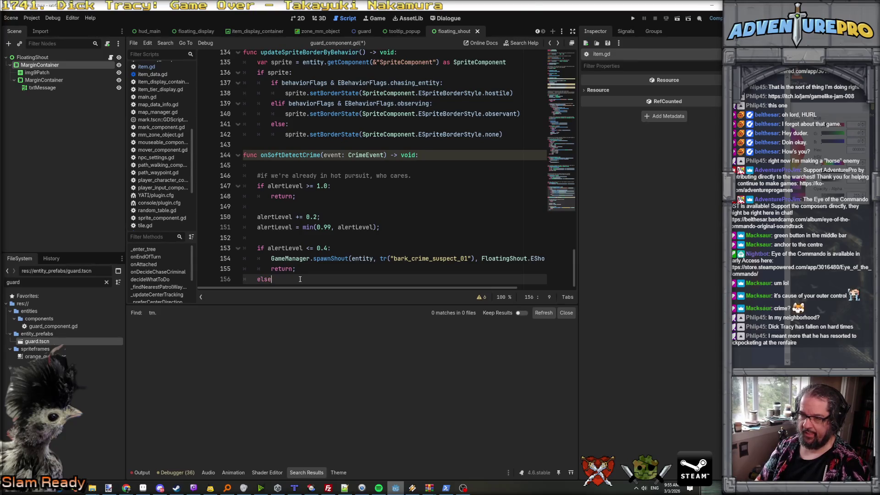
{"action": "type", "text": "if alertLevel <="}
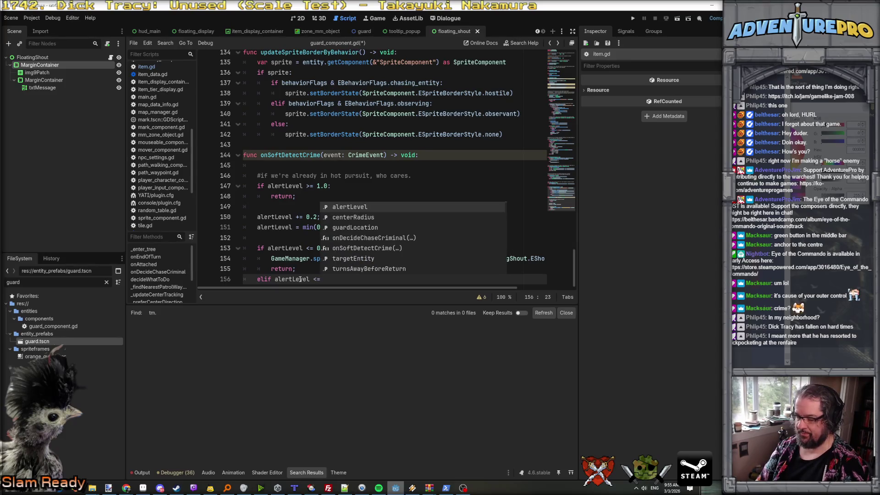
{"action": "key", "text": "BackSpace"}
{"action": "type", "text": "0.8"}
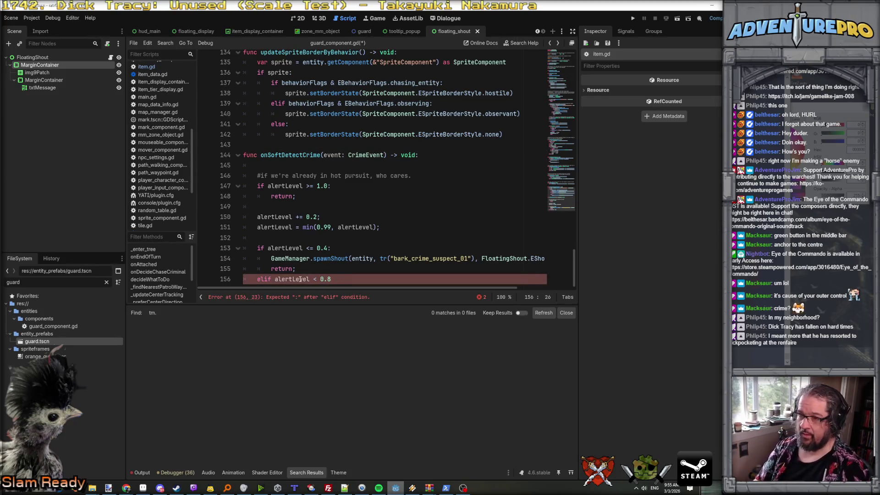
{"action": "type", "text": ":"}
{"action": "key", "text": "Return"}
- Copy the spawnShout and return lines into the elif, changing the key to bark_crime_suspect_02
{"action": "key", "text": "Up"}
{"action": "key", "text": "Up"}
{"action": "key", "text": "Up"}
{"action": "key", "text": "Up"}
{"action": "key", "text": "Down"}
{"action": "key", "text": "Down"}
{"action": "key", "text": "shift+Down"}
{"action": "key", "text": "shift+Down"}
{"action": "key", "text": "ctrl+c"}
{"action": "key", "text": "Down"}
{"action": "key", "text": "Home"}
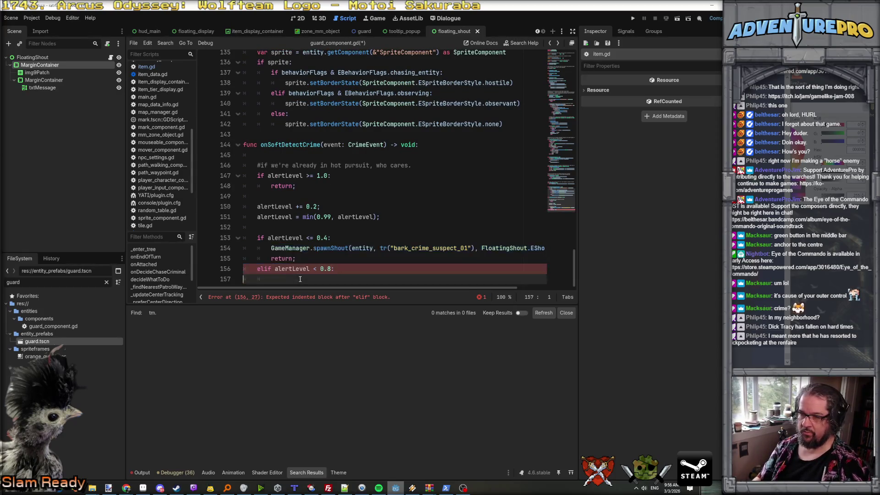
{"action": "key", "text": "ctrl+v"}
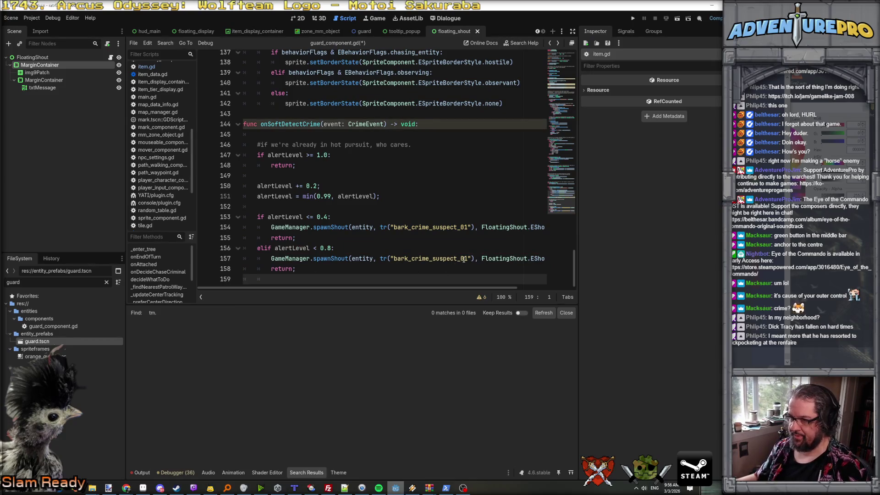
{"action": "left_click", "coordinate": [464, 259]}
{"action": "key", "text": "shift+Right"}
{"action": "type", "text": "2"}
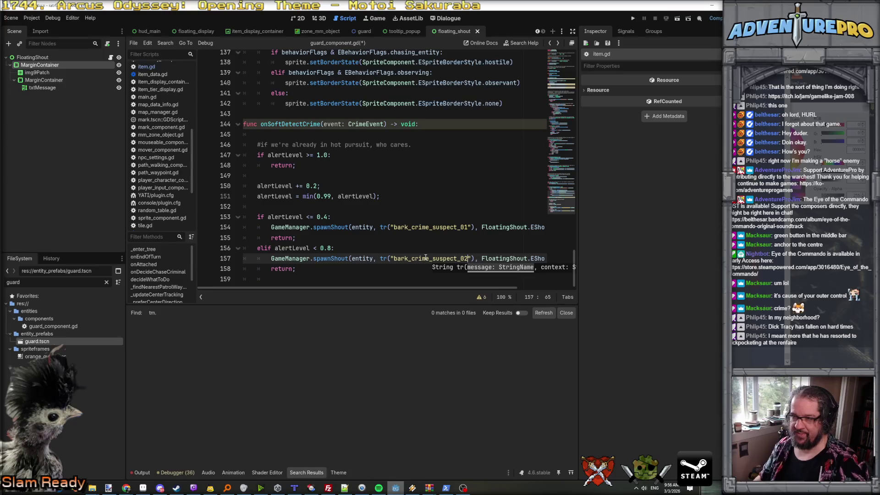
- Add comments '# wondering if there's crime going on' and '# pretty sure something's going on...' above the branches
{"action": "left_click", "coordinate": [262, 204]}
{"action": "key", "text": "Return"}
{"action": "type", "text": "# wondering if there's c"}
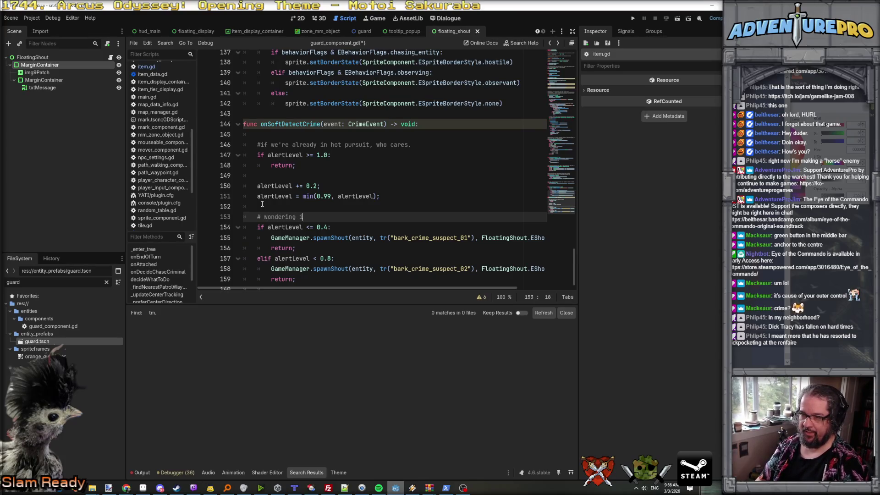
{"action": "type", "text": "rime going on"}
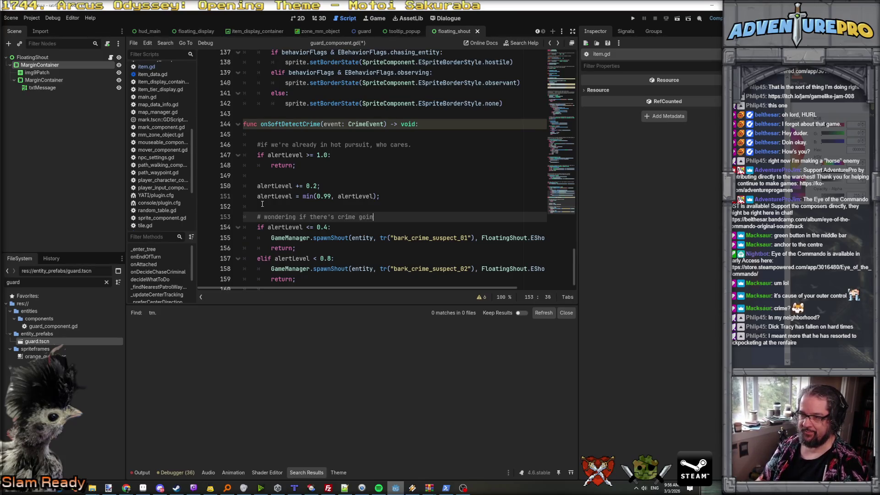
{"action": "key", "text": "Down"}
{"action": "key", "text": "Down"}
{"action": "key", "text": "Down"}
{"action": "key", "text": "Return"}
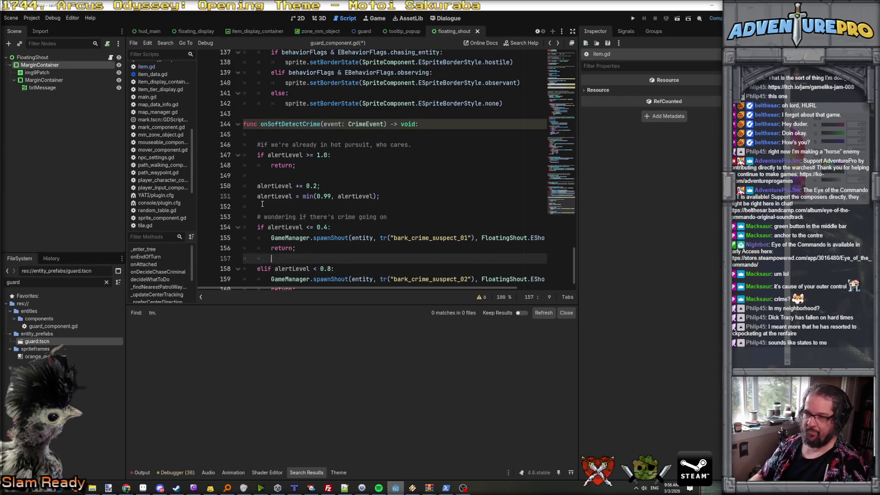
{"action": "key", "text": "Return"}
{"action": "type", "text": "# "}
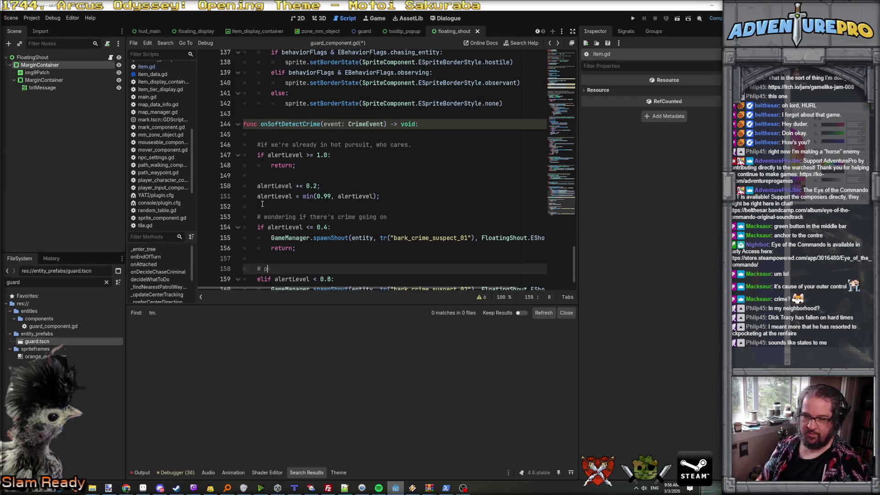
{"action": "type", "text": "pretty sure so"}
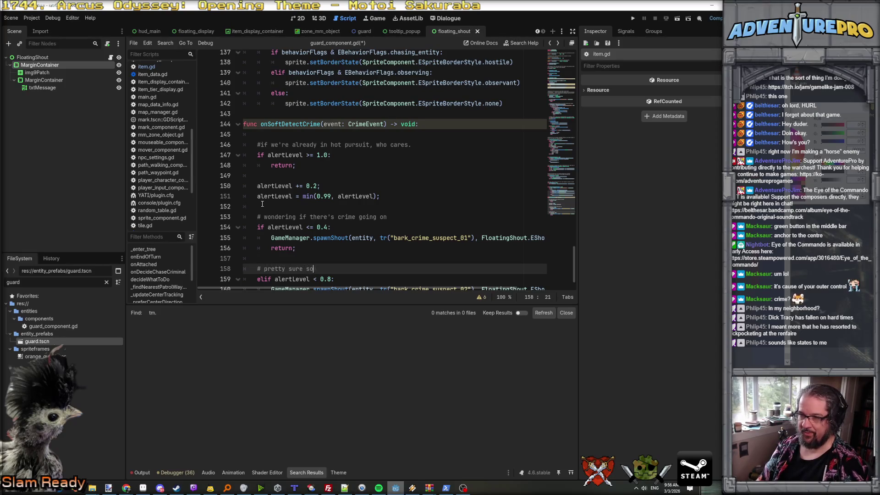
{"action": "type", "text": "mething's going on..."}
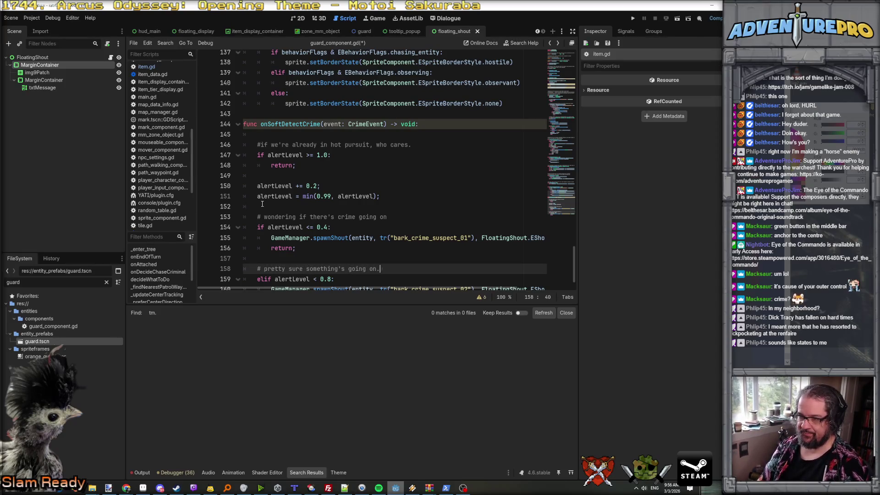
- Add comment '# gonna take a look at the player' and an else branch with the copied shout and return lines
{"action": "scroll", "coordinate": [262, 204], "scroll_direction": "down", "scroll_amount": 1}
{"action": "left_click", "coordinate": [317, 273]}
{"action": "key", "text": "Return"}
{"action": "key", "text": "Return"}
{"action": "type", "text": "# go"}
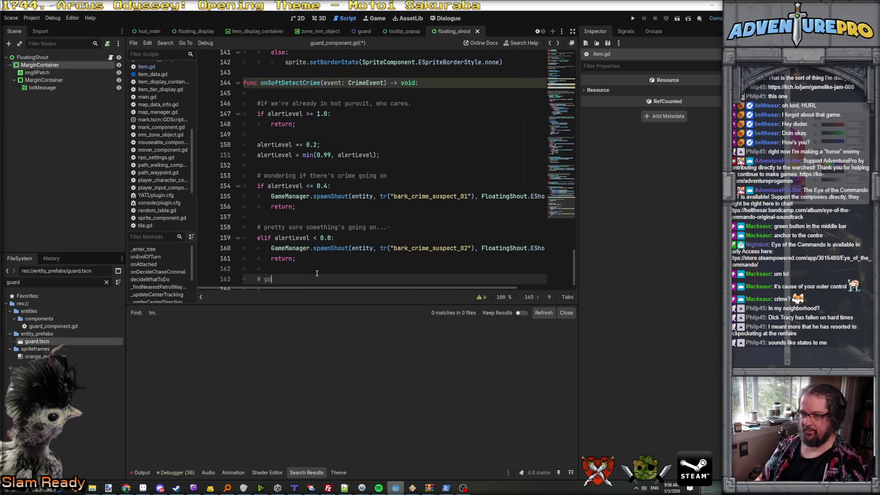
{"action": "type", "text": "nna take a look at the player"}
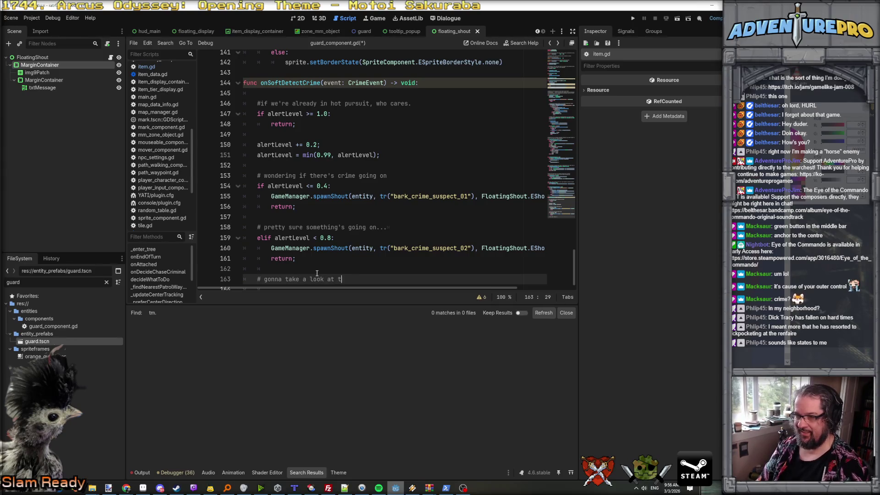
{"action": "key", "text": "Return"}
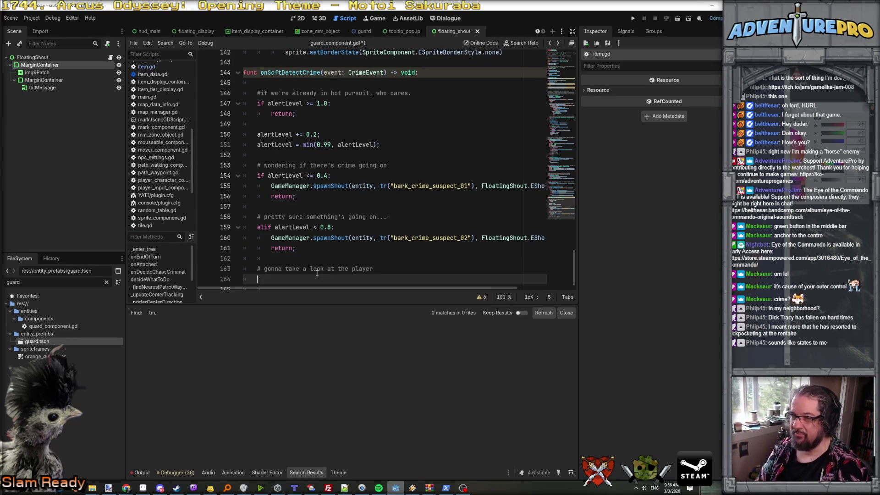
{"action": "type", "text": "else"}
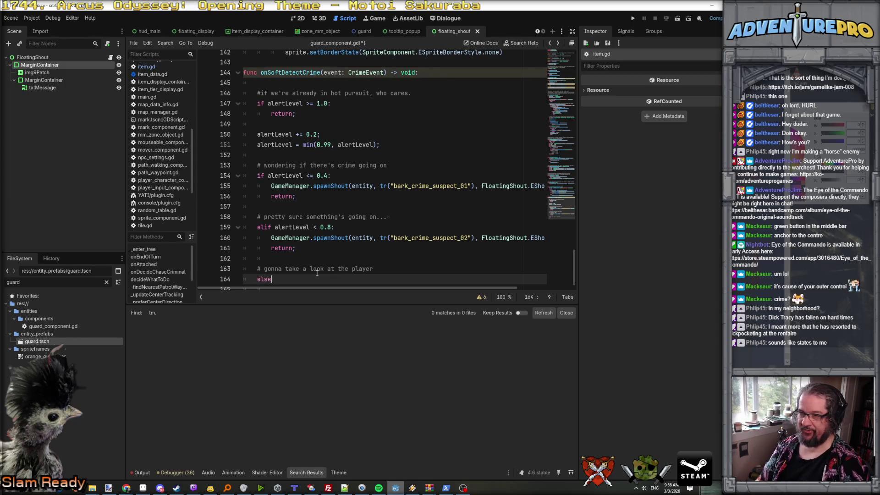
{"action": "key", "text": "Return"}
{"action": "key", "text": "Up"}
{"action": "key", "text": "Up"}
{"action": "key", "text": "Up"}
{"action": "key", "text": "Home"}
{"action": "key", "text": "shift+Down"}
{"action": "key", "text": "shift+Down"}
{"action": "key", "text": "ctrl+c"}
{"action": "key", "text": "Down"}
{"action": "key", "text": "Down"}
{"action": "key", "text": "Down"}
{"action": "key", "text": "ctrl+v"}
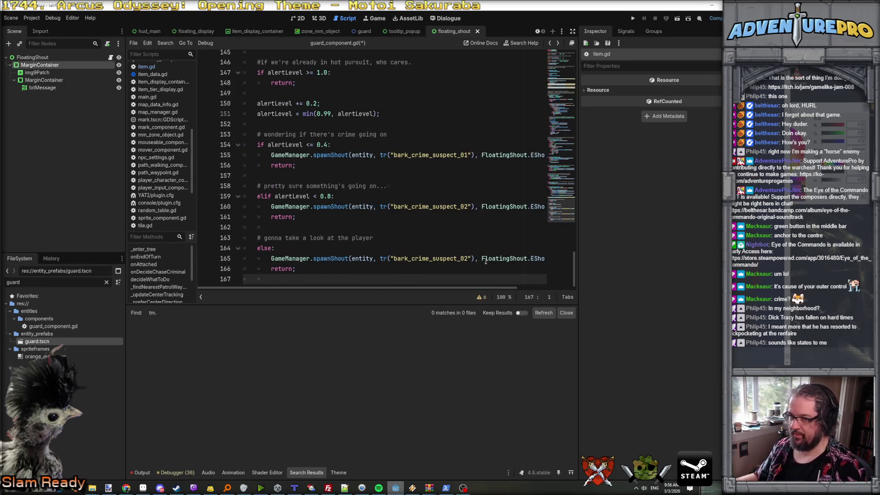
- Change the else shout to bark_crime_suspect_03, save the script, and select the bark_crime_suspect_01 key
{"action": "left_click", "coordinate": [465, 258]}
{"action": "key", "text": "BackSpace"}
{"action": "type", "text": "3"}
{"action": "scroll", "coordinate": [475, 260], "scroll_direction": "right", "scroll_amount": 3}
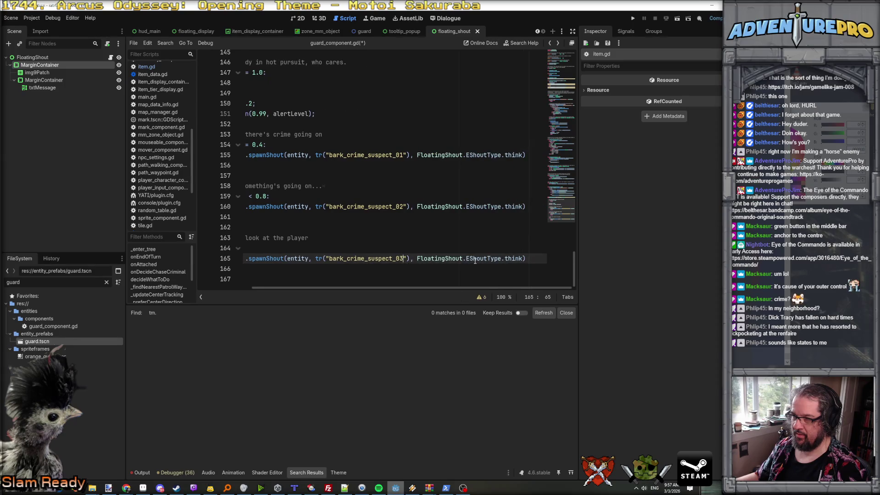
{"action": "scroll", "coordinate": [475, 260], "scroll_direction": "left", "scroll_amount": 3}
{"action": "left_click", "coordinate": [318, 233]}
{"action": "scroll", "coordinate": [318, 232], "scroll_direction": "up", "scroll_amount": 1}
{"action": "left_click", "coordinate": [317, 228]}
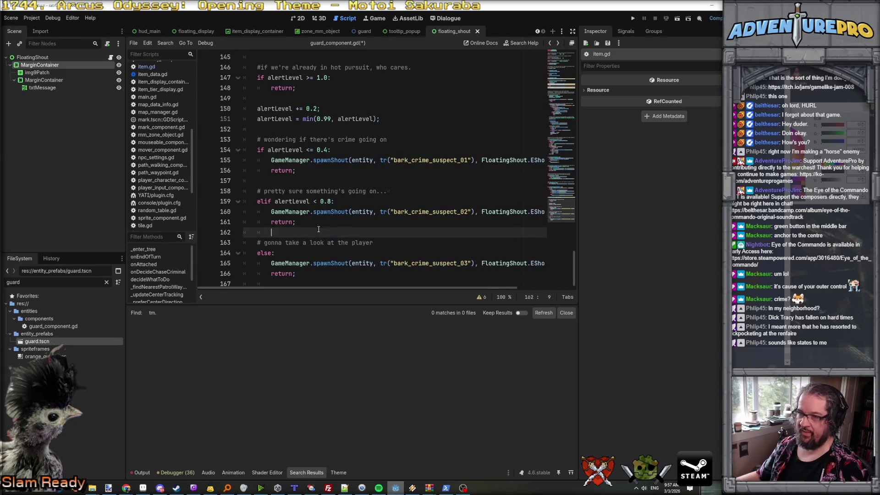
{"action": "key", "text": "ctrl+s"}
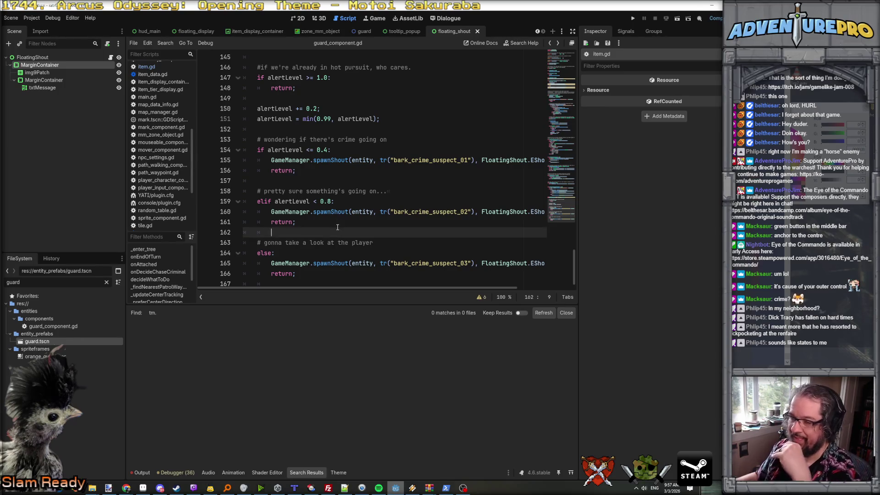
{"action": "double_click", "coordinate": [439, 160]}
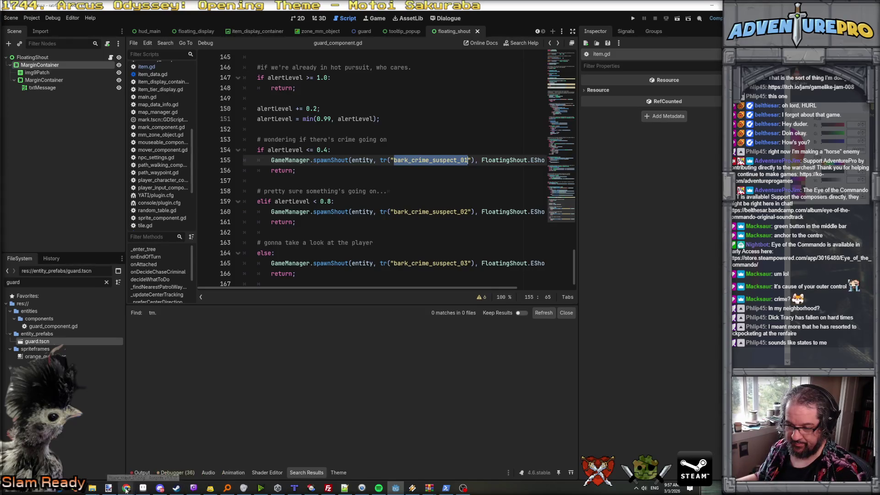
- In ratrf_stringtables, paste bark_crime_suspect_01 into A35 with 'hmm...' in B35
{"action": "mouse_move", "coordinate": [126, 488]}
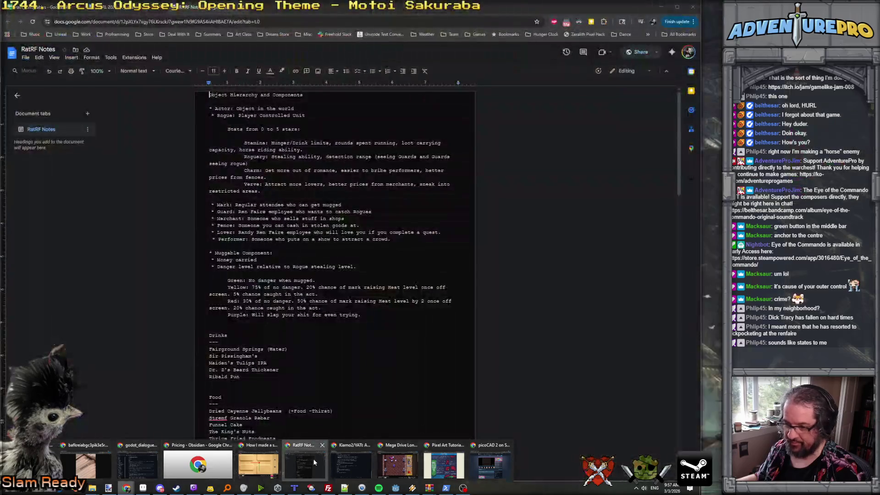
{"action": "left_click", "coordinate": [314, 462]}
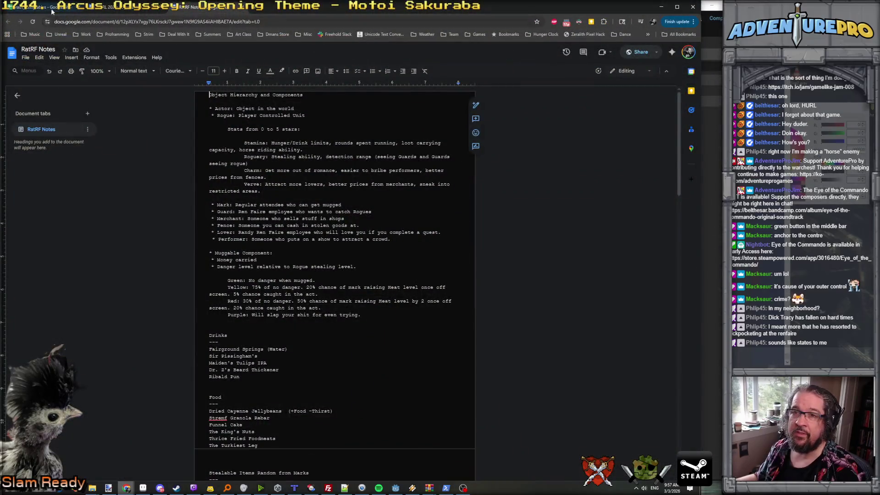
{"action": "key", "text": "ctrl+shift+Tab"}
{"action": "scroll", "coordinate": [143, 259], "scroll_direction": "down", "scroll_amount": 5}
{"action": "left_click", "coordinate": [47, 198]}
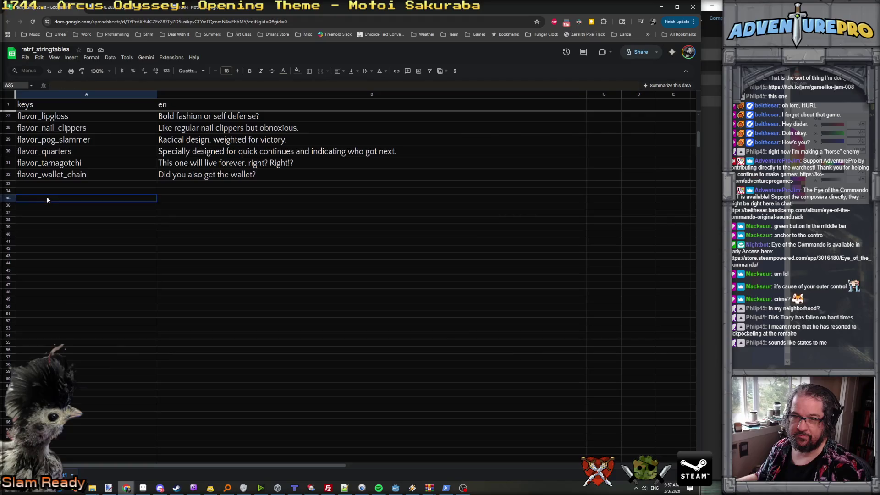
{"action": "key", "text": "ctrl+v"}
{"action": "left_click", "coordinate": [181, 200]}
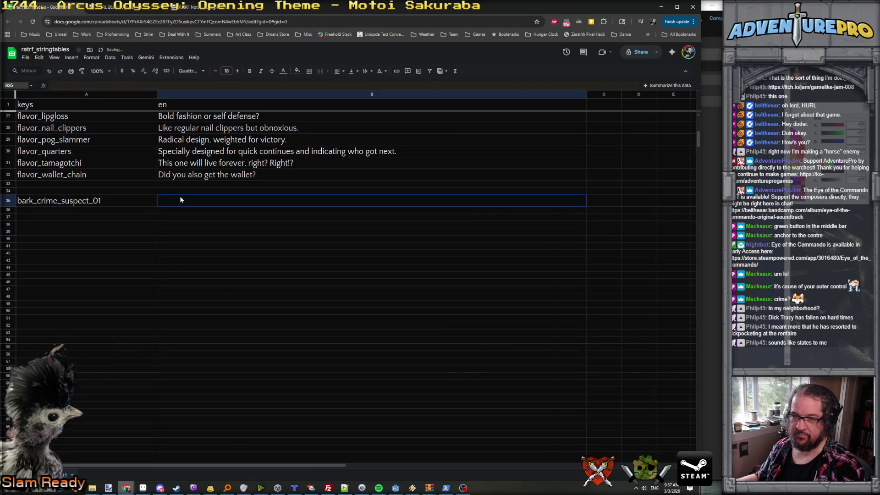
{"action": "double_click", "coordinate": [185, 200]}
{"action": "key", "text": "BackSpace"}
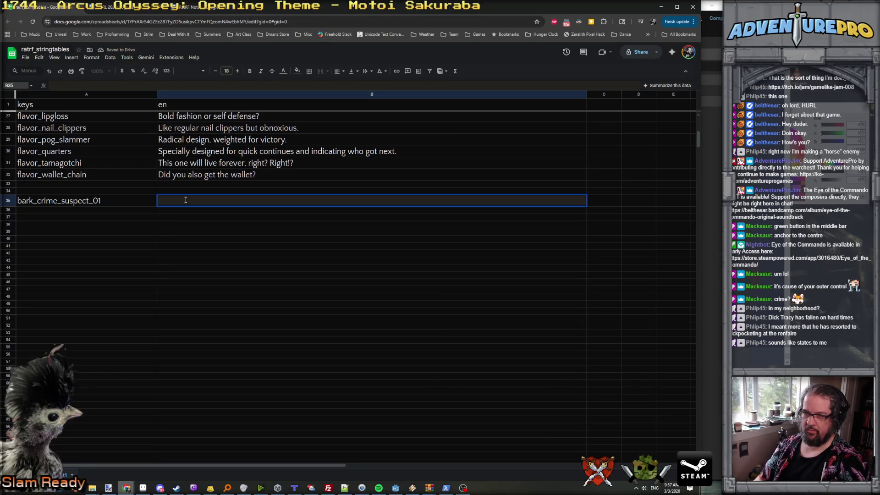
{"action": "type", "text": "hmm..."}
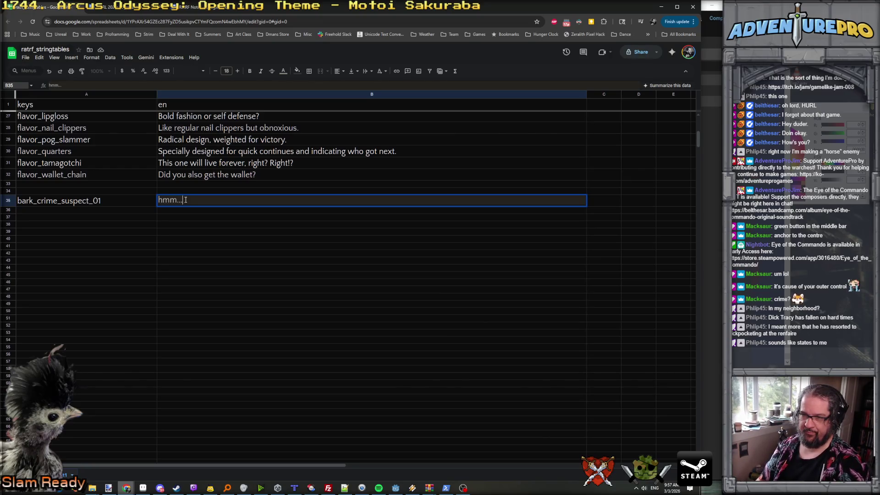
{"action": "key", "text": "Return"}
- Add bark_crime_suspect_02 in A36 with 'Something feels off...' in B36
{"action": "left_click", "coordinate": [113, 211]}
{"action": "key", "text": "ctrl+v"}
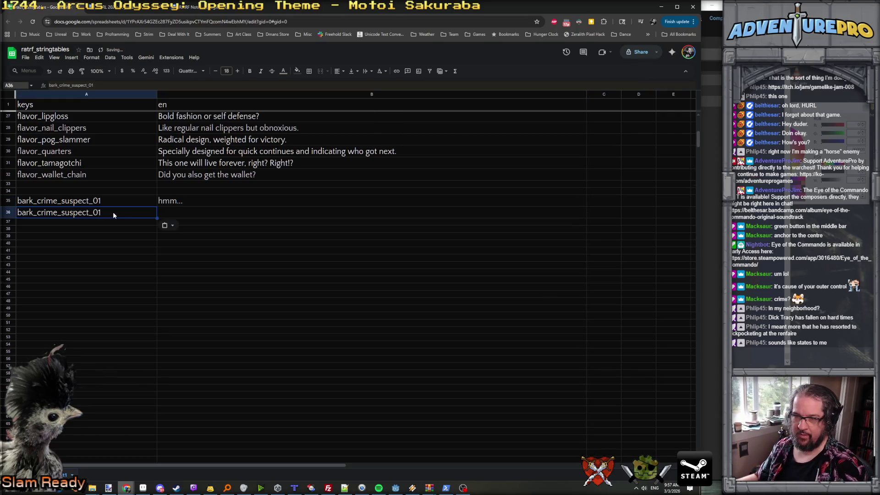
{"action": "double_click", "coordinate": [112, 211]}
{"action": "key", "text": "BackSpace"}
{"action": "type", "text": "2"}
{"action": "key", "text": "Return"}
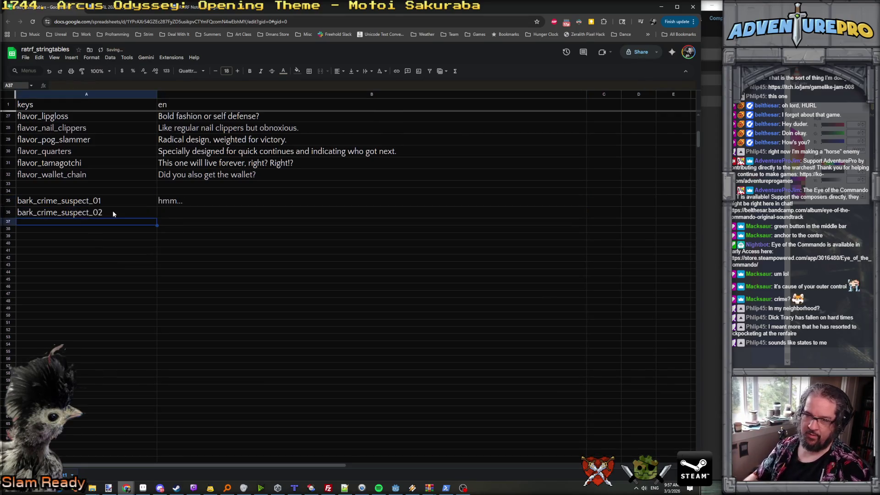
{"action": "double_click", "coordinate": [173, 211]}
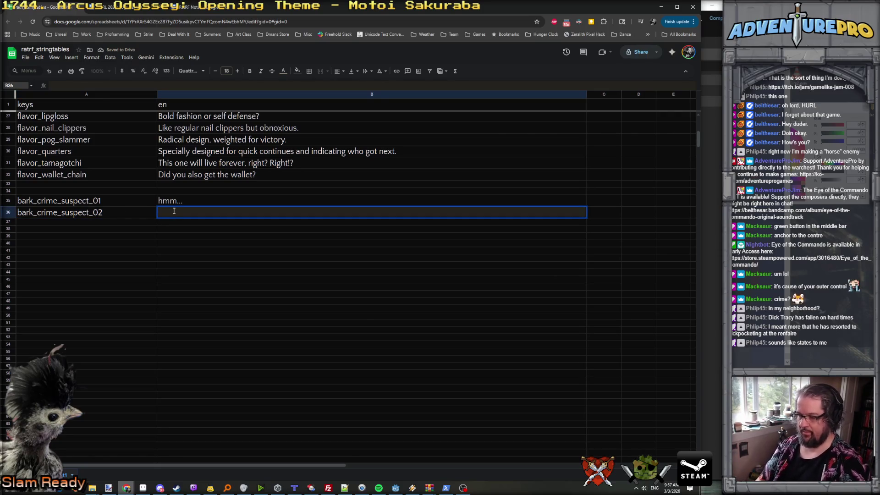
{"action": "type", "text": "Somethi"}
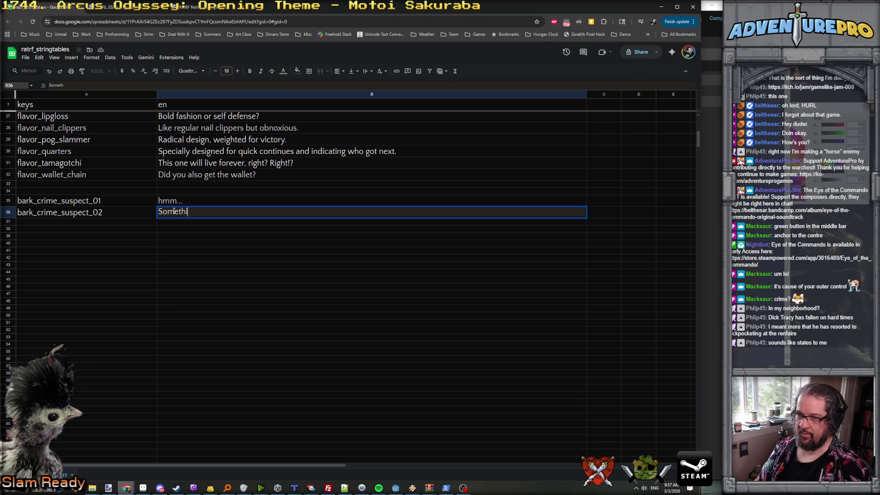
{"action": "type", "text": "ng feels off..."}
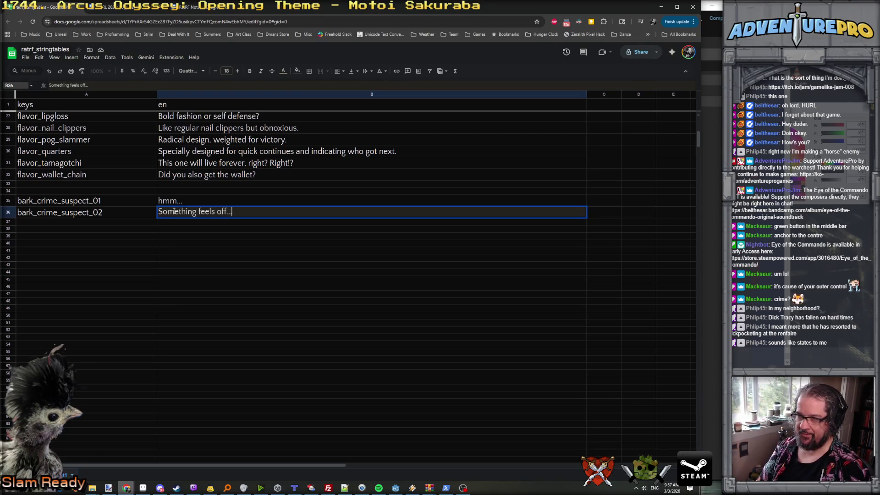
{"action": "key", "text": "Return"}
- Add the third key 'bakr_crime_suspect_03' in A37 with 'Better watch this guy...' in B37
{"action": "left_click", "coordinate": [107, 220]}
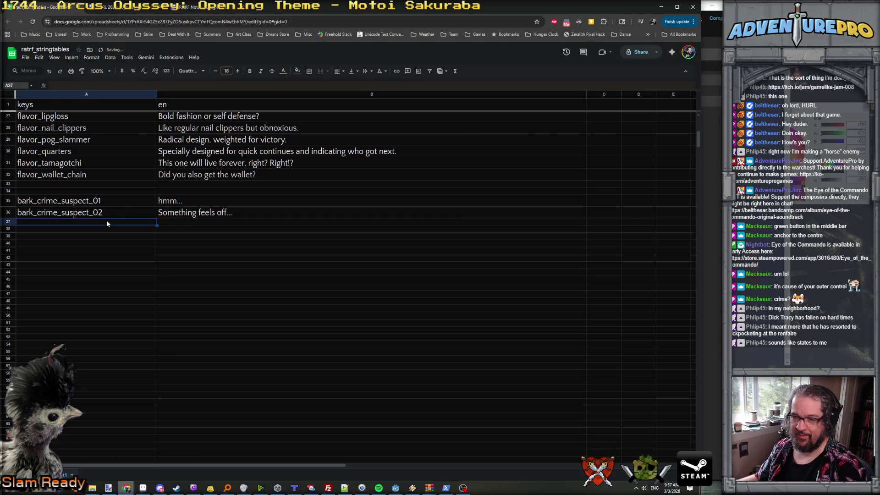
{"action": "type", "text": "bakr_"}
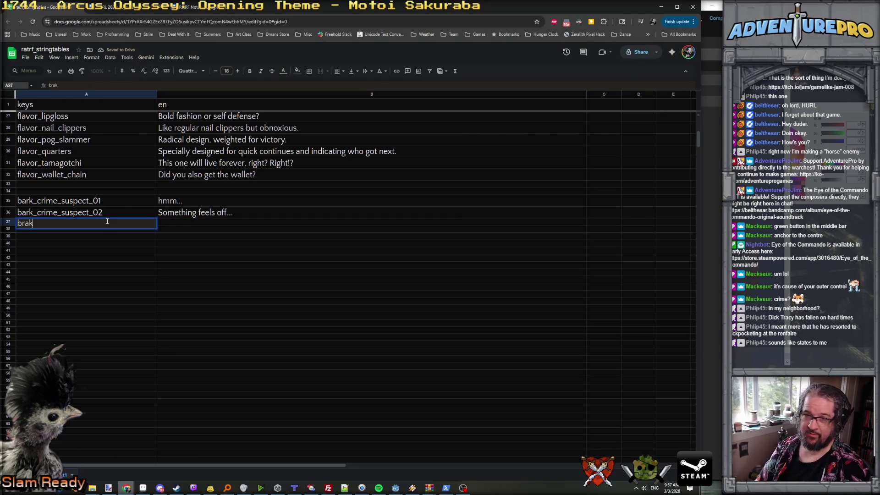
{"action": "type", "text": "crime"}
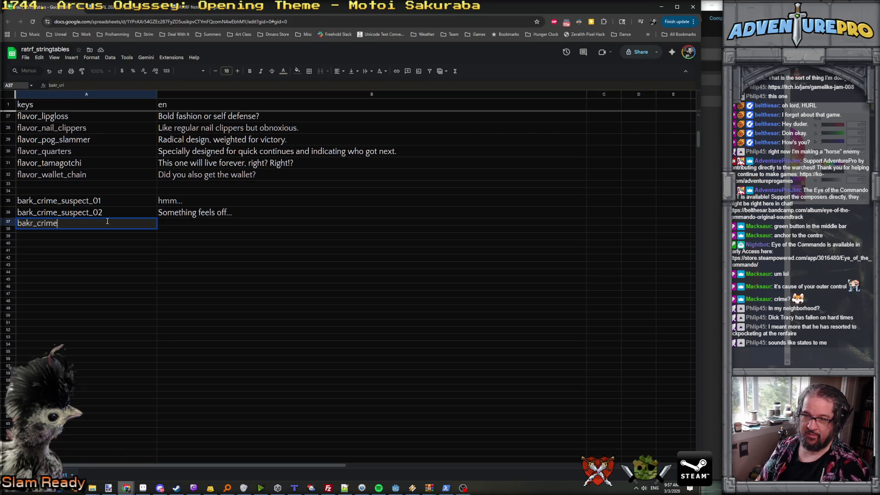
{"action": "type", "text": "_suspect_03"}
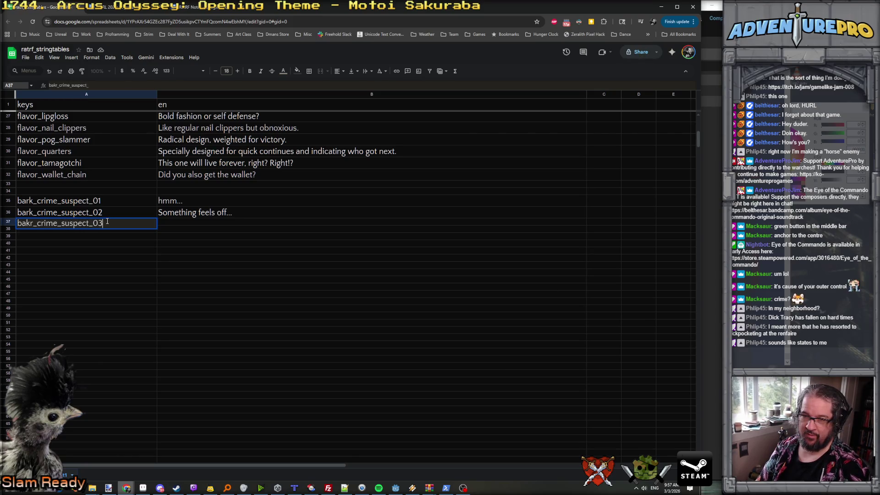
{"action": "key", "text": "Return"}
{"action": "double_click", "coordinate": [173, 223]}
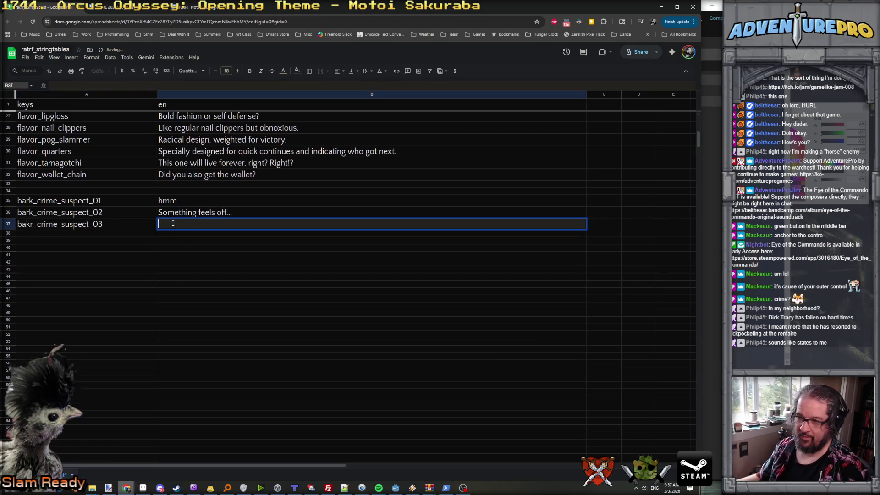
{"action": "type", "text": "Better wat"}
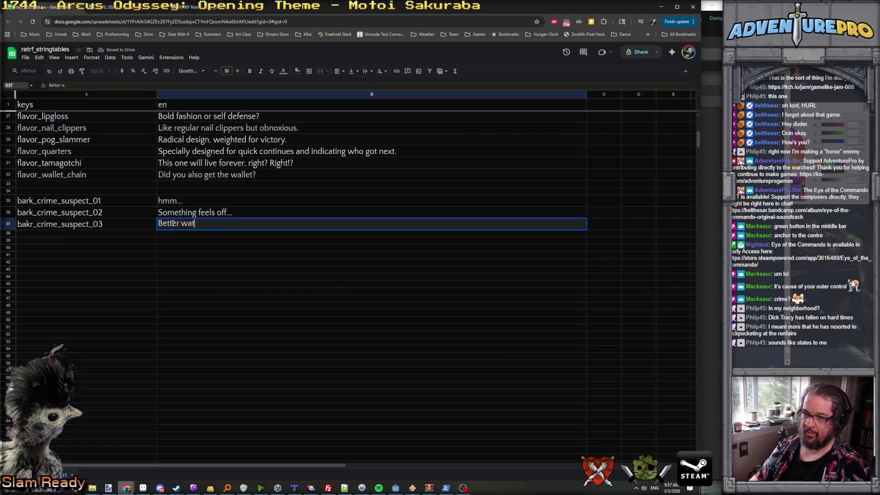
{"action": "type", "text": "ch this guy..."}
{"action": "key", "text": "Return"}
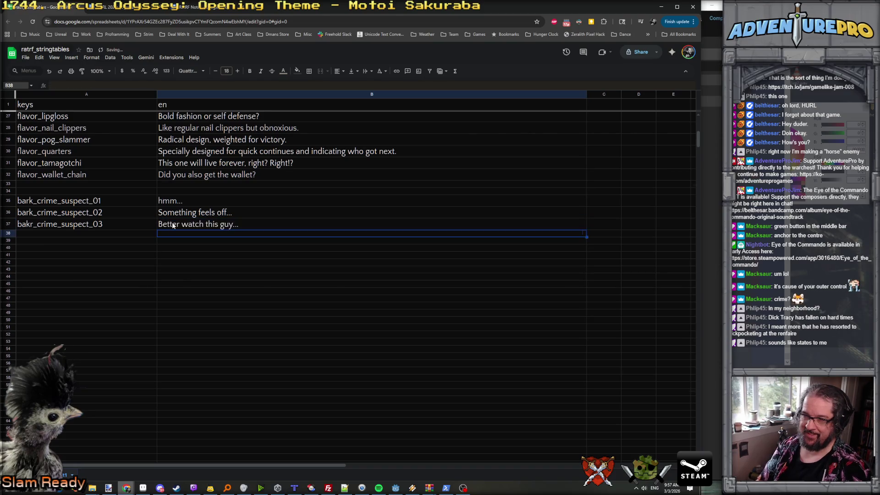
- Recheck B35's text and download the sheet as a CSV file
{"action": "double_click", "coordinate": [169, 201]}
{"action": "key", "text": "Return"}
{"action": "key", "text": "Down"}
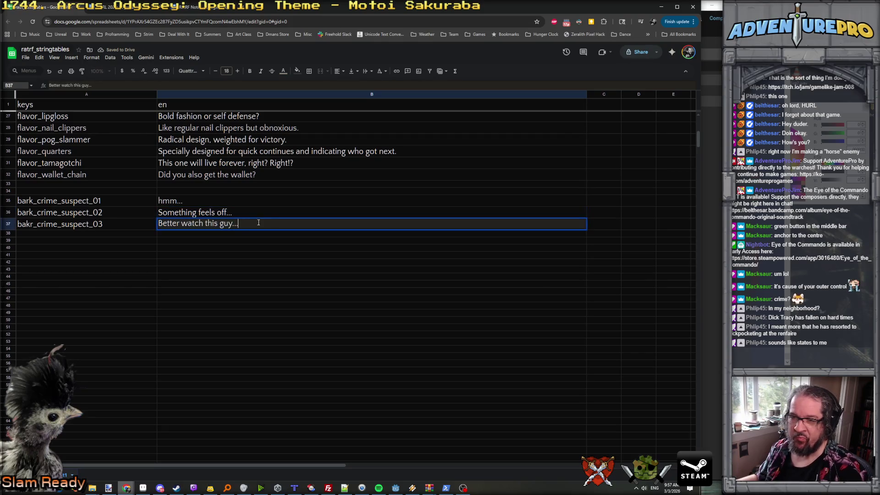
{"action": "key", "text": "Left"}
{"action": "key", "text": "Up"}
{"action": "key", "text": "Up"}
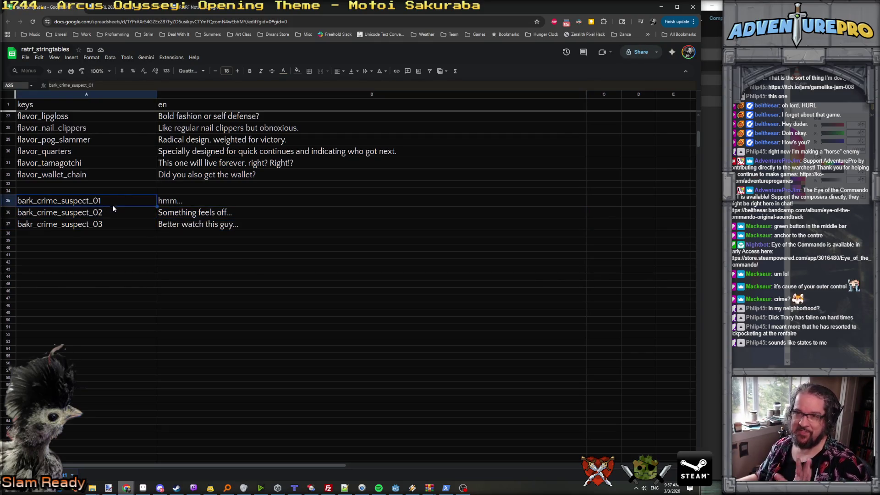
{"action": "key", "text": "ctrl+s"}
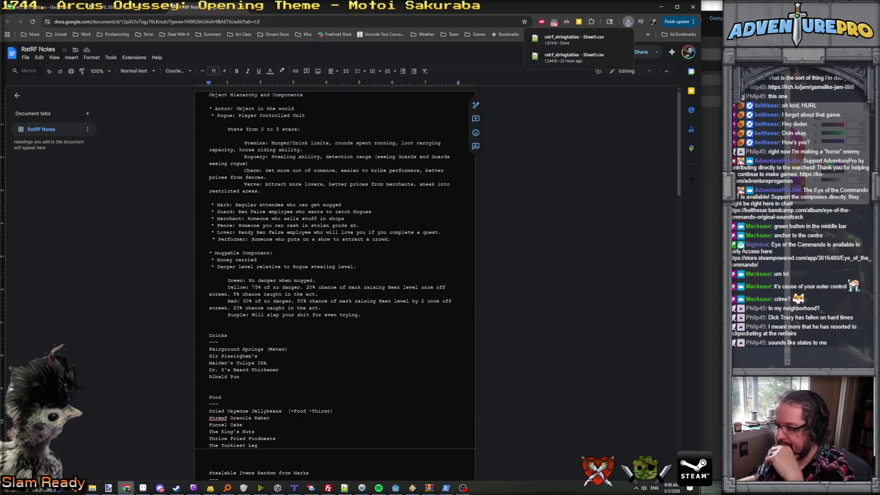
- Back in Godot, start a new 'func onEn' line above onSoftDetectCrime in guard_component.gd
{"action": "left_click", "coordinate": [397, 489]}
{"action": "scroll", "coordinate": [374, 239], "scroll_direction": "down", "scroll_amount": 1}
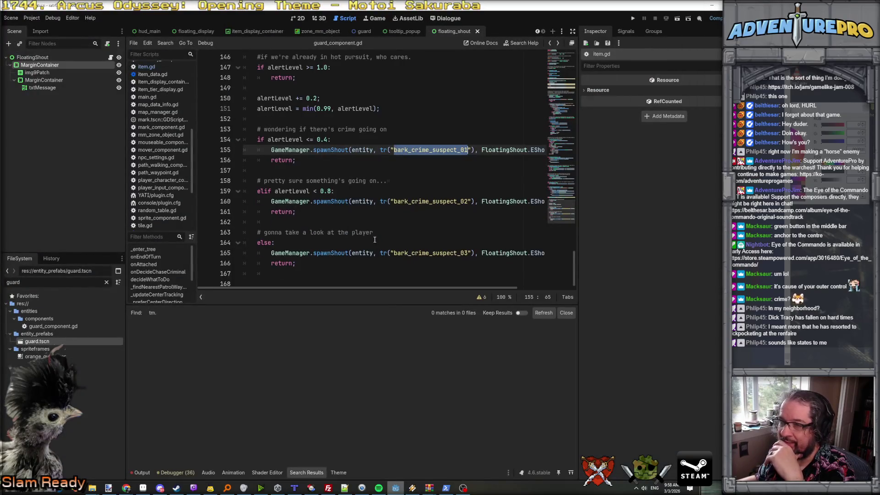
{"action": "scroll", "coordinate": [374, 239], "scroll_direction": "up", "scroll_amount": 2}
{"action": "scroll", "coordinate": [375, 239], "scroll_direction": "up", "scroll_amount": 5}
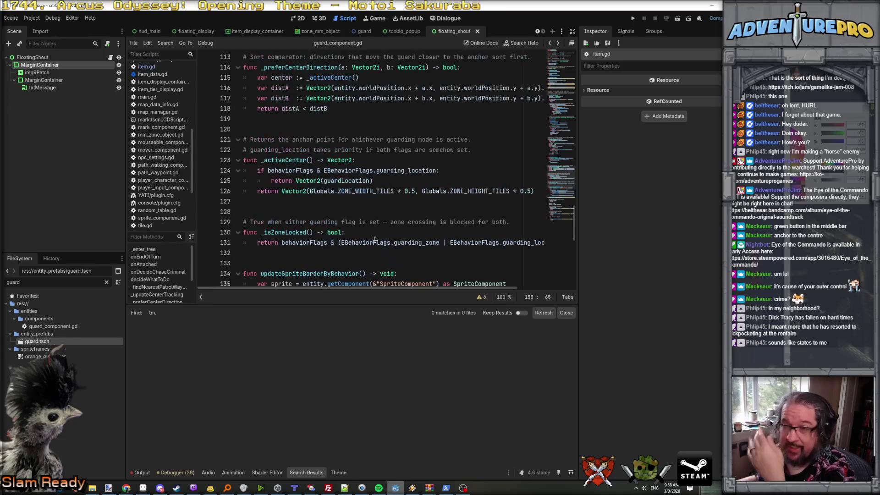
{"action": "scroll", "coordinate": [374, 239], "scroll_direction": "down", "scroll_amount": 5}
{"action": "left_click", "coordinate": [267, 211]}
{"action": "key", "text": "Return"}
{"action": "key", "text": "Return"}
{"action": "key", "text": "Up"}
{"action": "type", "text": "func onEn"}
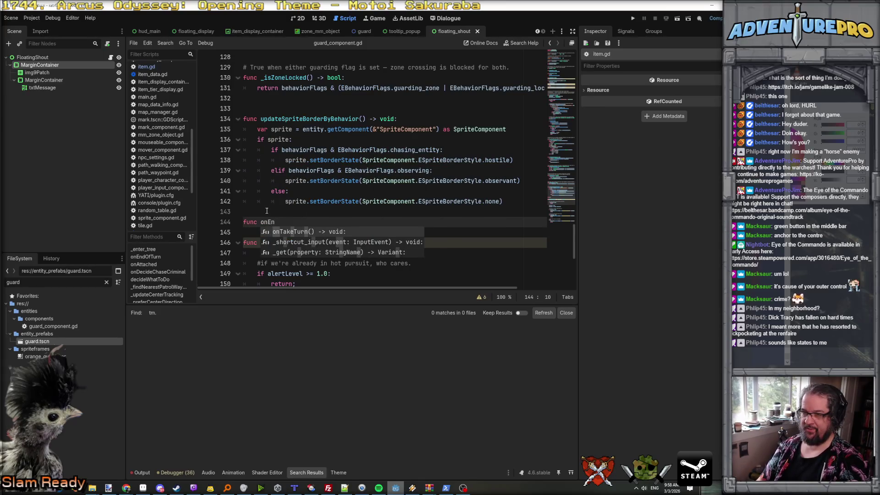
- Search the project for 'endofturn' and follow the game_manager.gd call to entity.gd's onEndOfTurn definition
{"action": "key", "text": "ctrl+shift+f"}
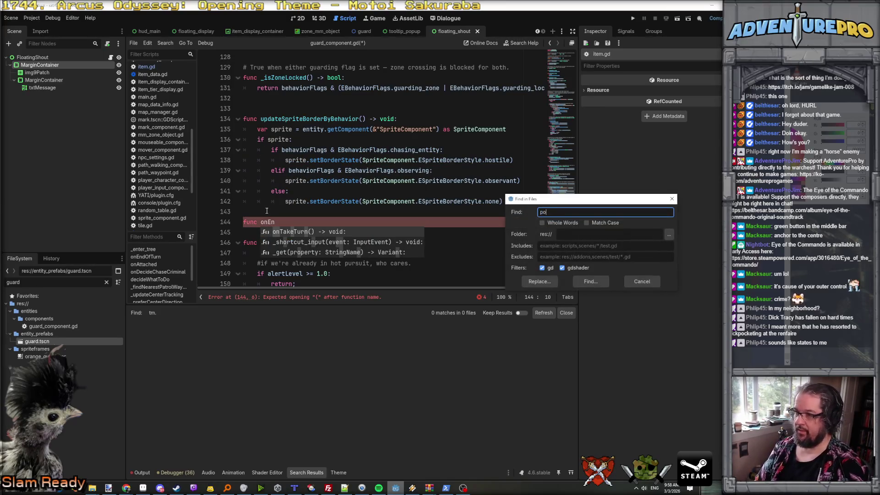
{"action": "type", "text": "endofturn"}
{"action": "key", "text": "Return"}
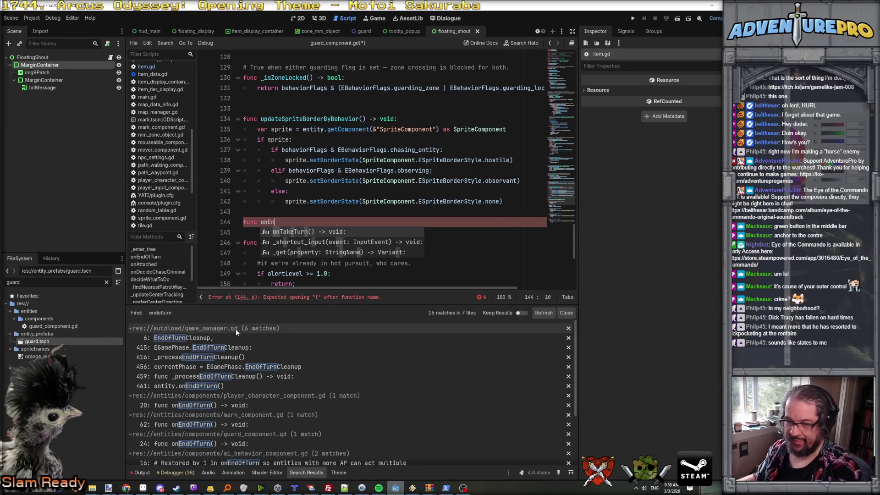
{"action": "left_click", "coordinate": [203, 388]}
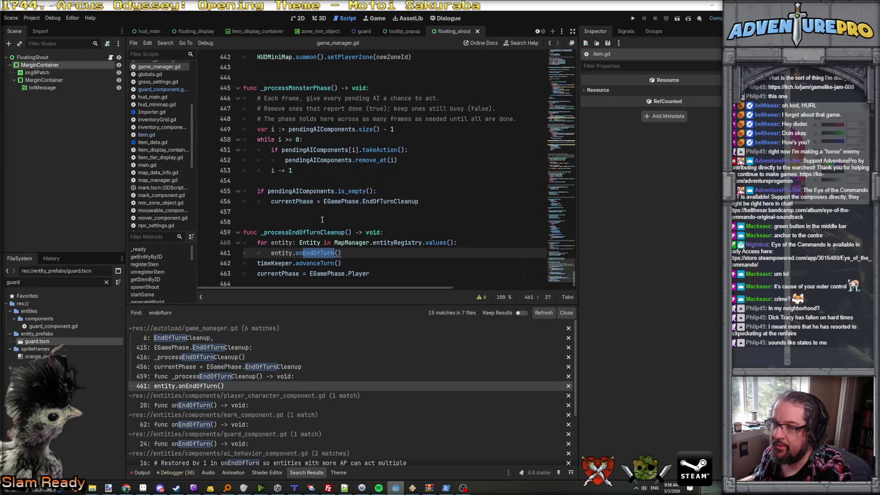
{"action": "left_click", "coordinate": [310, 253], "text": "ctrl"}
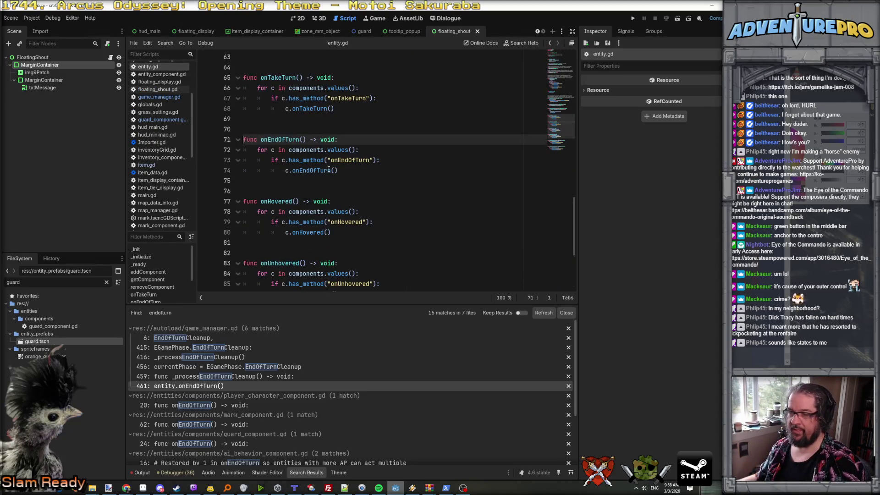
- Check onEndOfTurn in entity.gd, then complete 'func onEndOfTurn() -> void:' in guard_component.gd
{"action": "double_click", "coordinate": [350, 160]}
{"action": "scroll", "coordinate": [400, 186], "scroll_direction": "down", "scroll_amount": 3}
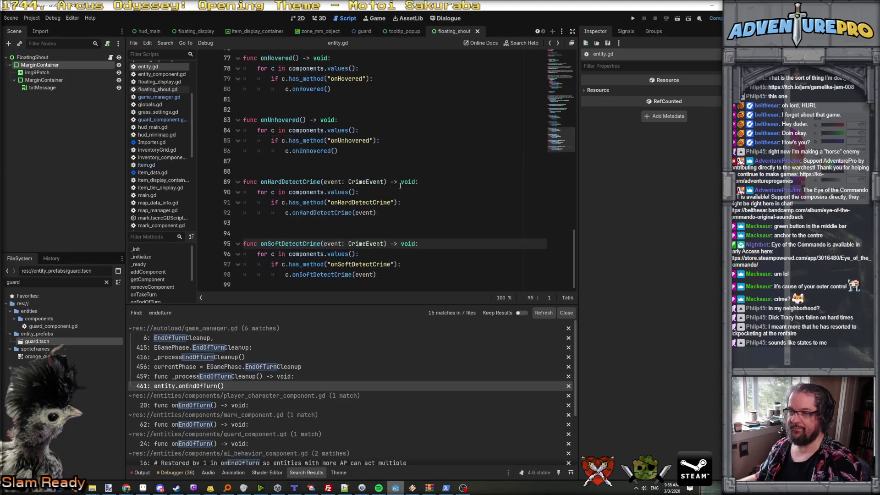
{"action": "key", "text": "alt+Left"}
{"action": "key", "text": "alt+Left"}
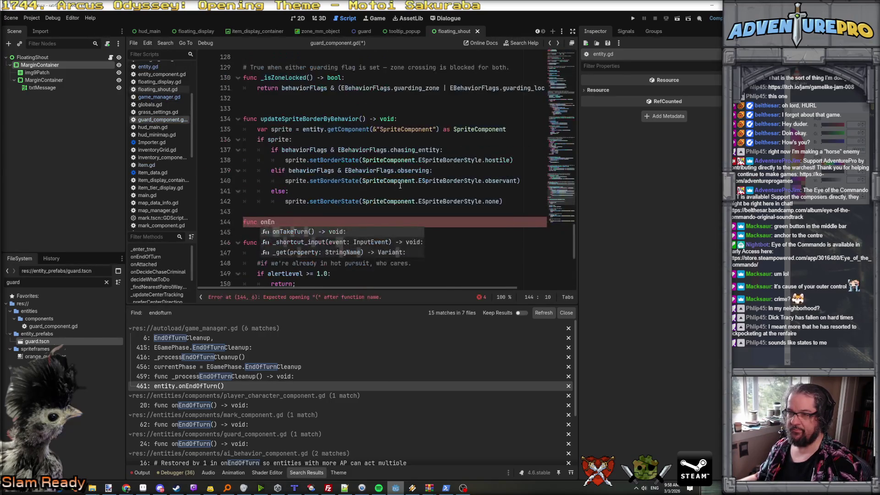
{"action": "type", "text": "dOfTurn() -> void"}
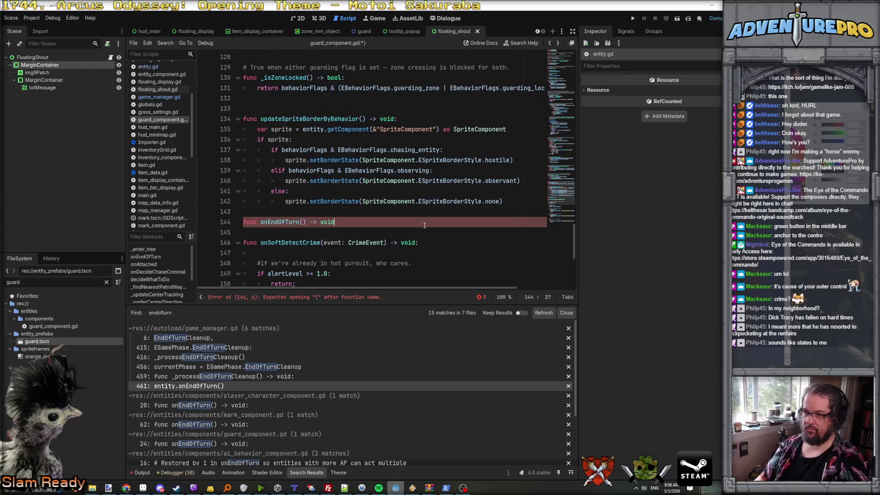
{"action": "type", "text": ":"}
{"action": "key", "text": "Return"}
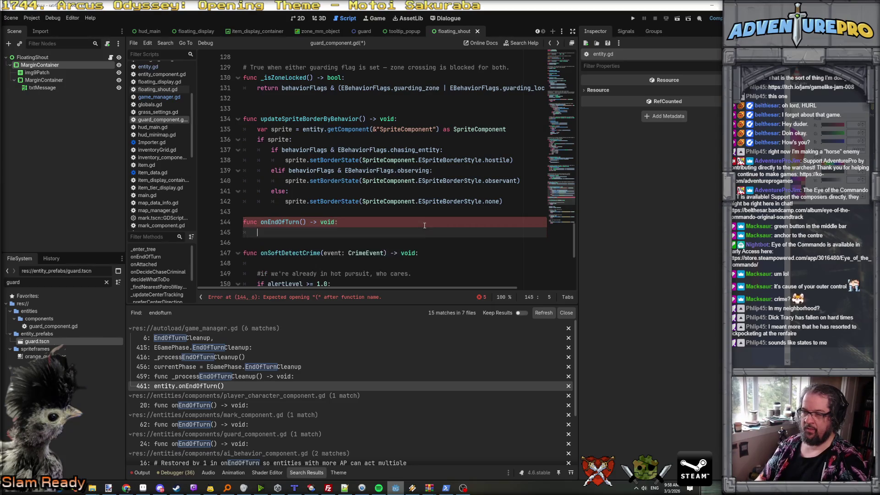
- Enlarge the code editor over the search results panel and scroll through the script
{"action": "scroll", "coordinate": [425, 225], "scroll_direction": "down", "scroll_amount": 4}
{"action": "scroll", "coordinate": [424, 226], "scroll_direction": "up", "scroll_amount": 2}
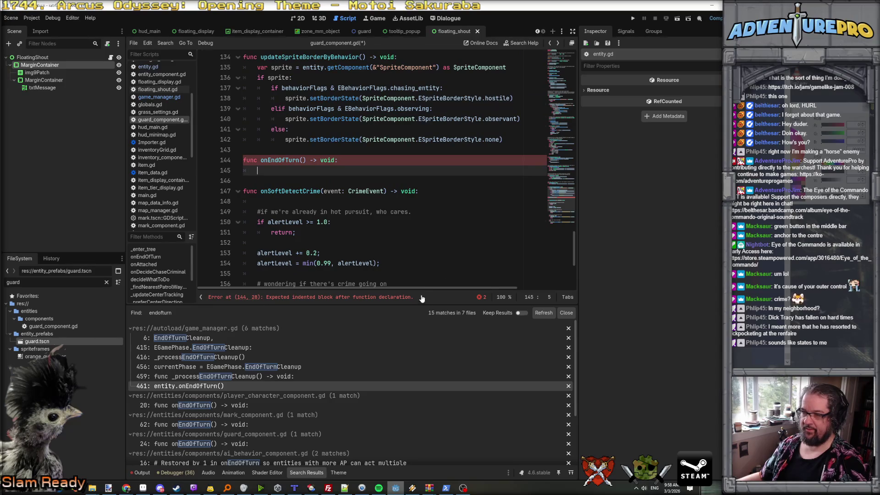
{"action": "left_click_drag", "start_coordinate": [421, 306], "coordinate": [421, 347]}
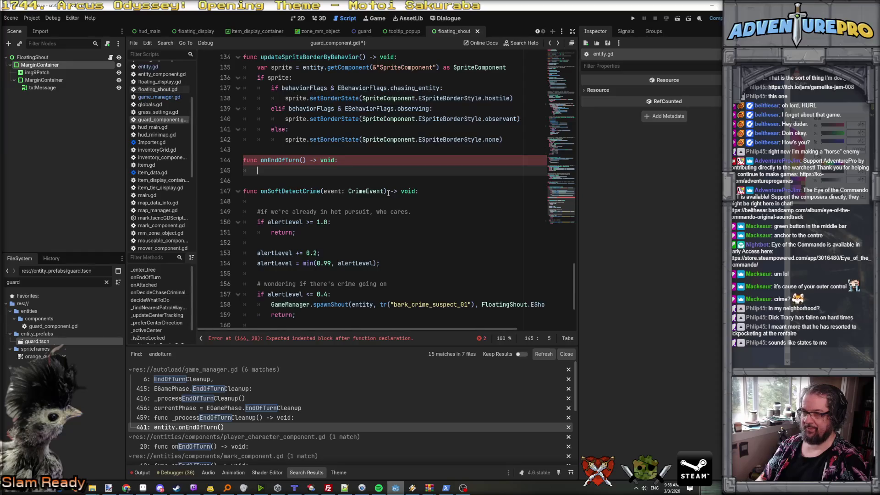
{"action": "scroll", "coordinate": [388, 193], "scroll_direction": "up", "scroll_amount": 20}
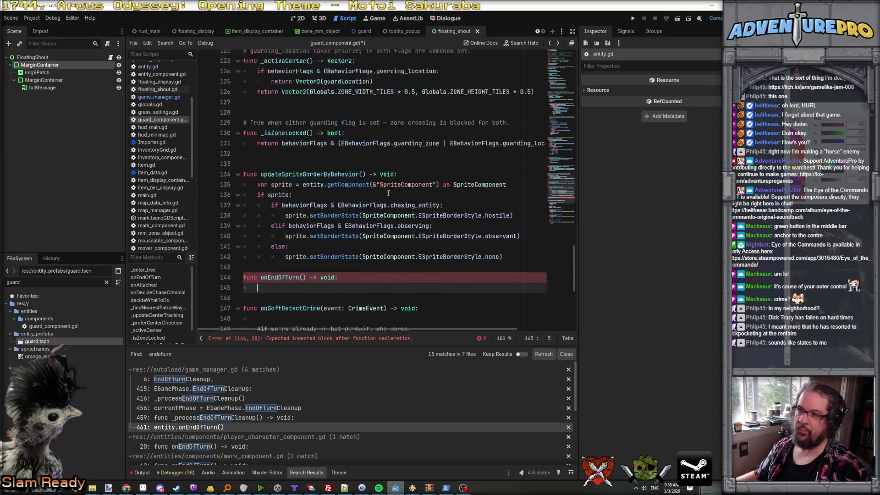
{"action": "scroll", "coordinate": [388, 193], "scroll_direction": "up", "scroll_amount": 20}
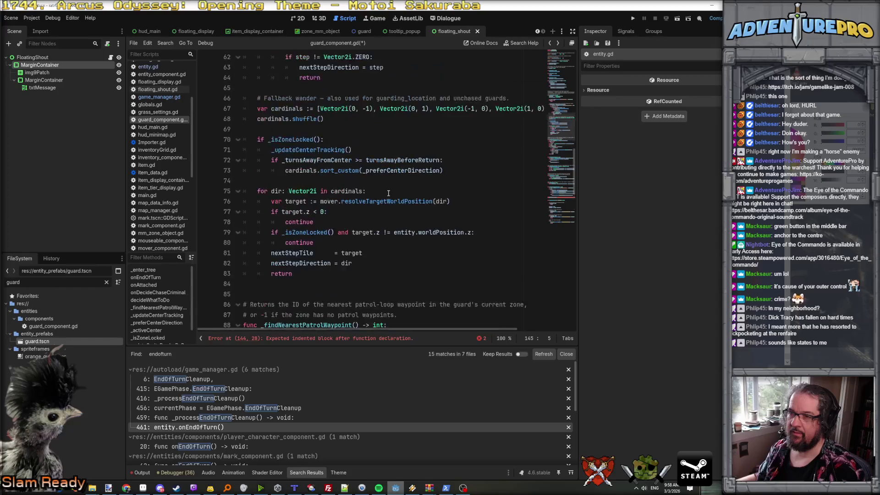
{"action": "scroll", "coordinate": [388, 193], "scroll_direction": "up", "scroll_amount": 3}
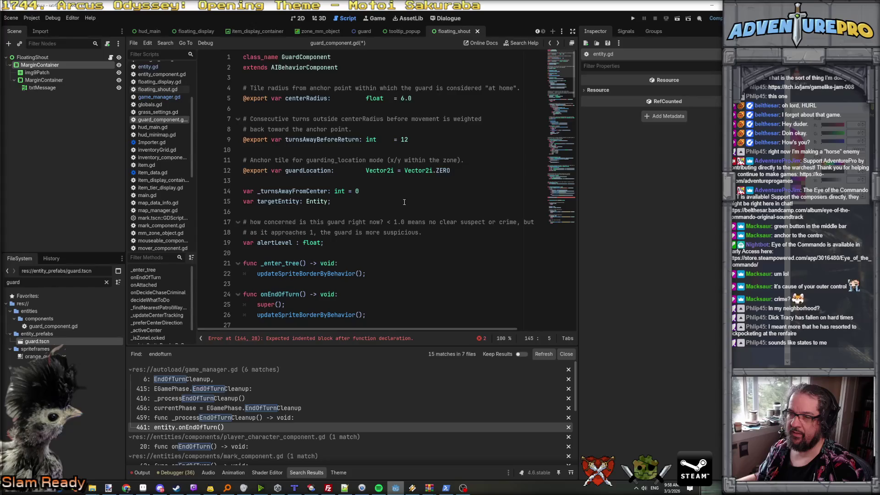
{"action": "scroll", "coordinate": [404, 202], "scroll_direction": "down", "scroll_amount": 2}
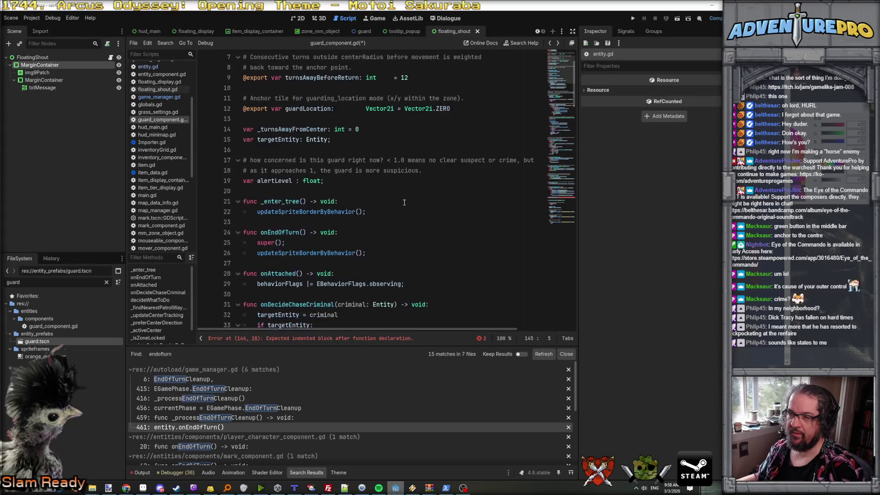
{"action": "scroll", "coordinate": [404, 202], "scroll_direction": "up", "scroll_amount": 2}
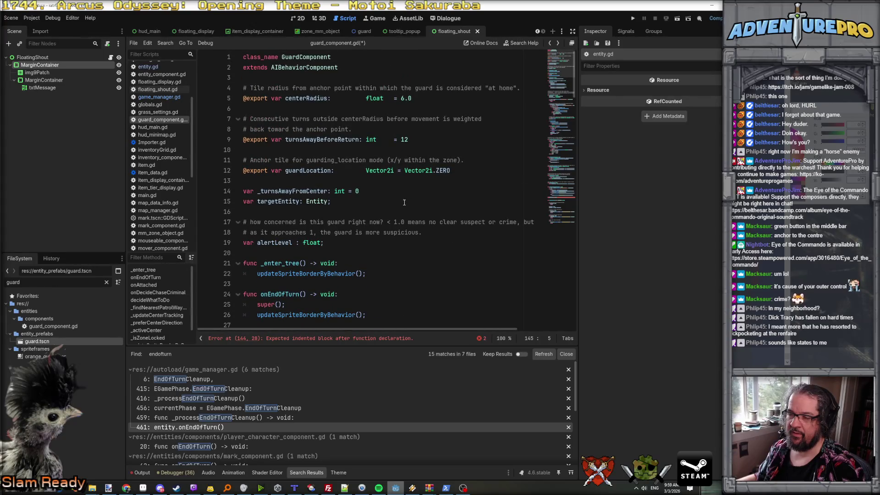
- Declare 'var bDetectedCrimeThisTurn: bool;' below the targetEntity variable
{"action": "left_click", "coordinate": [405, 202]}
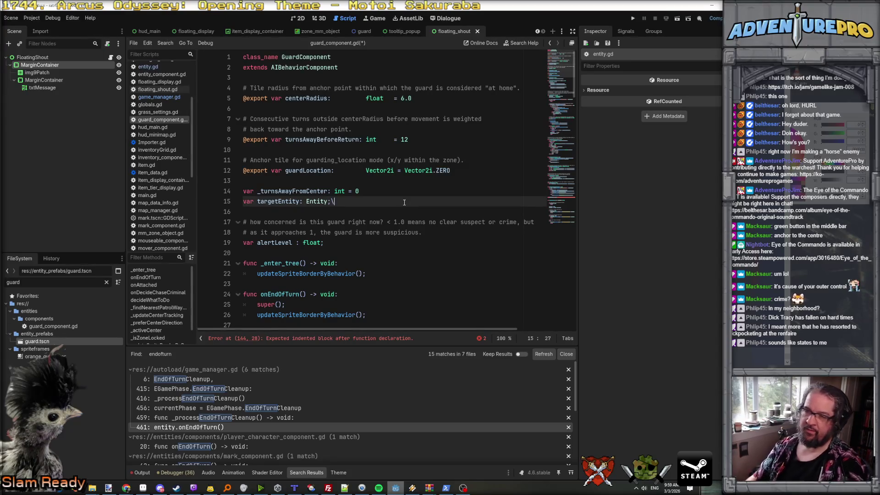
{"action": "key", "text": "Return"}
{"action": "key", "text": "Return"}
{"action": "type", "text": "va"}
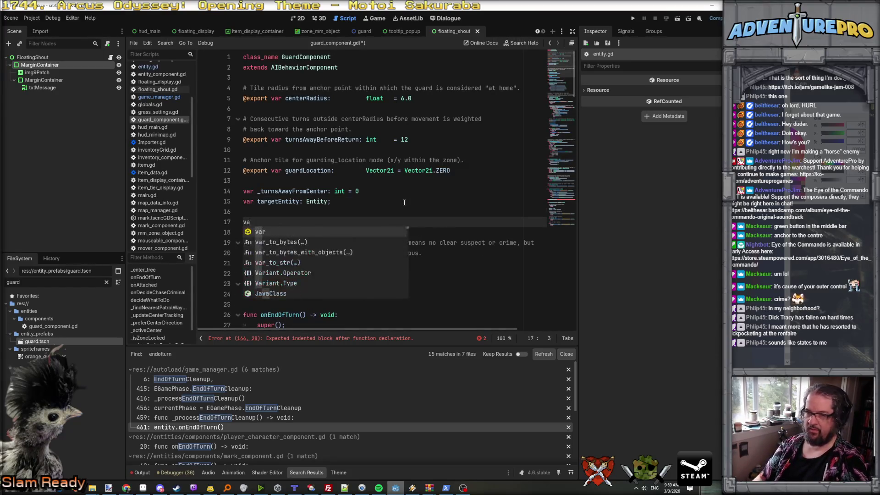
{"action": "type", "text": "r bAlertedThisFrame:"}
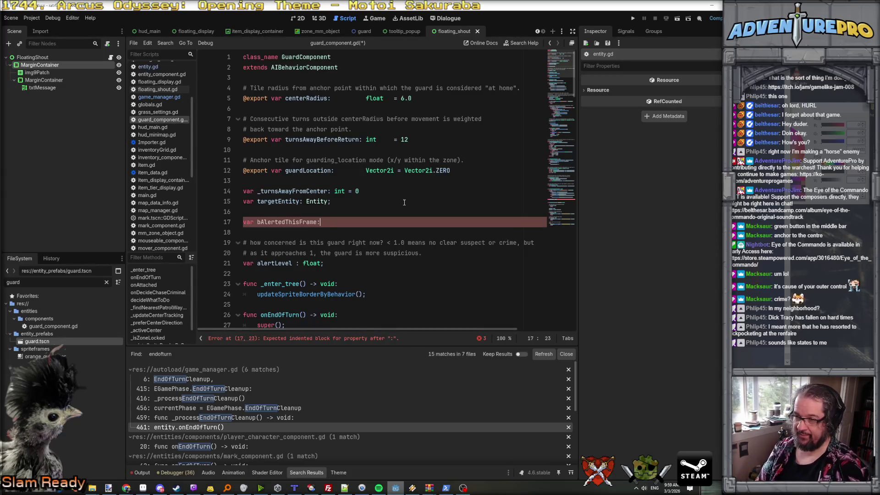
{"action": "key", "text": "BackSpace"}
{"action": "key", "text": "BackSpace"}
{"action": "key", "text": "BackSpace"}
{"action": "type", "text": "S"}
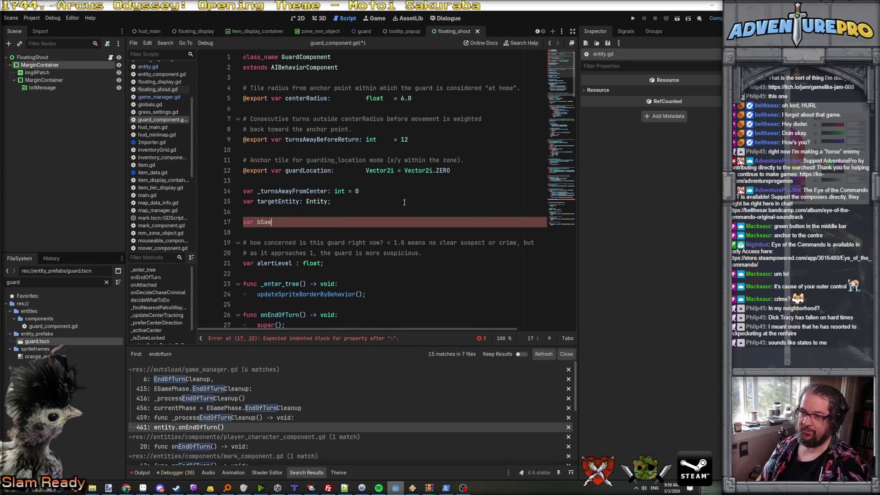
{"action": "key", "text": "BackSpace"}
{"action": "type", "text": "Detec"}
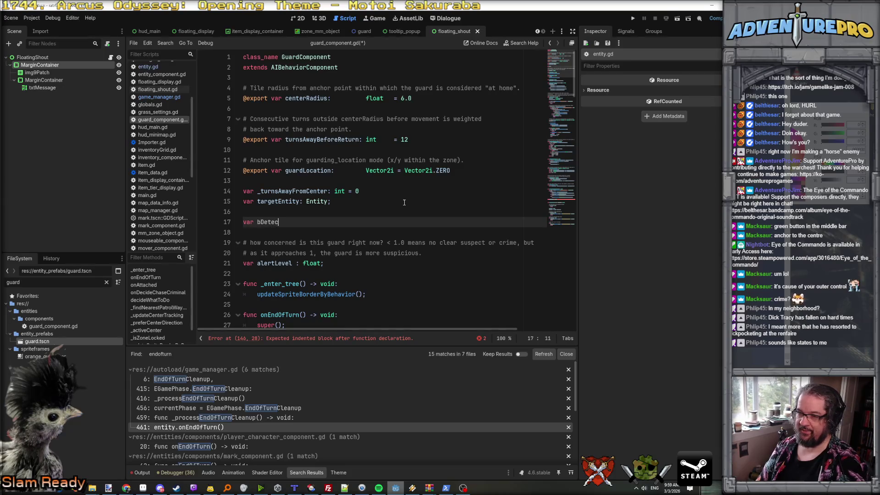
{"action": "type", "text": "tedCrimeThis"}
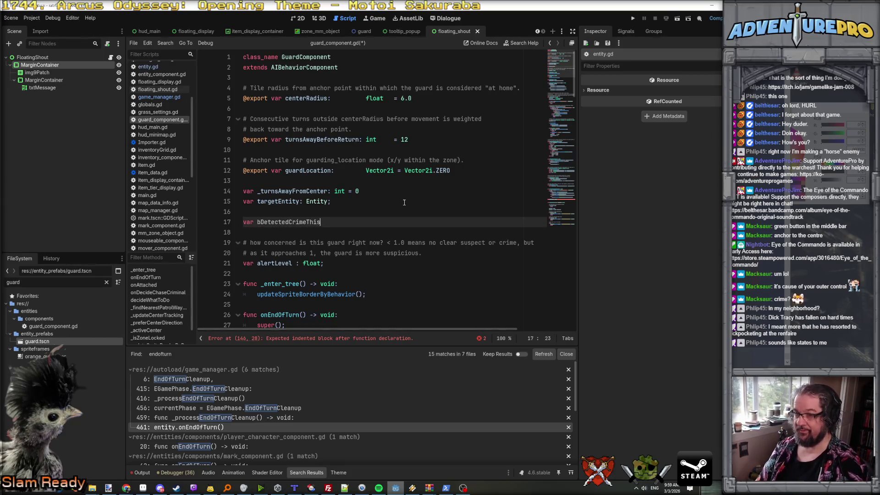
{"action": "type", "text": "Turn: bool;"}
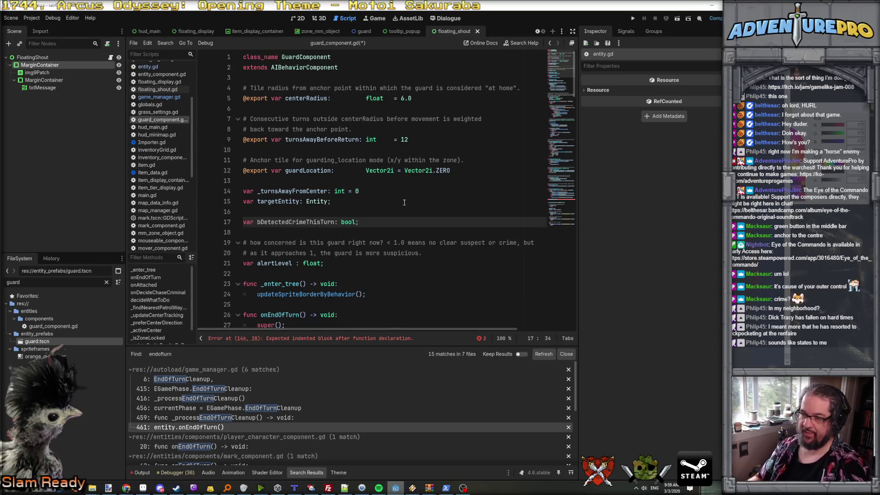
{"action": "double_click", "coordinate": [315, 222]}
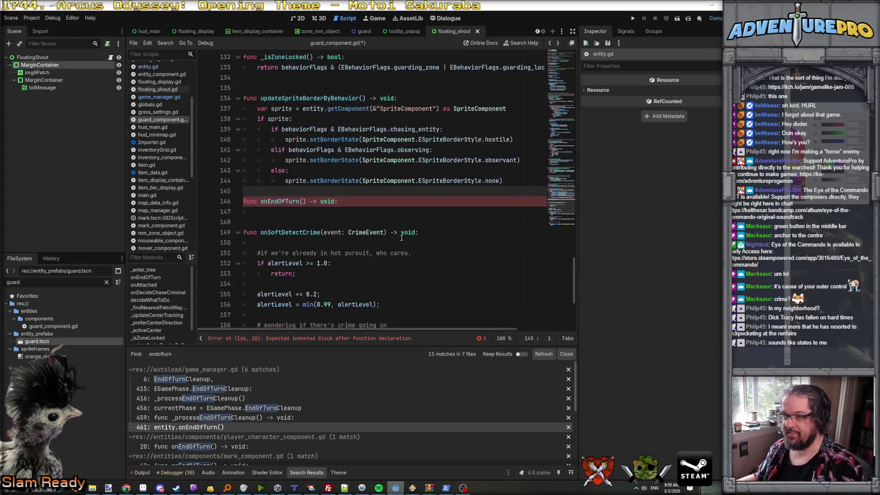
- Start the onEndOfTurn body with an 'if( !bDetectedCrimeThisTurn' condition
{"action": "left_click", "coordinate": [299, 214]}
{"action": "type", "text": "if"}
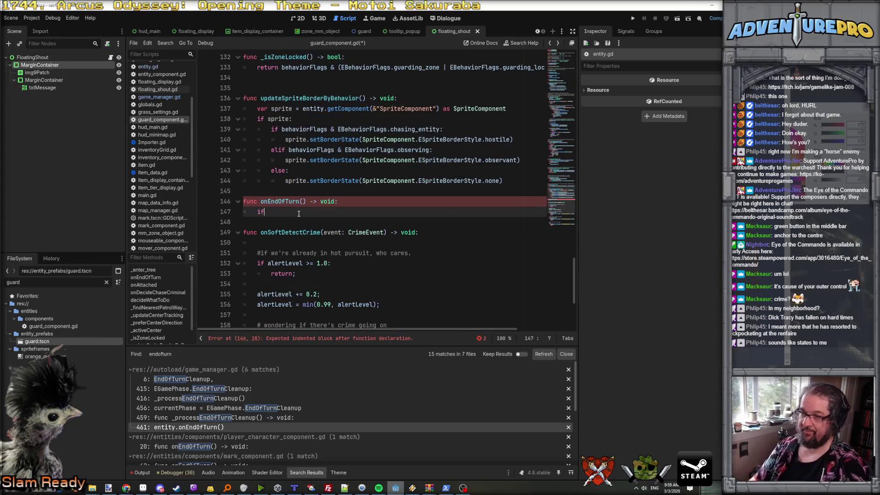
{"action": "type", "text": "( bDetectedCrimeThisTurn"}
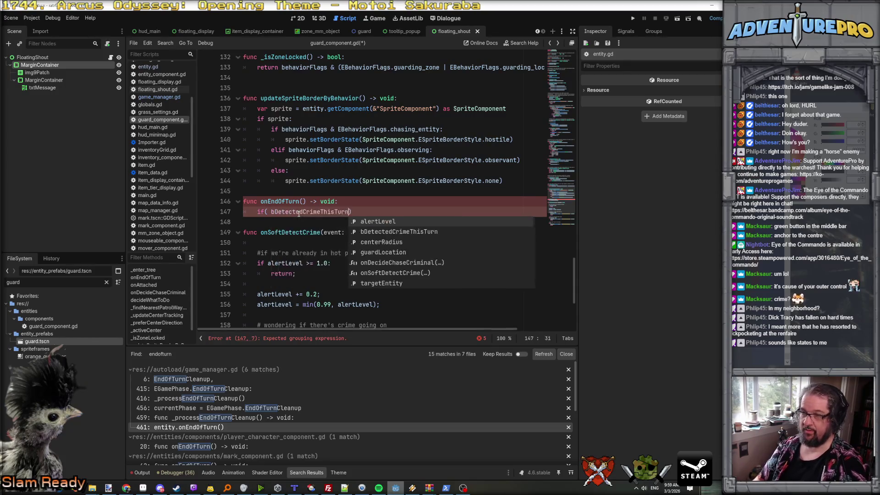
{"action": "key", "text": "Return"}
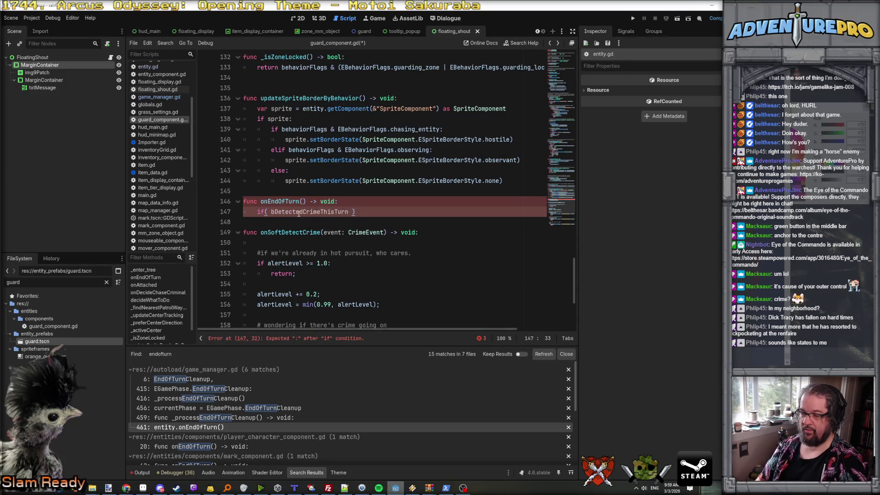
{"action": "key", "text": "Return"}
{"action": "key", "text": "Up"}
{"action": "key", "text": "Right"}
{"action": "key", "text": "Right"}
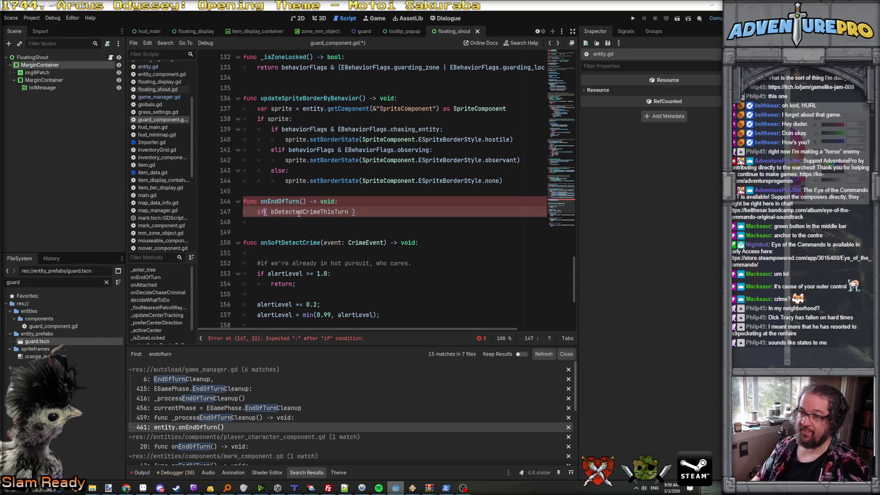
{"action": "type", "text": "!"}
{"action": "key", "text": "Down"}
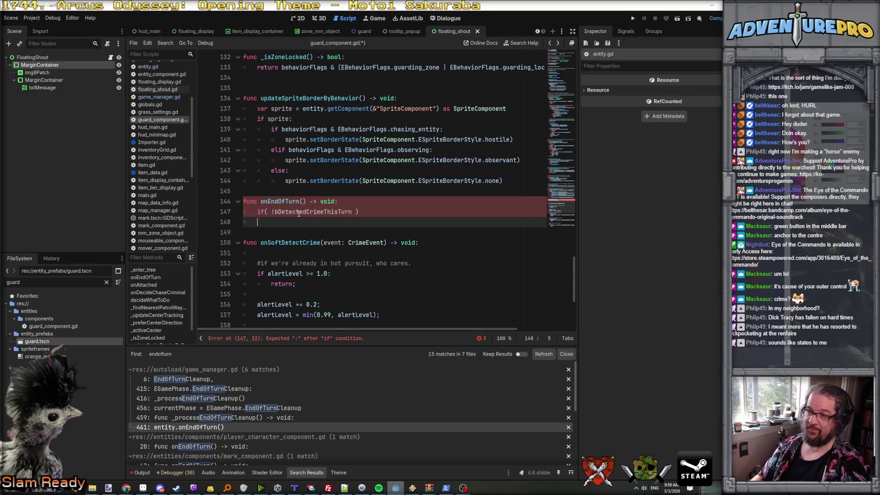
{"action": "key", "text": "Up"}
{"action": "key", "text": "End"}
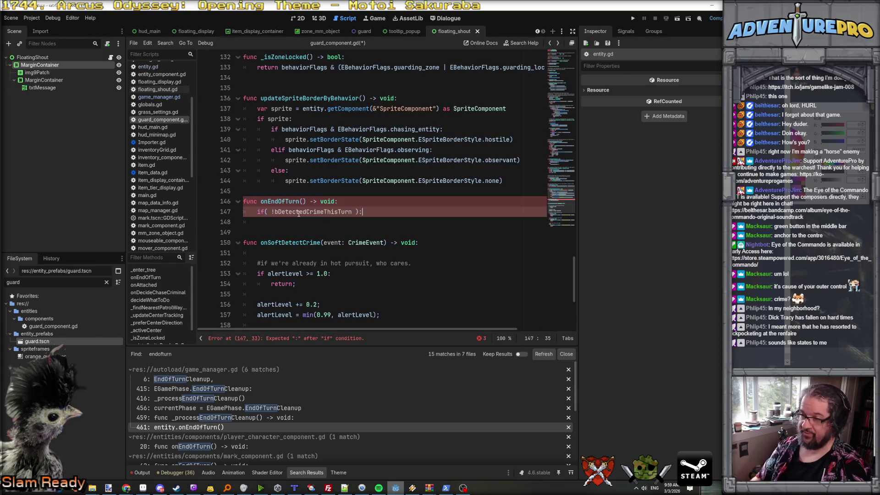
{"action": "key", "text": "Down"}
- Lower alertLevel by 0.01, clamp it with max(alertLevel, 0.0), and save the script
{"action": "type", "text": "alert"}
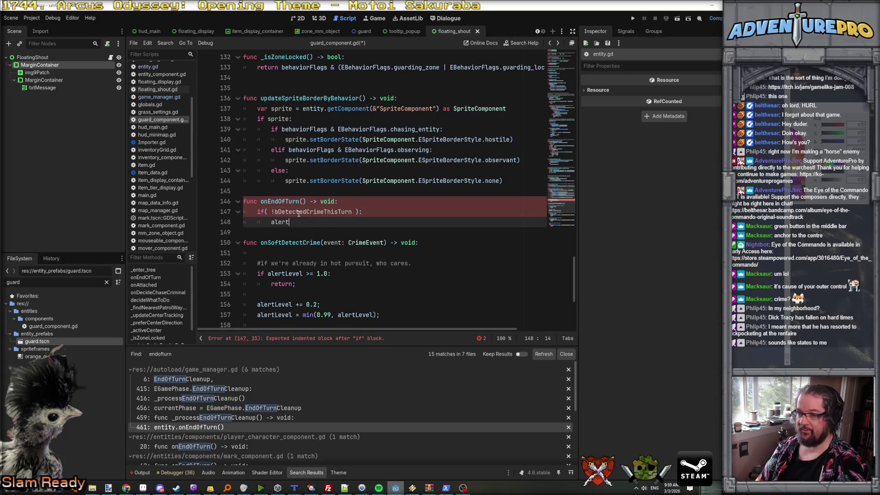
{"action": "type", "text": "Level -= 0.1f;"}
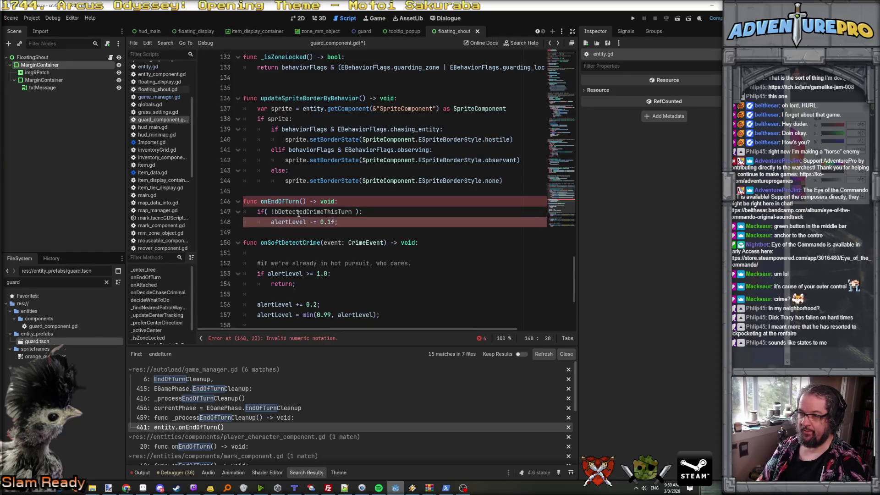
{"action": "key", "text": "Left"}
{"action": "key", "text": "BackSpace"}
{"action": "key", "text": "Left"}
{"action": "type", "text": "0"}
{"action": "key", "text": "End"}
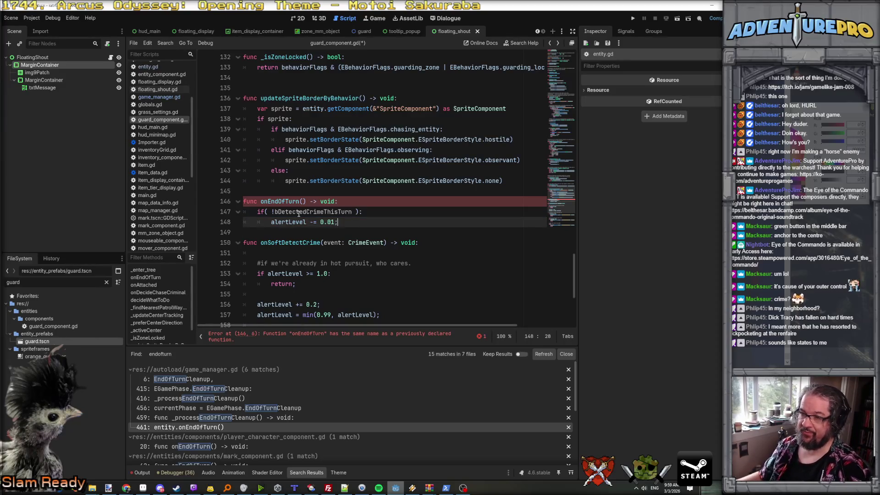
{"action": "left_click", "coordinate": [285, 231]}
{"action": "key", "text": "Return"}
{"action": "type", "text": "alertLevel = max(alertLevel, 0.0);"}
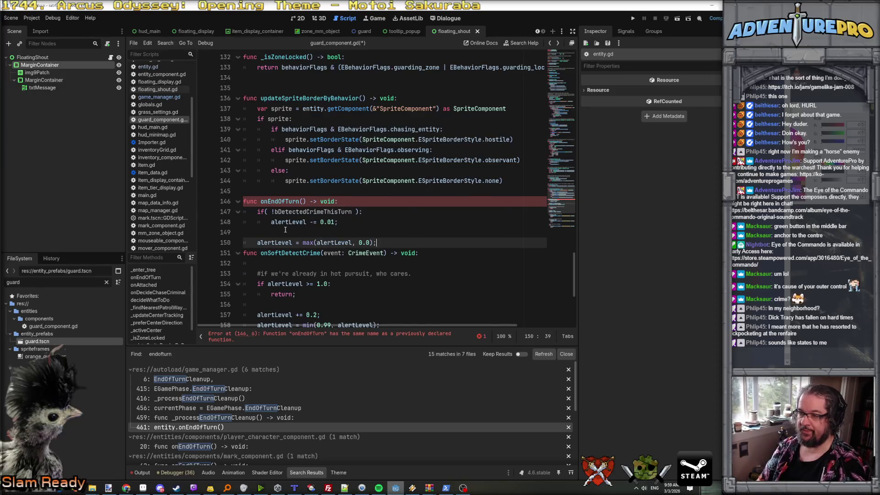
{"action": "key", "text": "Return"}
{"action": "key", "text": "ctrl+s"}
{"action": "left_click", "coordinate": [389, 201]}
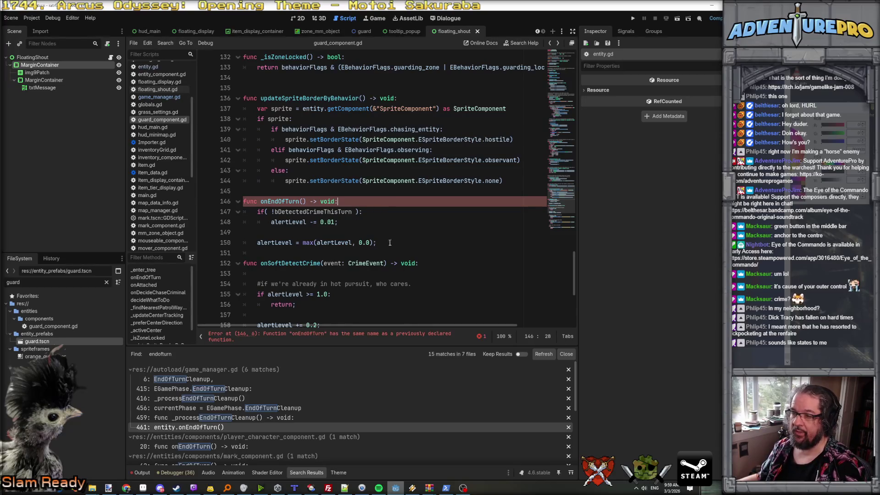
- Cut the alertLevel decay lines from the duplicate onEndOfTurn and delete its header line
{"action": "left_click_drag", "start_coordinate": [383, 244], "coordinate": [243, 212]}
{"action": "key", "text": "ctrl+c"}
{"action": "key", "text": "BackSpace"}
{"action": "scroll", "coordinate": [305, 190], "scroll_direction": "up", "scroll_amount": 3}
{"action": "scroll", "coordinate": [305, 191], "scroll_direction": "down", "scroll_amount": 3}
{"action": "left_click_drag", "start_coordinate": [257, 211], "coordinate": [349, 196]}
{"action": "key", "text": "BackSpace"}
{"action": "key", "text": "Delete"}
- Paste the decay lines on a new line after updateSpriteBorderByBehavior in the original onEndOfTurn
{"action": "scroll", "coordinate": [349, 196], "scroll_direction": "up", "scroll_amount": 15}
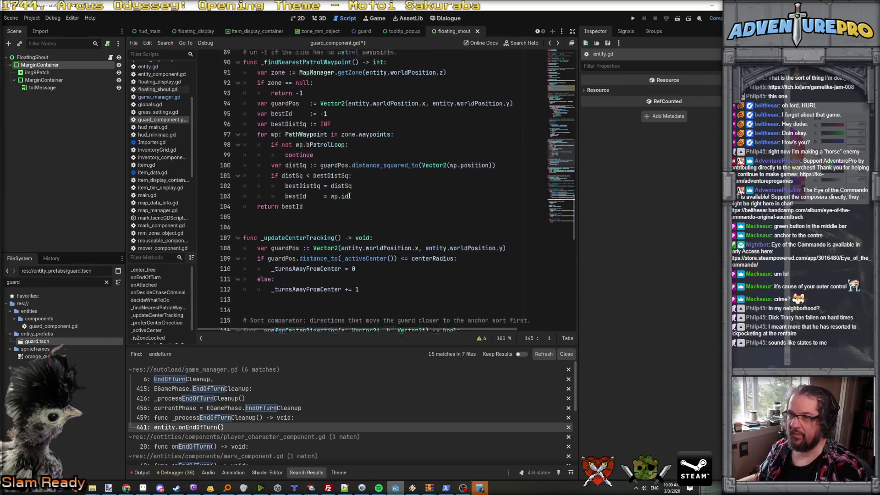
{"action": "scroll", "coordinate": [349, 196], "scroll_direction": "up", "scroll_amount": 19}
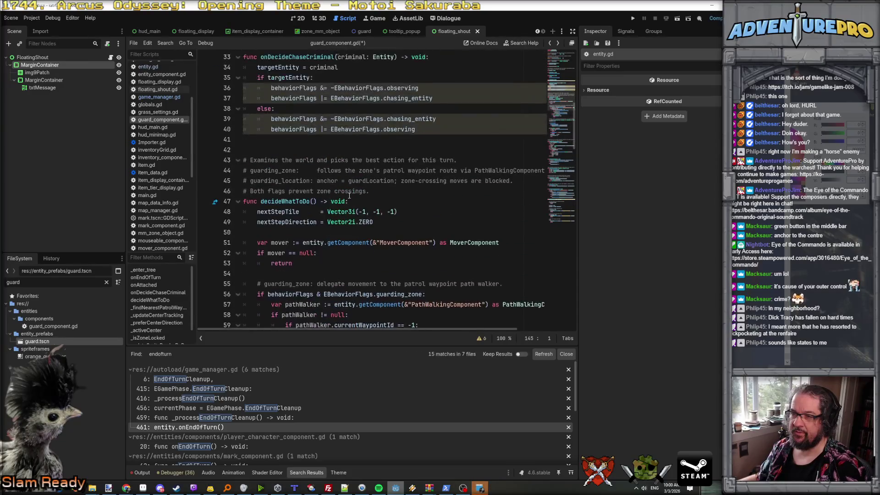
{"action": "scroll", "coordinate": [349, 195], "scroll_direction": "up", "scroll_amount": 4}
{"action": "scroll", "coordinate": [350, 195], "scroll_direction": "up", "scroll_amount": 4}
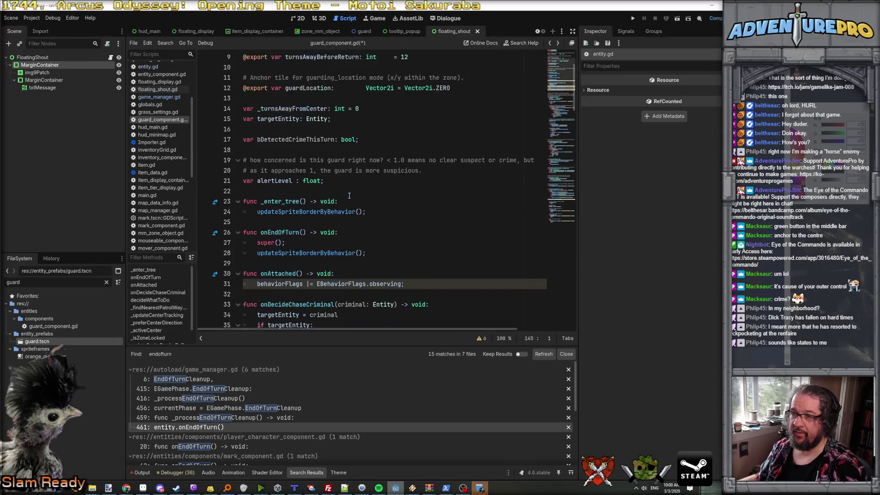
{"action": "left_click", "coordinate": [400, 256]}
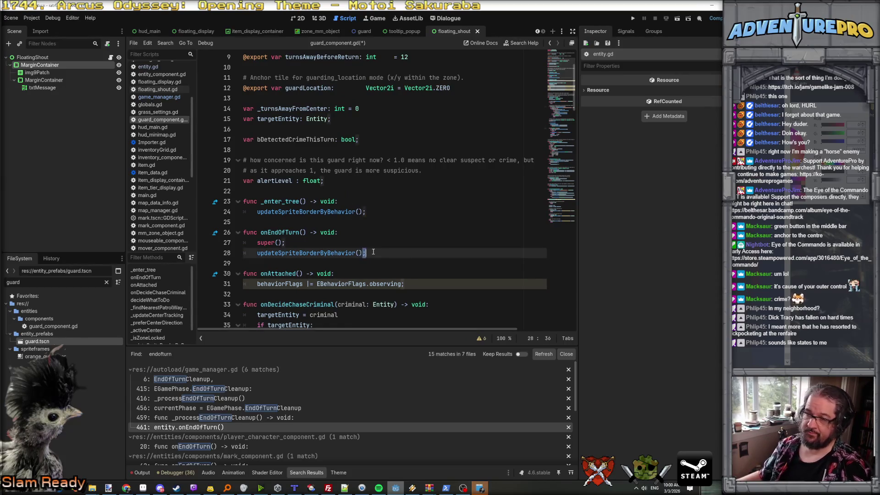
{"action": "key", "text": "Return"}
{"action": "key", "text": "ctrl+v"}
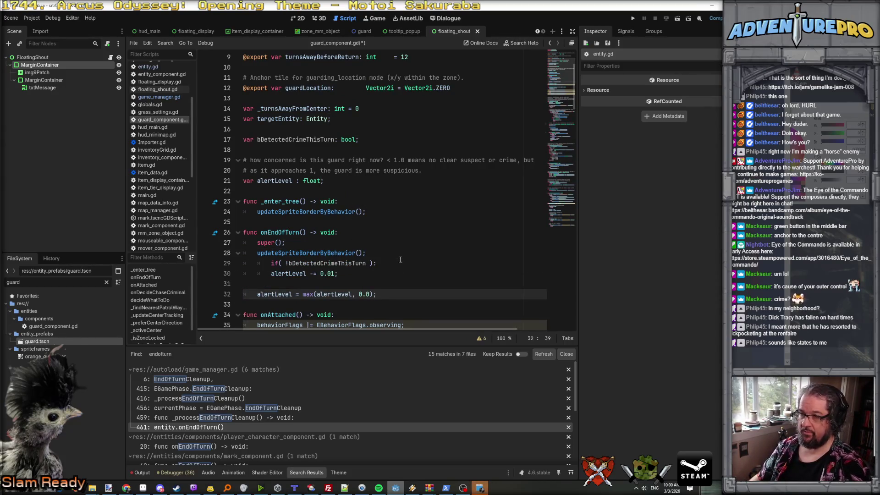
- Outdent the pasted if block and add a blank line after the sprite border update
{"action": "key", "text": "Up"}
{"action": "key", "text": "Up"}
{"action": "key", "text": "Up"}
{"action": "key", "text": "Down"}
{"action": "key", "text": "Down"}
{"action": "key", "text": "Down"}
{"action": "key", "text": "shift+Tab"}
{"action": "key", "text": "Down"}
{"action": "key", "text": "Down"}
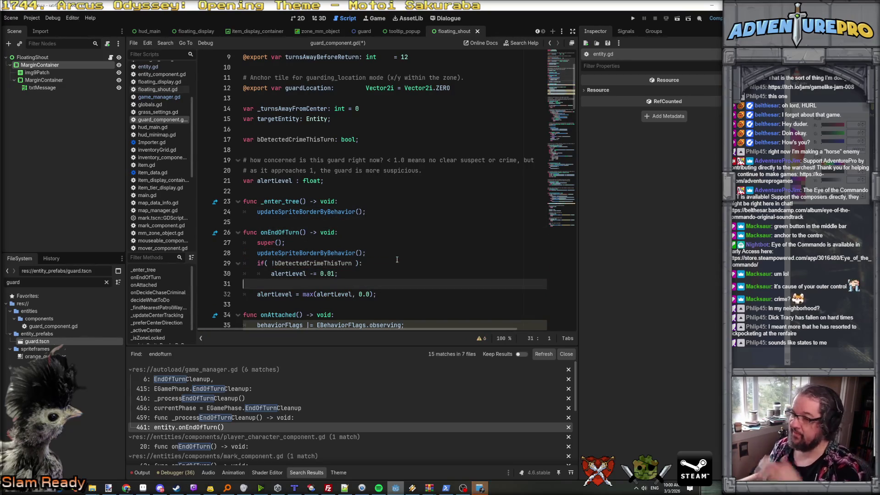
{"action": "left_click", "coordinate": [389, 254]}
{"action": "scroll", "coordinate": [389, 255], "scroll_direction": "down", "scroll_amount": 2}
{"action": "scroll", "coordinate": [390, 255], "scroll_direction": "down", "scroll_amount": 2}
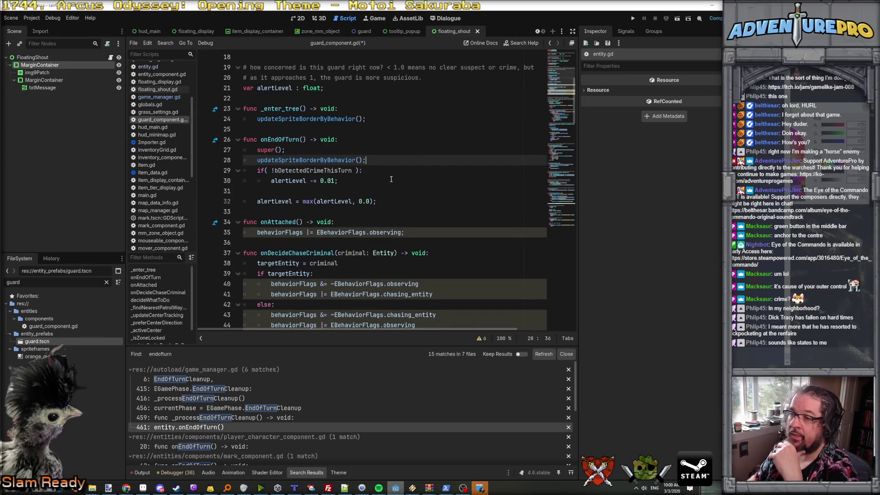
{"action": "key", "text": "Return"}
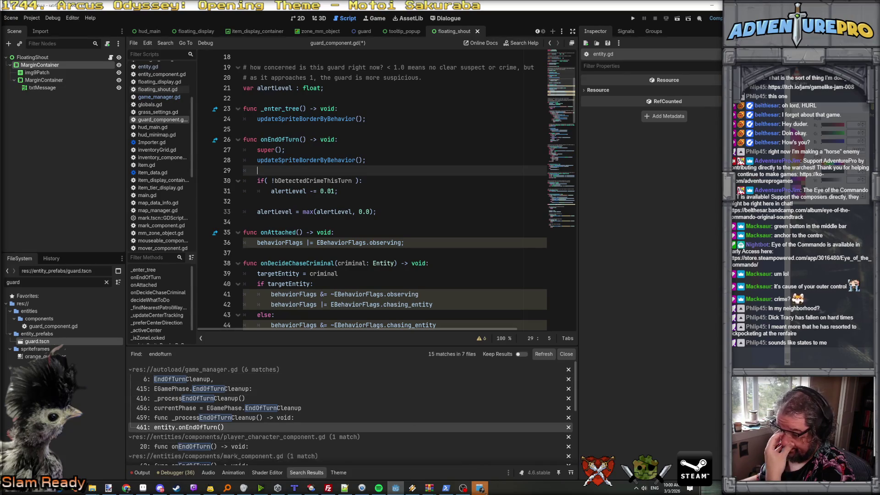
- Dismiss a reminder notification and move down to the onSoftDetectCrime function
{"action": "left_click", "coordinate": [665, 237]}
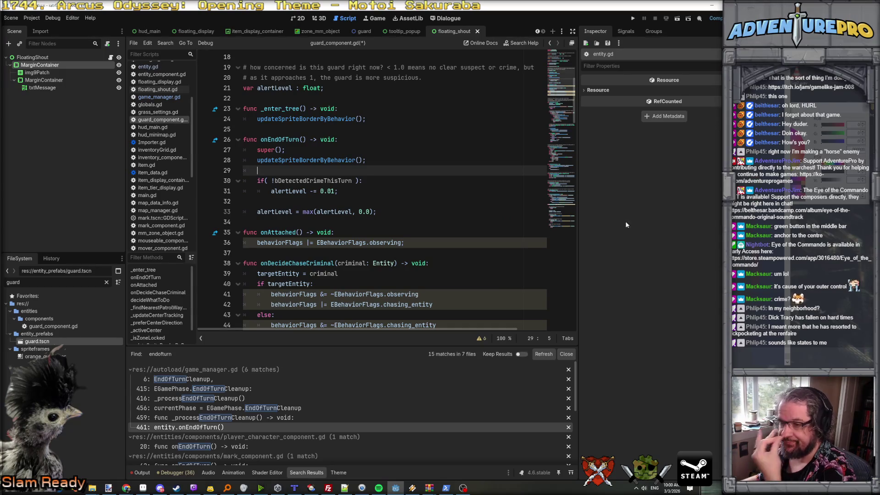
{"action": "scroll", "coordinate": [370, 177], "scroll_direction": "down", "scroll_amount": 5}
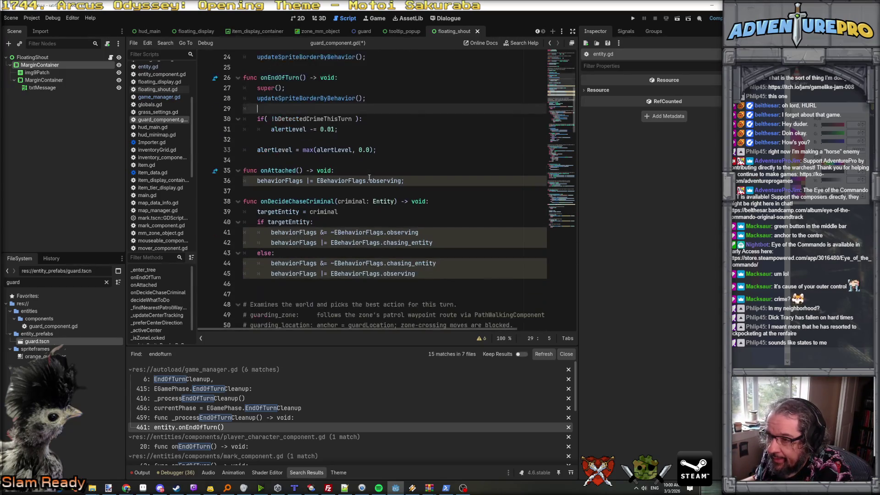
{"action": "scroll", "coordinate": [360, 187], "scroll_direction": "up", "scroll_amount": 10}
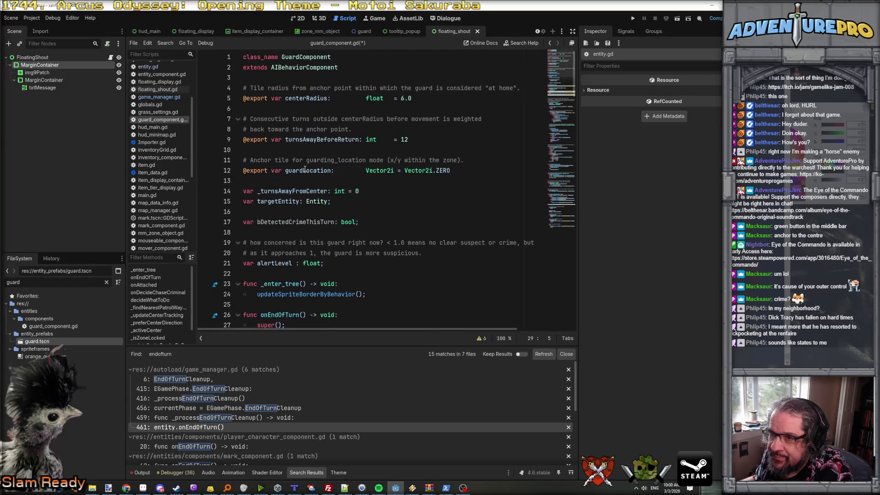
{"action": "scroll", "coordinate": [305, 170], "scroll_direction": "down", "scroll_amount": 10}
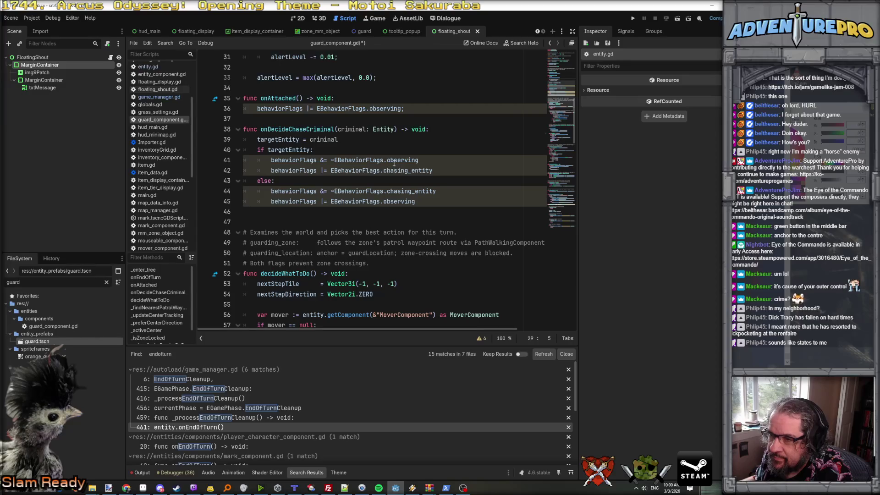
{"action": "scroll", "coordinate": [394, 164], "scroll_direction": "down", "scroll_amount": 20}
{"action": "scroll", "coordinate": [394, 163], "scroll_direction": "down", "scroll_amount": 13}
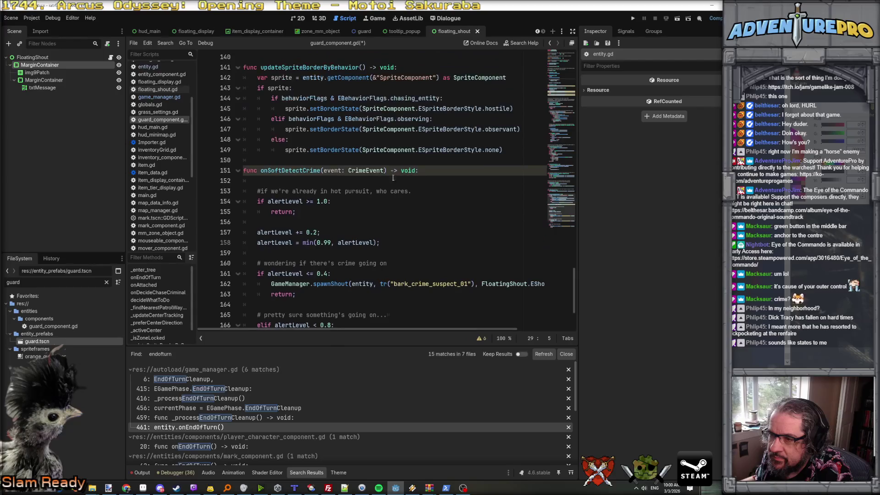
{"action": "left_click", "coordinate": [294, 170]}
{"action": "scroll", "coordinate": [293, 178], "scroll_direction": "down", "scroll_amount": 3}
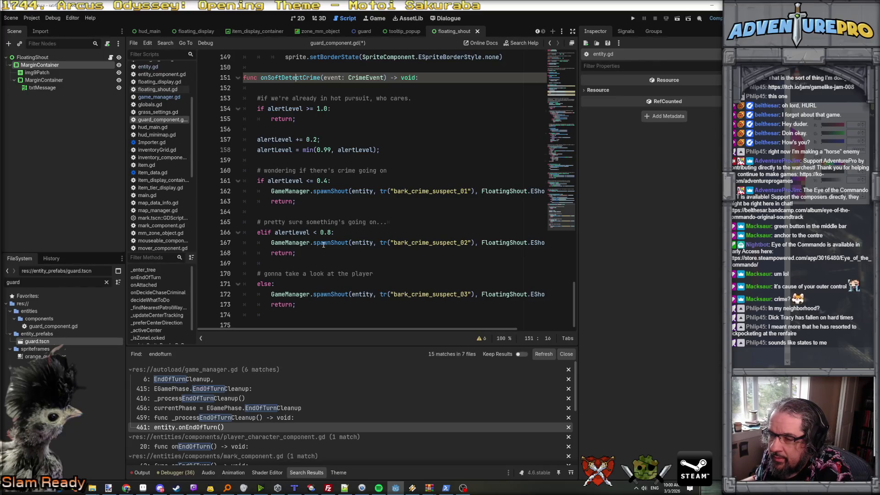
- Add the comment '#go to the scene of the crime and spend somethime there state.' above the suspect_02 return
{"action": "left_click", "coordinate": [272, 252]}
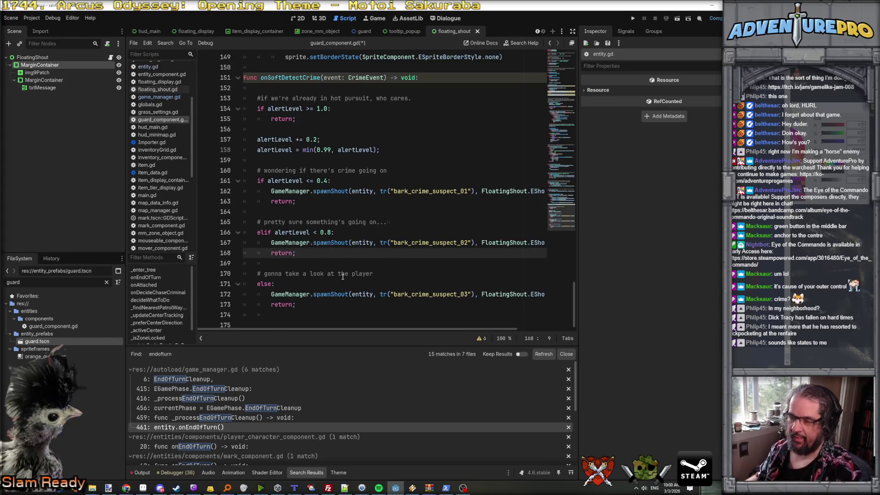
{"action": "key", "text": "Return"}
{"action": "key", "text": "Up"}
{"action": "type", "text": "#"}
{"action": "type", "text": "go to the scene o"}
{"action": "type", "text": "f the crime and spend "}
{"action": "type", "text": "someth"}
{"action": "type", "text": "ime "}
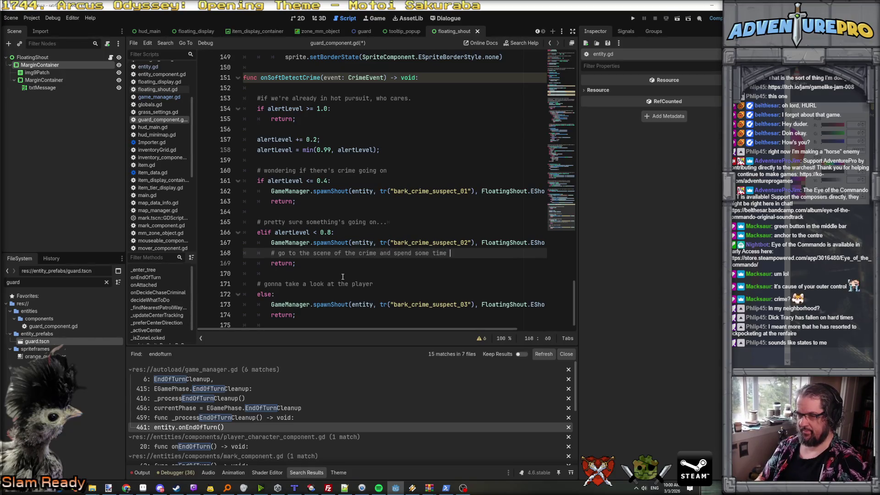
{"action": "type", "text": "there state."}
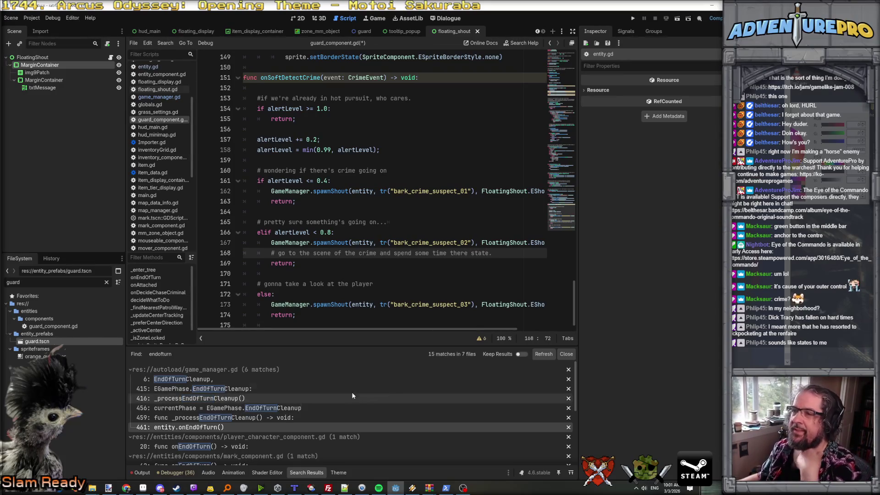
{"action": "left_click", "coordinate": [445, 488]}
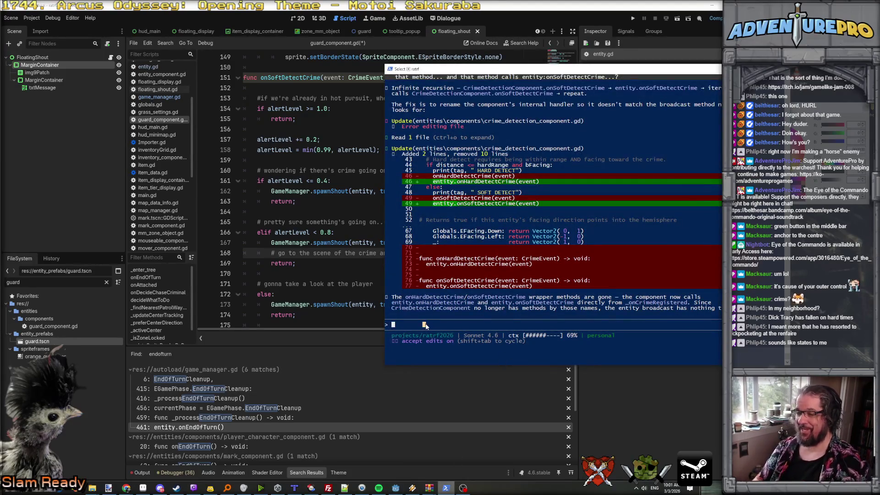
{"action": "type", "text": "in "}
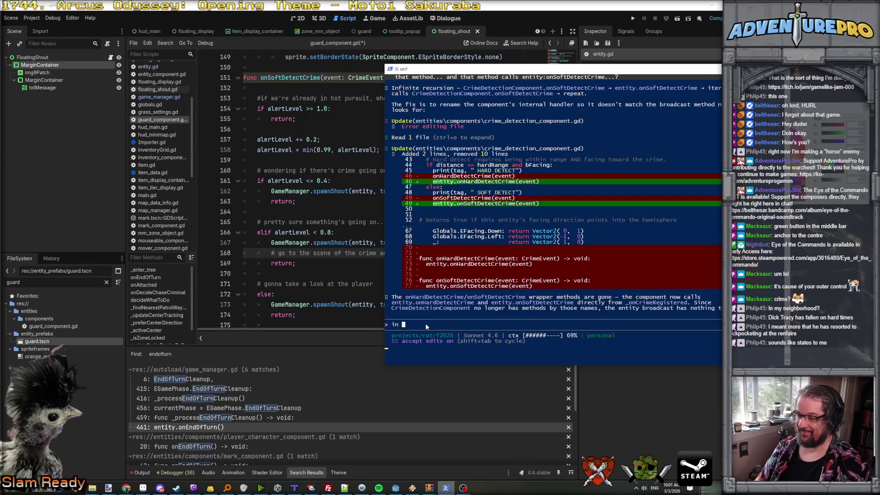
{"action": "type", "text": " 168 of @cri"}
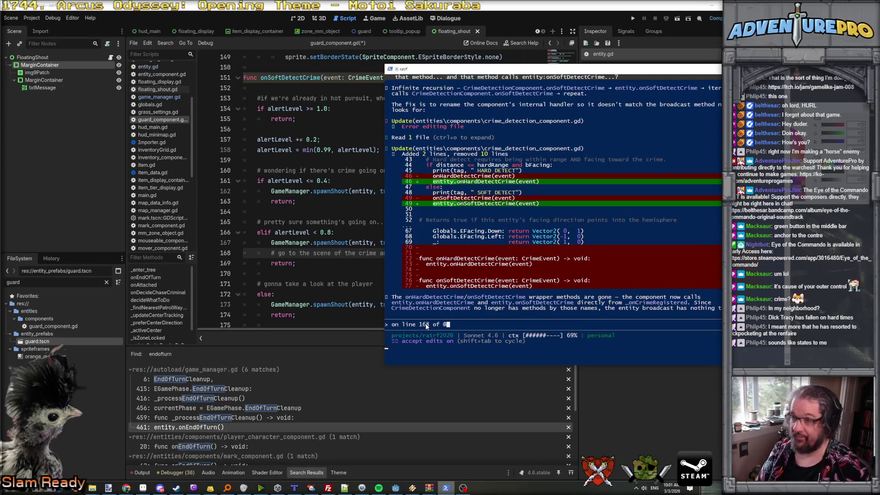
{"action": "key", "text": "BackSpace"}
{"action": "key", "text": "BackSpace"}
{"action": "key", "text": "BackSpace"}
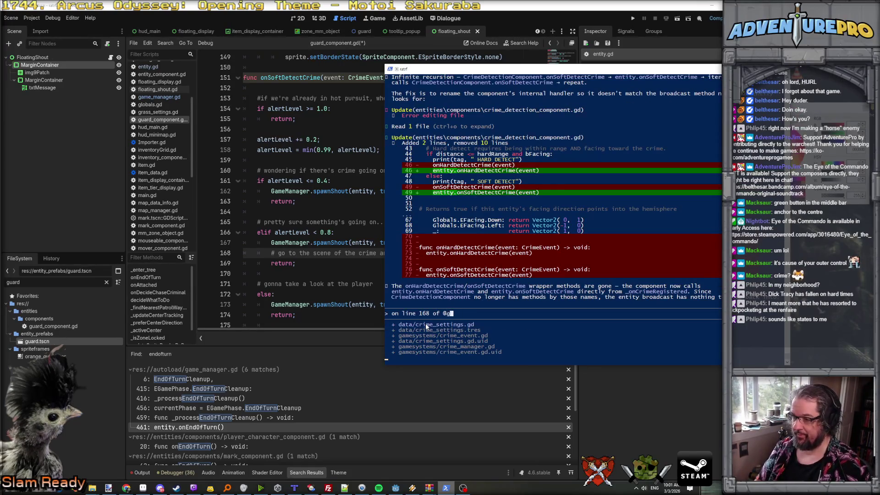
{"action": "type", "text": "gua"}
{"action": "key", "text": "Down"}
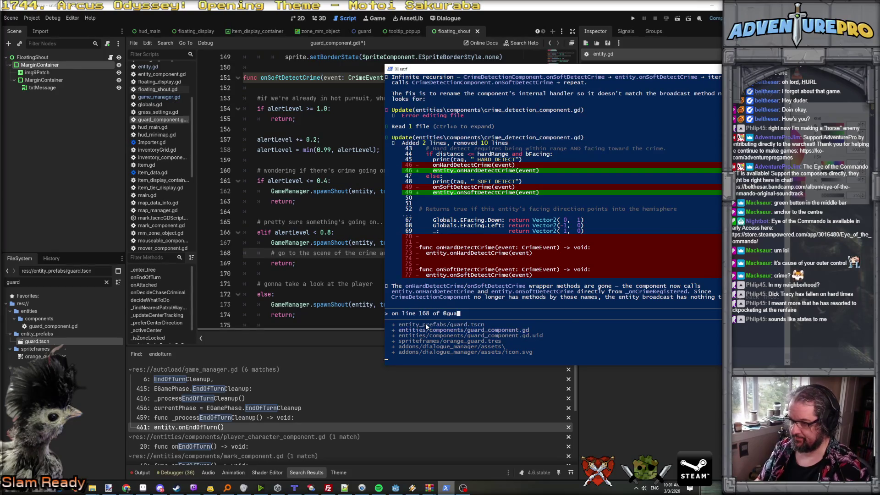
{"action": "key", "text": "Tab"}
{"action": "type", "text": "I have a comment for "}
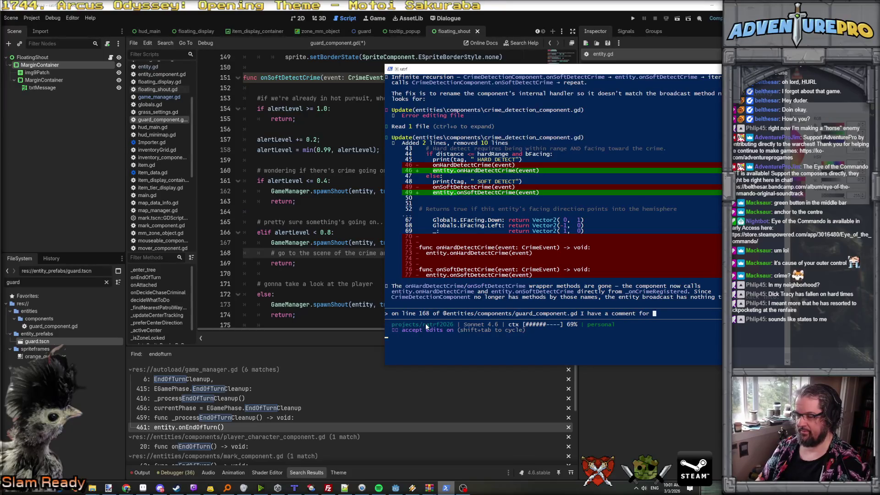
{"action": "type", "text": "the guar"}
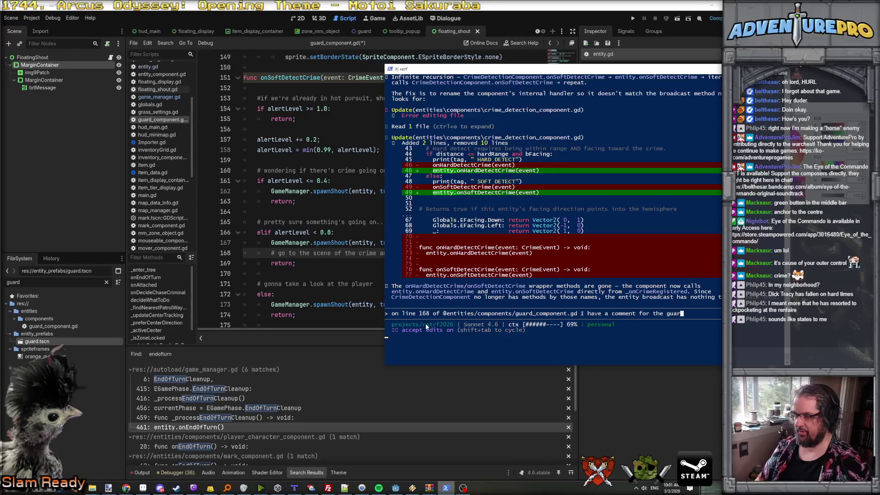
{"action": "type", "text": "d fetting su"}
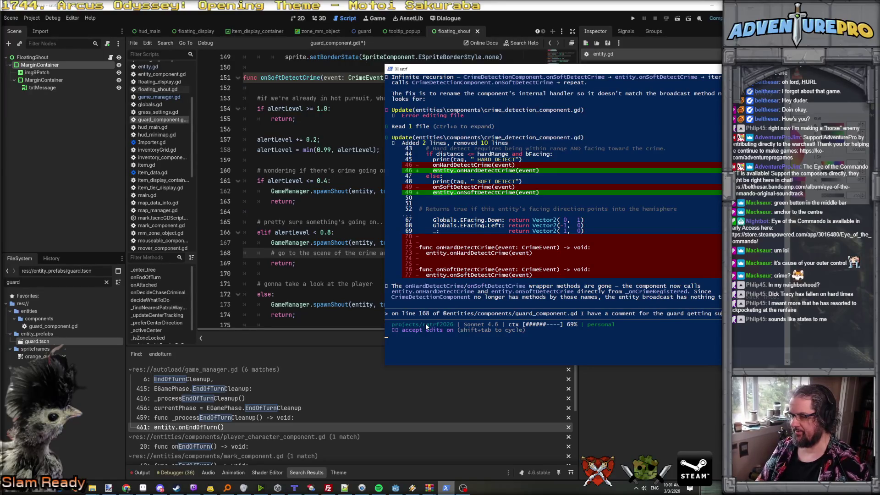
{"action": "type", "text": "spicious to "}
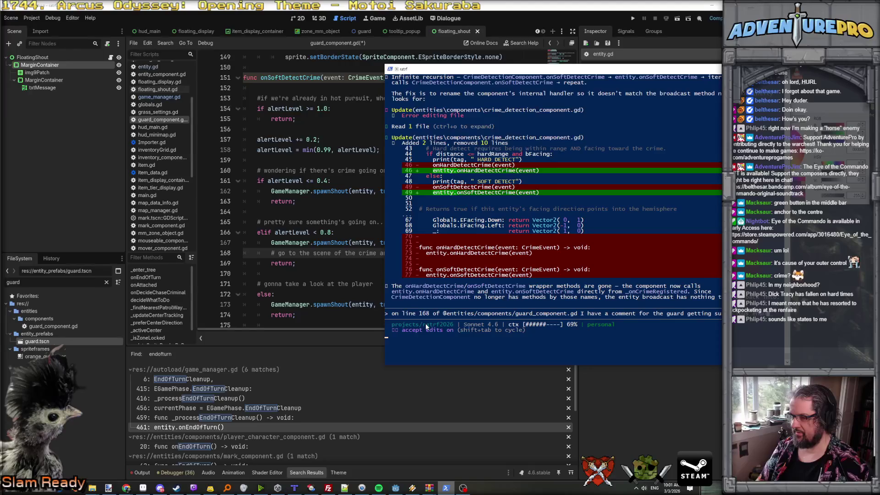
{"action": "type", "text": "cene"}
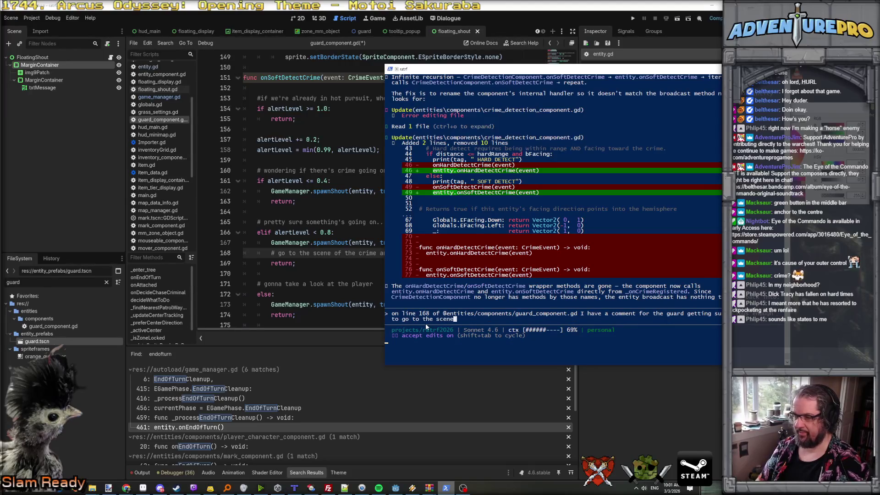
{"action": "type", "text": " of a crime. I'd like the guard to enter a "}
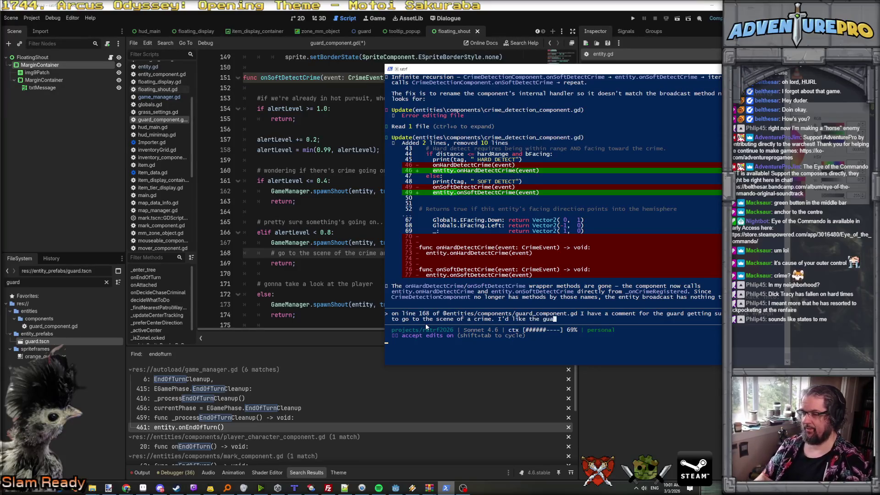
{"action": "type", "text": "state of"}
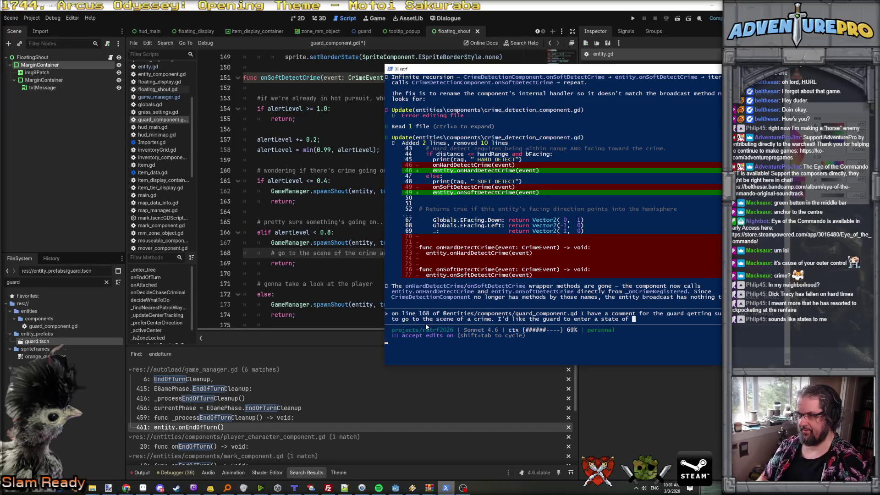
{"action": "scroll", "coordinate": [260, 178], "scroll_direction": "up", "scroll_amount": 19}
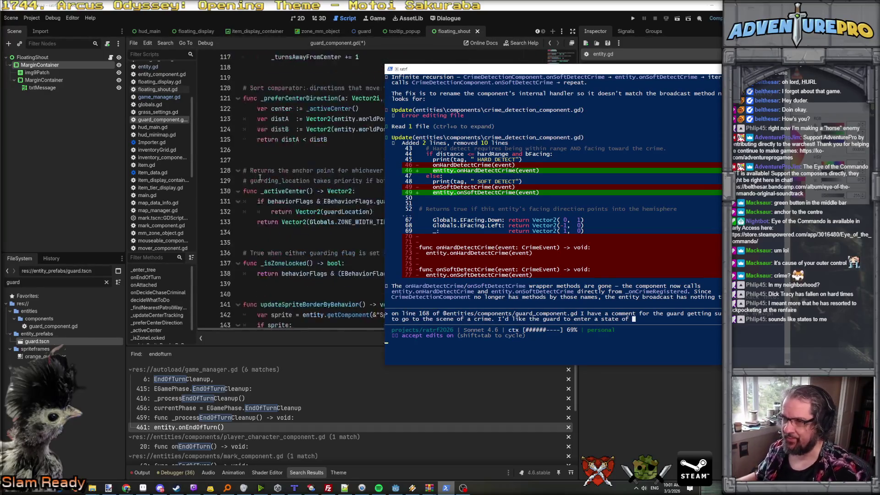
{"action": "scroll", "coordinate": [260, 178], "scroll_direction": "up", "scroll_amount": 20}
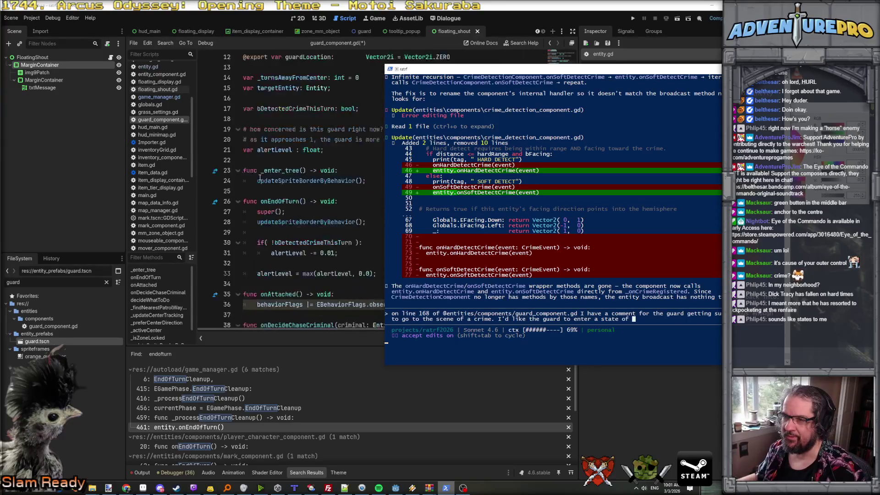
{"action": "scroll", "coordinate": [259, 177], "scroll_direction": "down", "scroll_amount": 8}
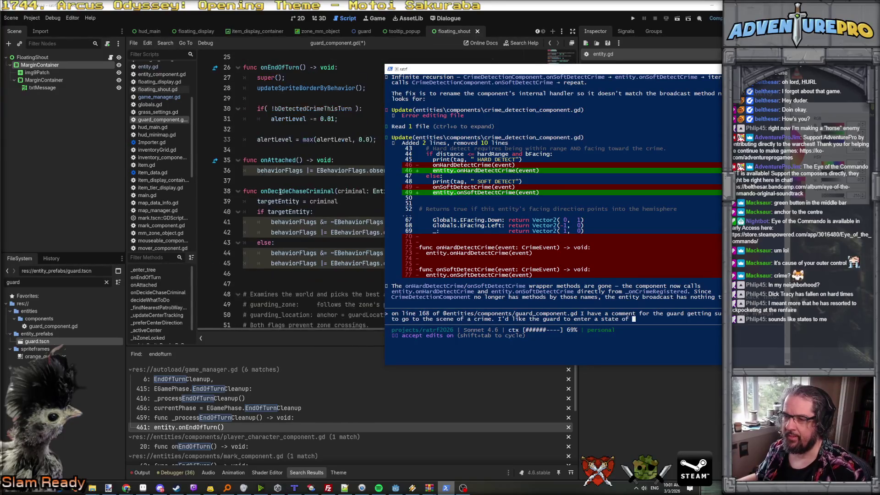
{"action": "left_click", "coordinate": [356, 223], "text": "ctrl"}
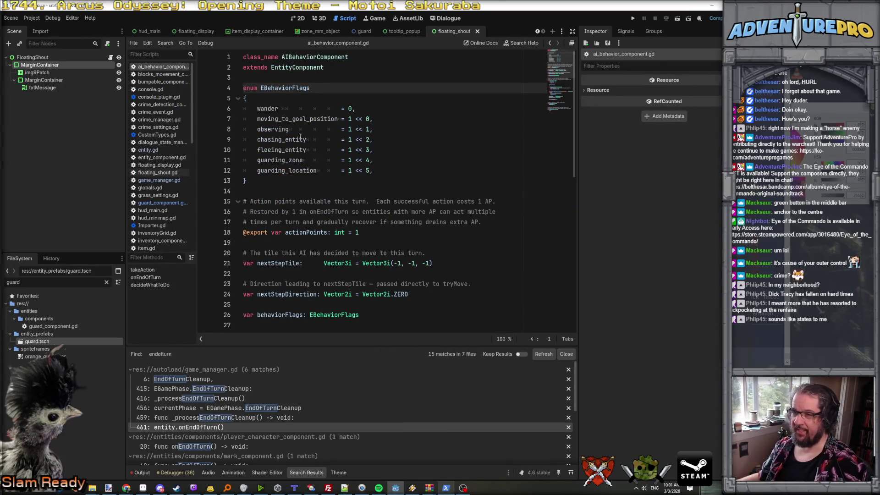
- Look up guarding_location in EBehaviorFlags and continue the request naming that state
{"action": "left_click", "coordinate": [397, 173]}
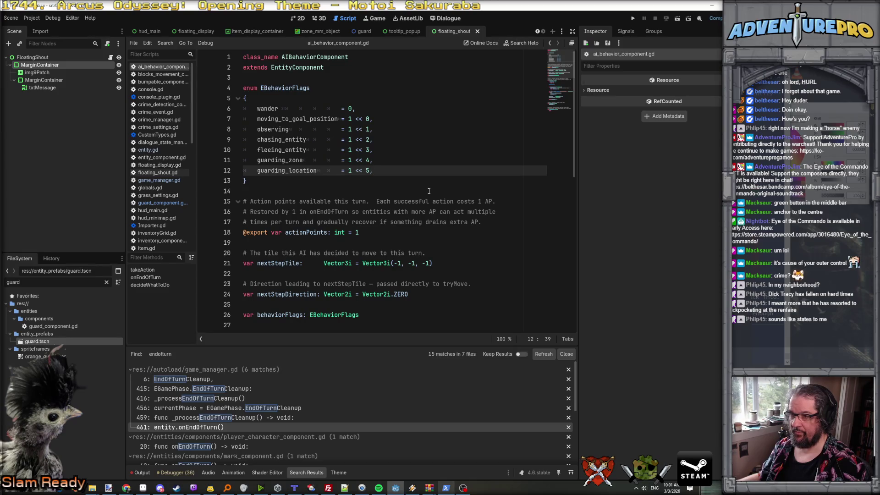
{"action": "key", "text": "alt+Tab"}
{"action": "type", "text": "g_location"}
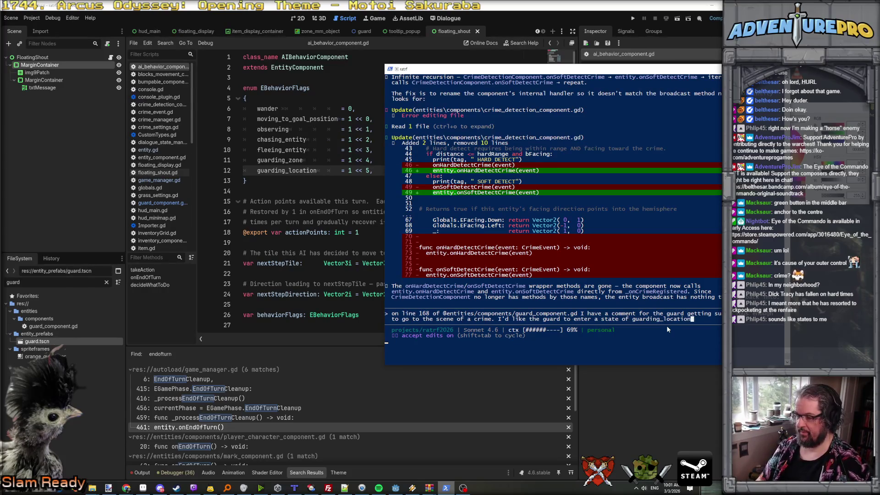
{"action": "type", "text": " for the"}
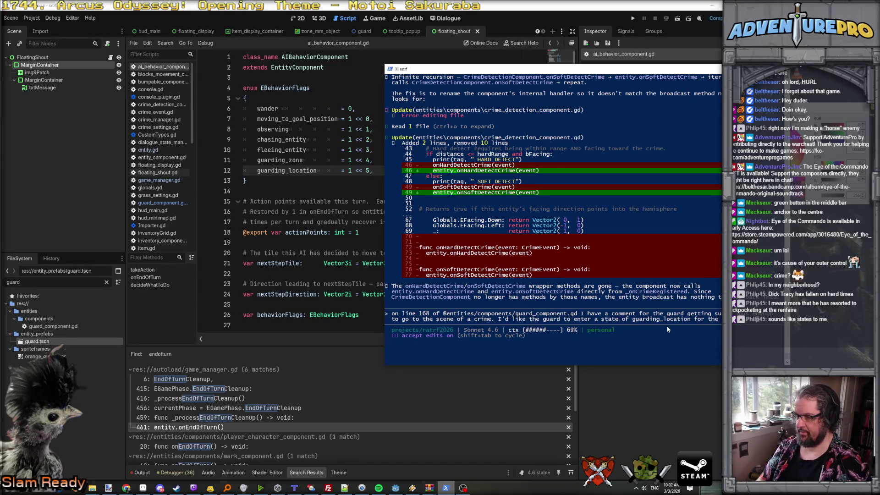
- Finish and submit the request: stay at the crime a while, then resume walking if not re-alerted
{"action": "key", "text": "BackSpace"}
{"action": "key", "text": "BackSpace"}
{"action": "key", "text": "BackSpace"}
{"action": "key", "text": "BackSpace"}
{"action": "type", "text": "at the t "}
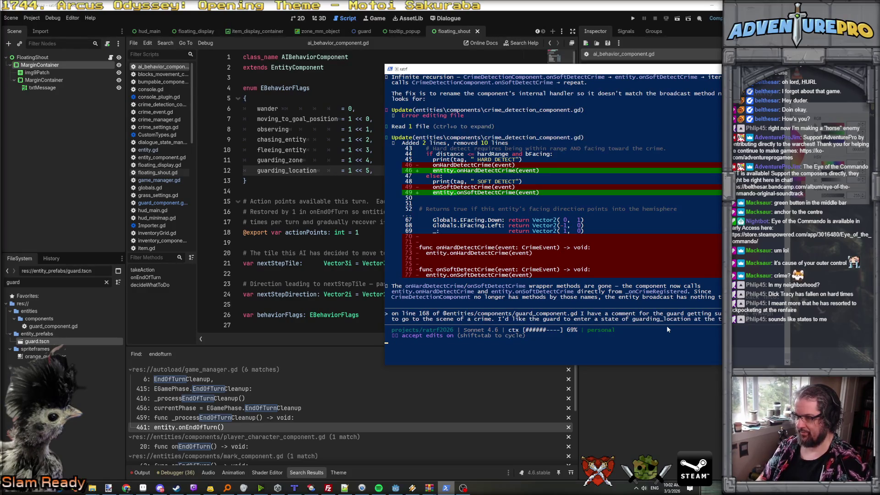
{"action": "type", "text": "crime, "}
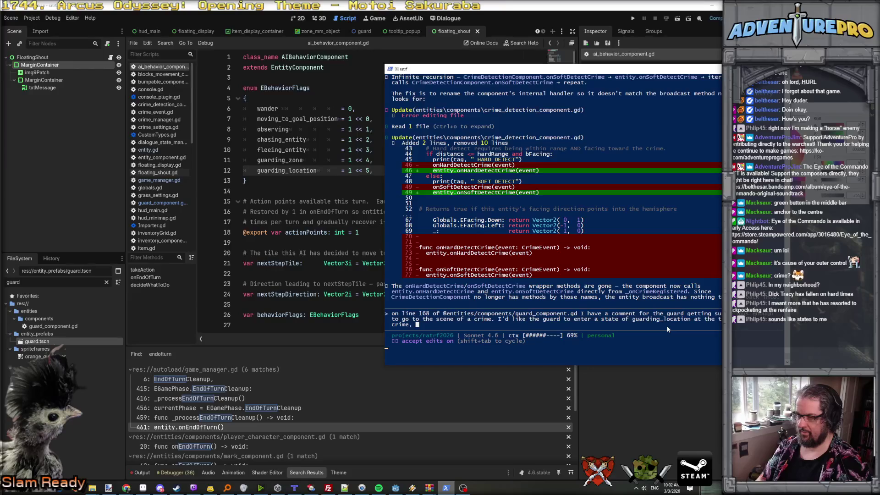
{"action": "type", "text": "stay there for a"}
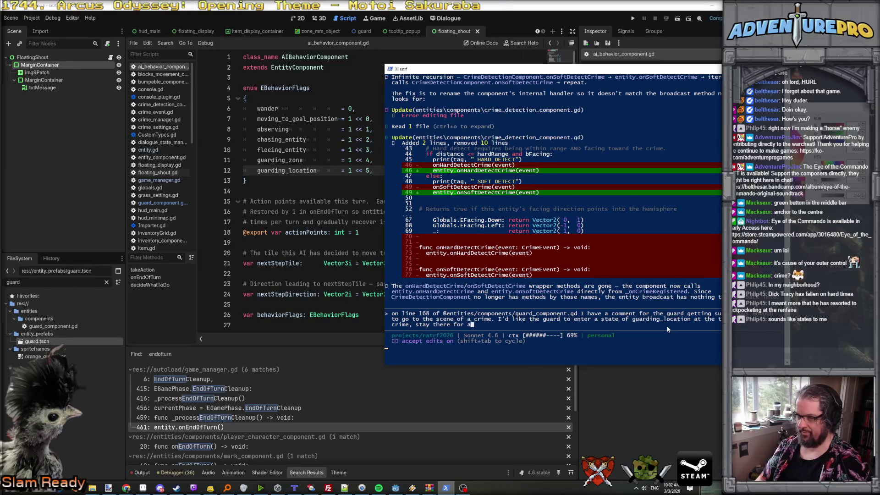
{"action": "type", "text": " bit, and if not fu"}
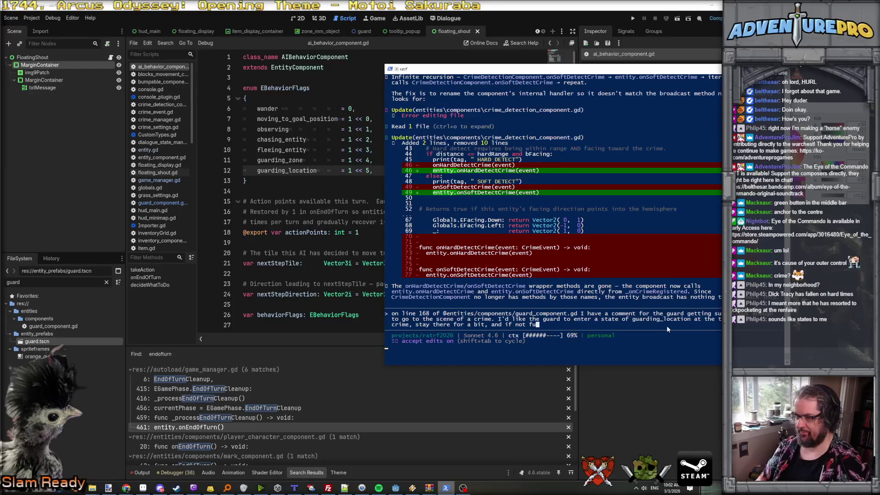
{"action": "type", "text": "rther "}
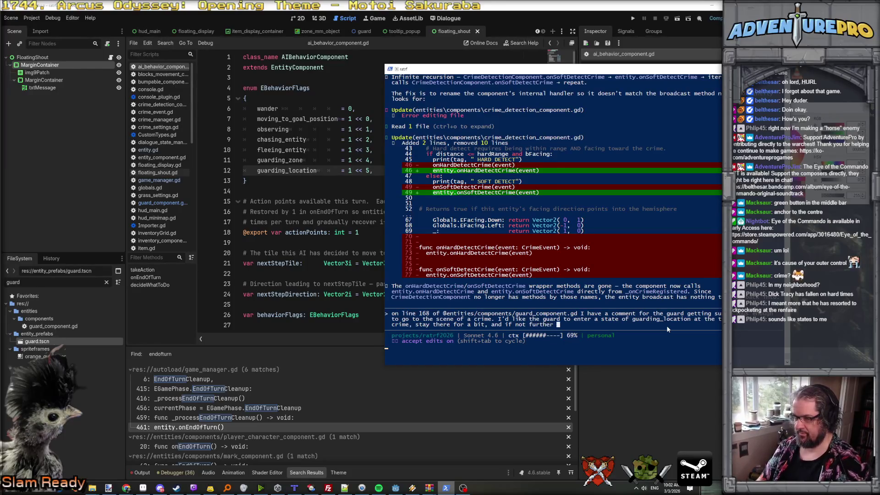
{"action": "type", "text": "alerted in "}
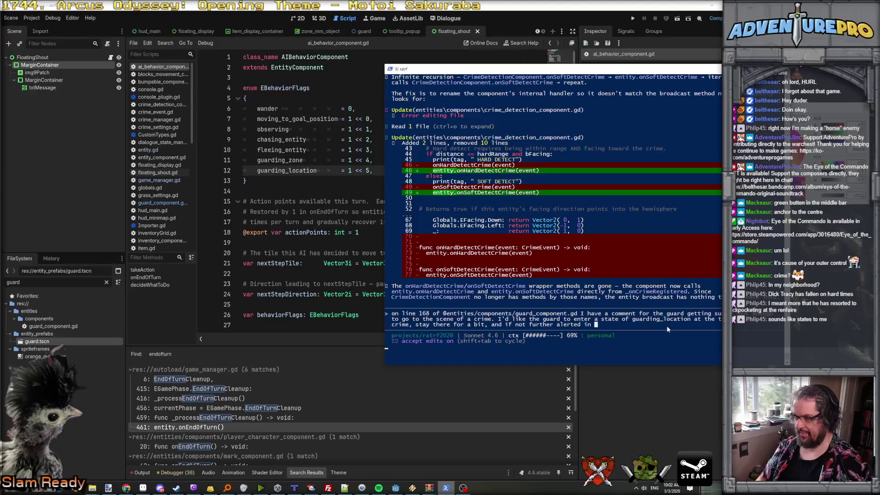
{"action": "type", "text": "that time, go back to"}
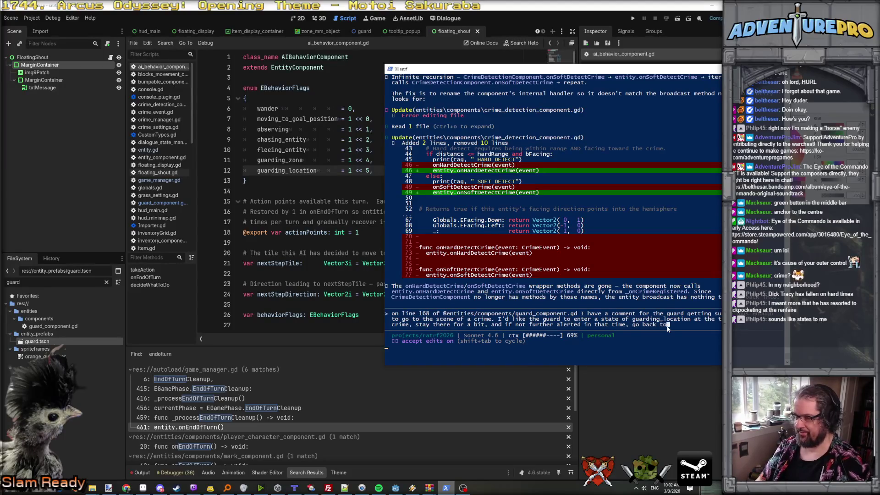
{"action": "type", "text": " walking their r"}
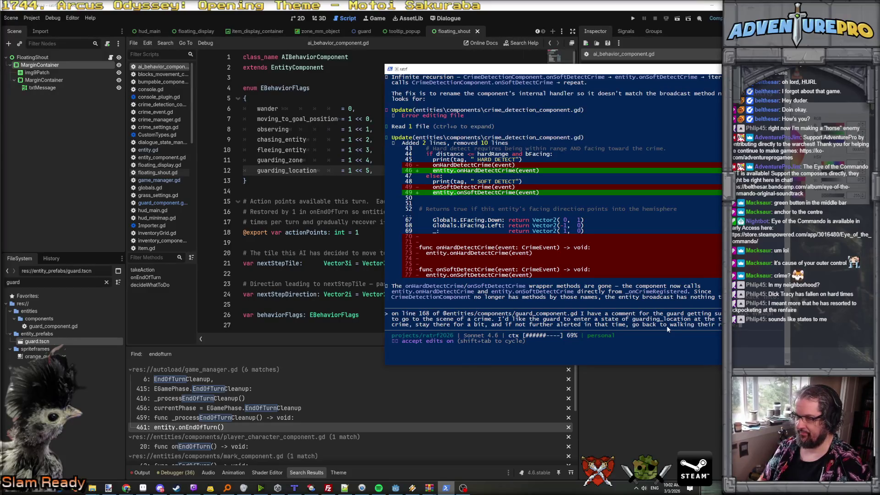
{"action": "key", "text": "Return"}
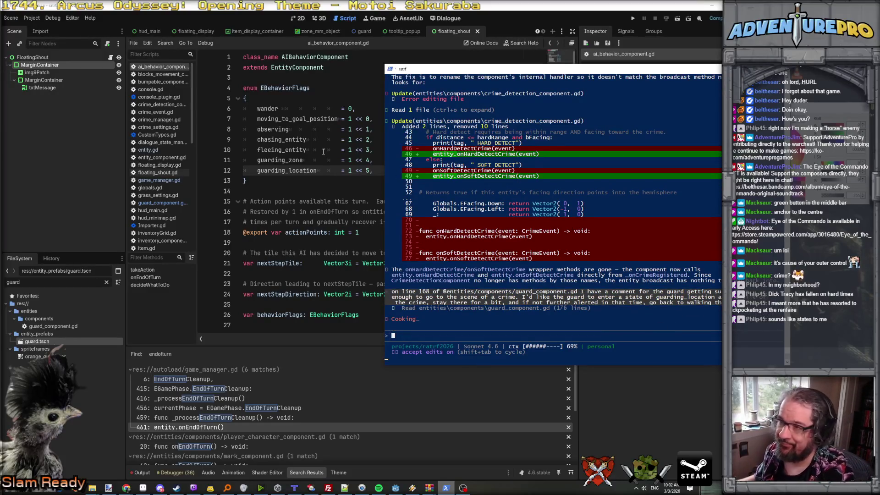
{"action": "left_click", "coordinate": [262, 170]}
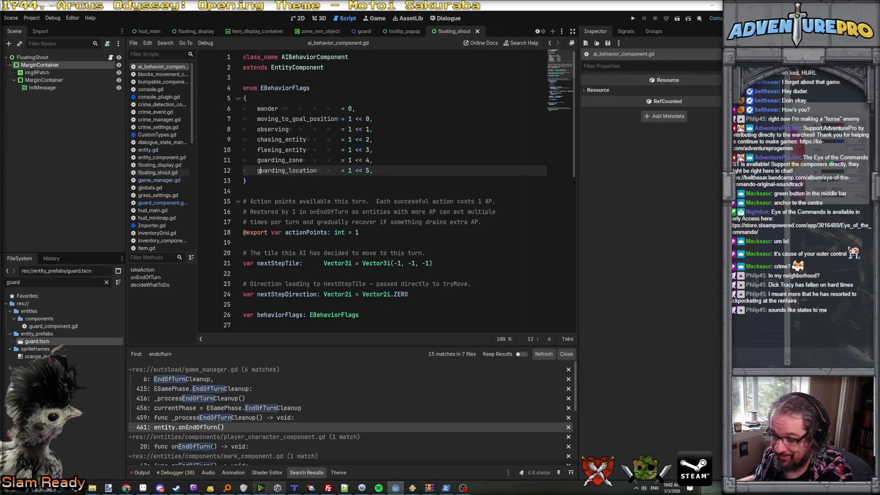
- In Aseprite, open the cloud speech-bubble sprite and step through frames 1–4 to the smooth bubble
{"action": "left_click", "coordinate": [143, 488]}
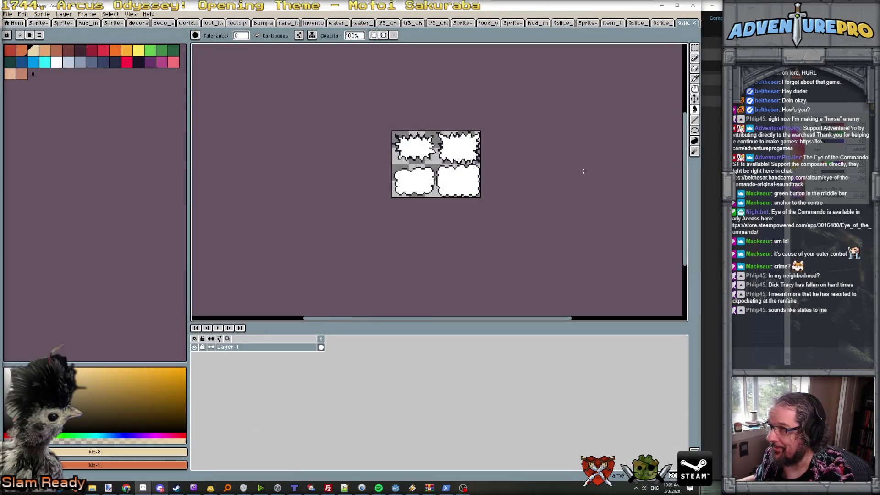
{"action": "left_click", "coordinate": [668, 24]}
{"action": "left_click", "coordinate": [637, 24]}
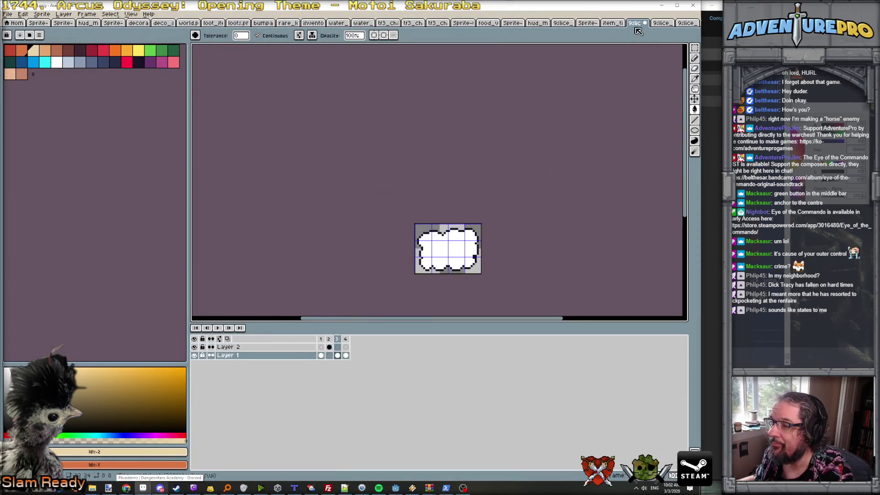
{"action": "left_click", "coordinate": [661, 24]}
{"action": "left_click", "coordinate": [638, 24]}
{"action": "left_click", "coordinate": [330, 339]}
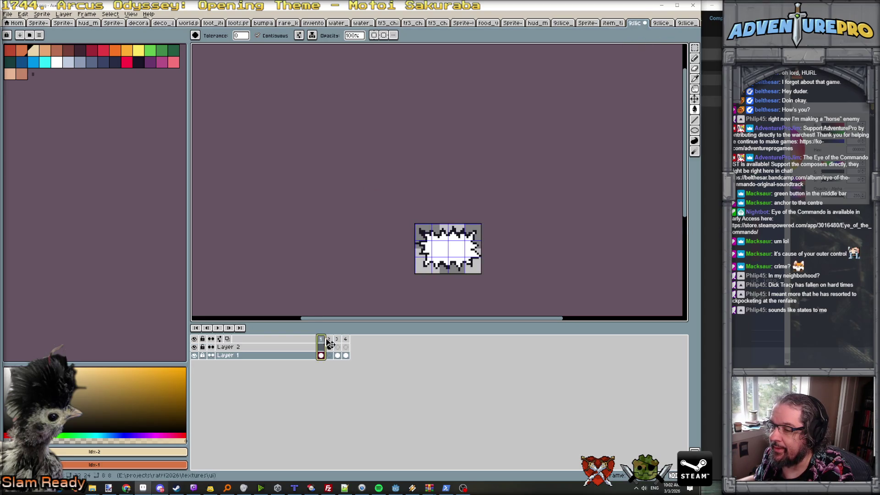
{"action": "left_click", "coordinate": [338, 340]}
{"action": "left_click", "coordinate": [346, 339]}
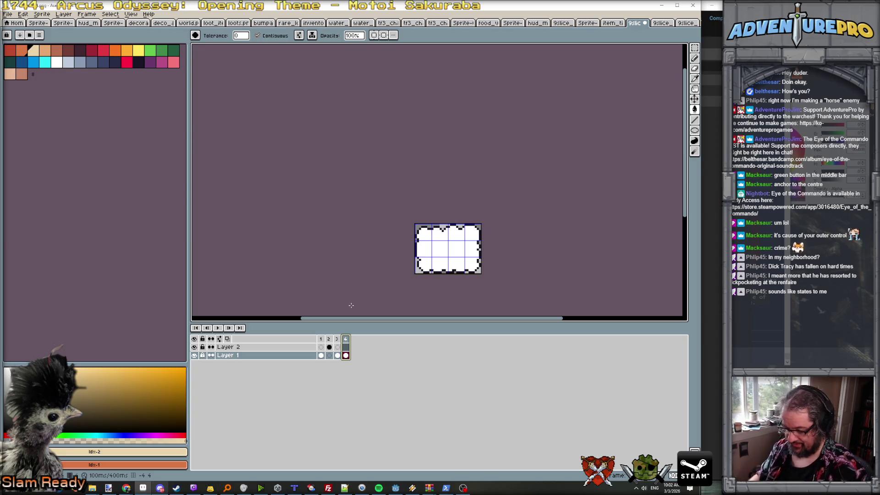
- Add a fifth frame copying frame 4, pan it into view, and select all of it
{"action": "key", "text": "alt+n"}
{"action": "scroll", "coordinate": [487, 205], "scroll_direction": "up", "scroll_amount": 2}
{"action": "mouse_move", "coordinate": [487, 205]}
{"action": "left_mouse_down"}
{"action": "mouse_move", "coordinate": [491, 183]}
{"action": "mouse_move", "coordinate": [459, 130]}
{"action": "left_mouse_up"}
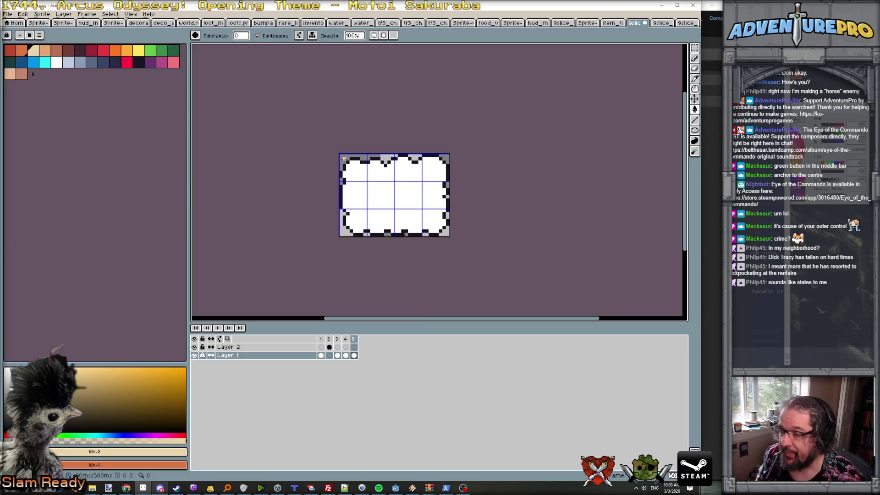
{"action": "key", "text": "ctrl+a"}
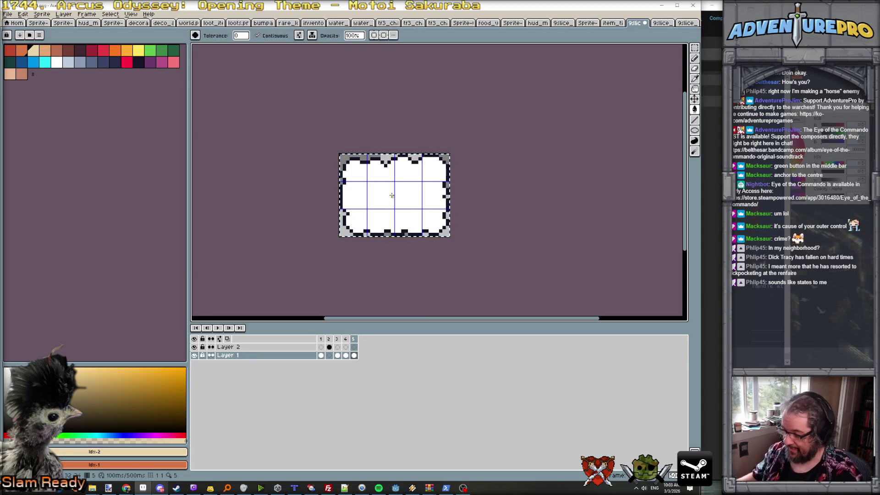
- Clear frame 5 and draw a dark ellipse outline across the sprite, with white as secondary colour
{"action": "key", "text": "Delete"}
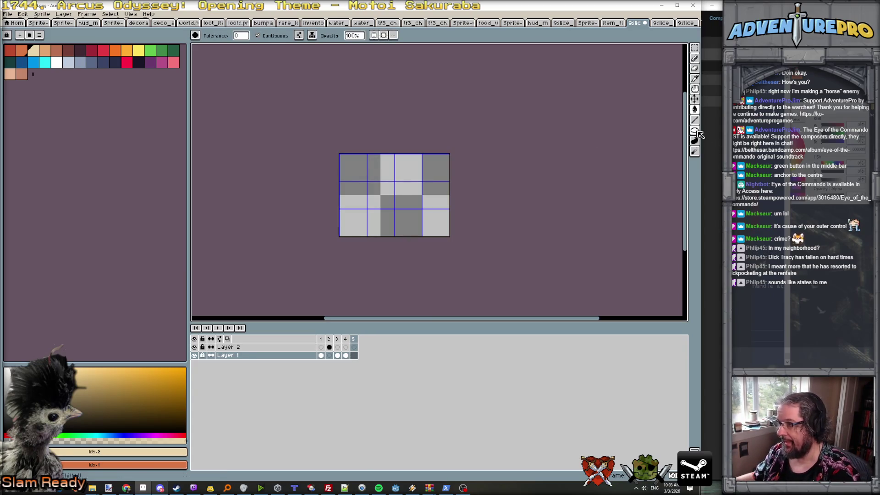
{"action": "left_click", "coordinate": [694, 130]}
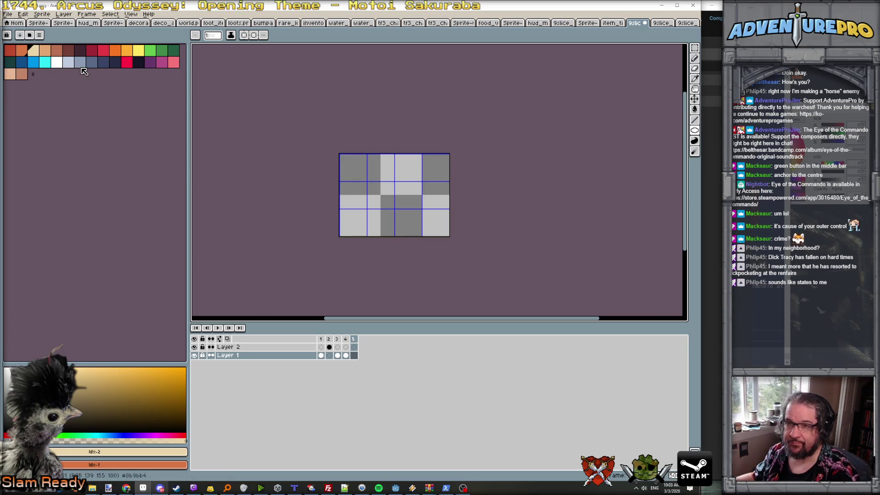
{"action": "left_click", "coordinate": [137, 62]}
{"action": "right_click", "coordinate": [56, 63]}
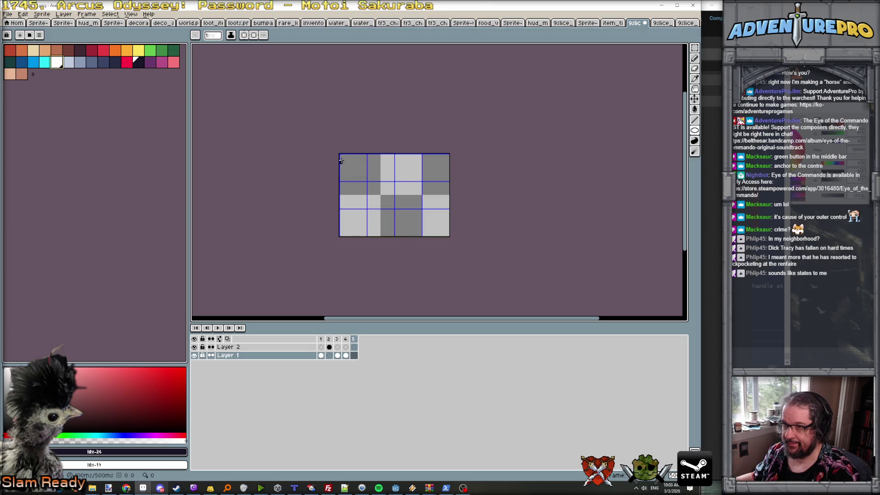
{"action": "mouse_move", "coordinate": [341, 155]}
{"action": "left_mouse_down"}
{"action": "mouse_move", "coordinate": [412, 225]}
{"action": "mouse_move", "coordinate": [447, 226]}
{"action": "mouse_move", "coordinate": [448, 234]}
{"action": "left_mouse_up"}
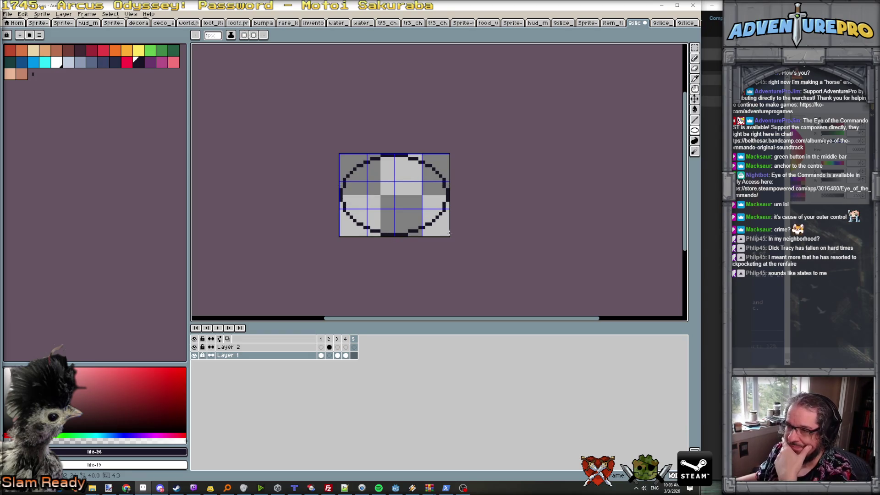
{"action": "left_click_drag", "start_coordinate": [448, 233], "coordinate": [447, 234]}
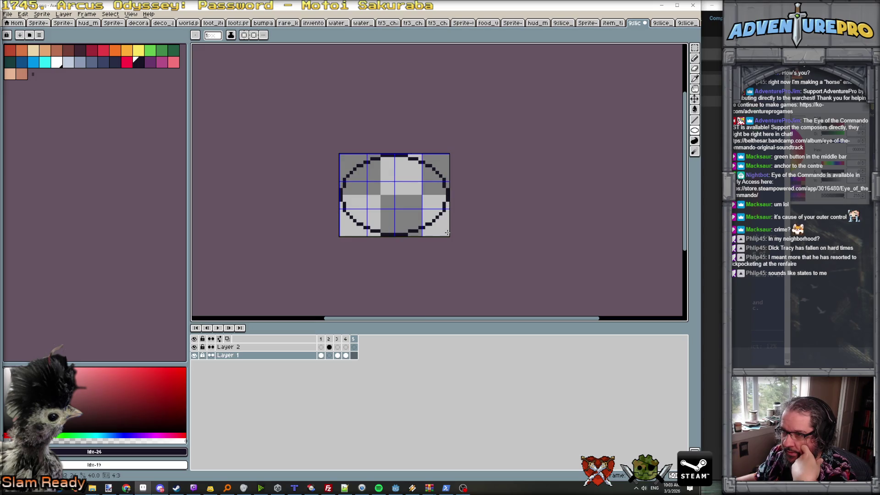
{"action": "left_click_drag", "start_coordinate": [447, 233], "coordinate": [447, 233]}
- Fill in the ellipse's left and right sides and add flat top and bottom lines
{"action": "scroll", "coordinate": [357, 192], "scroll_direction": "up", "scroll_amount": 3}
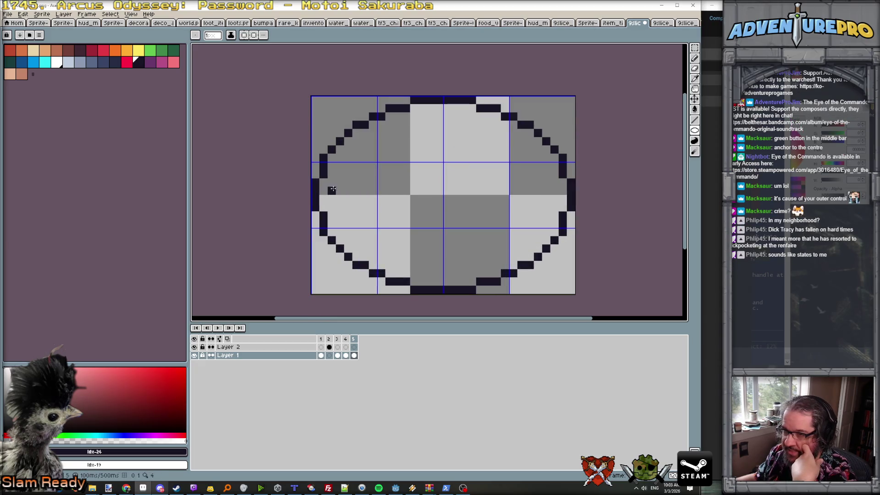
{"action": "left_click_drag", "start_coordinate": [323, 181], "coordinate": [323, 212]}
{"action": "left_click_drag", "start_coordinate": [560, 184], "coordinate": [563, 210]}
{"action": "left_click_drag", "start_coordinate": [513, 125], "coordinate": [371, 125]}
{"action": "left_click_drag", "start_coordinate": [392, 275], "coordinate": [500, 279]}
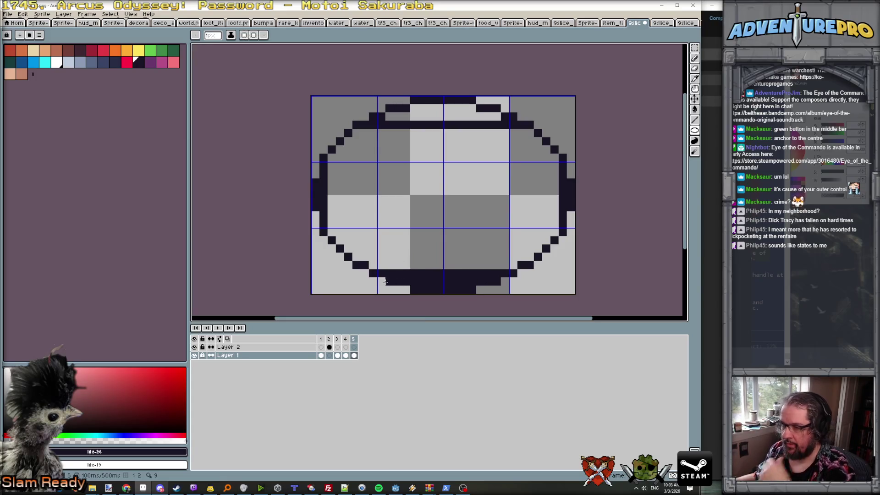
- Erase the thick outer bands on the sides and top, then redraw the flat bottom line
{"action": "key", "text": "e"}
{"action": "mouse_move", "coordinate": [385, 281]}
{"action": "left_mouse_down"}
{"action": "mouse_move", "coordinate": [463, 289]}
{"action": "mouse_move", "coordinate": [508, 282]}
{"action": "mouse_move", "coordinate": [387, 274]}
{"action": "mouse_move", "coordinate": [427, 274]}
{"action": "left_mouse_up"}
{"action": "key", "text": "b"}
{"action": "key", "text": "e"}
{"action": "left_click_drag", "start_coordinate": [316, 182], "coordinate": [316, 210]}
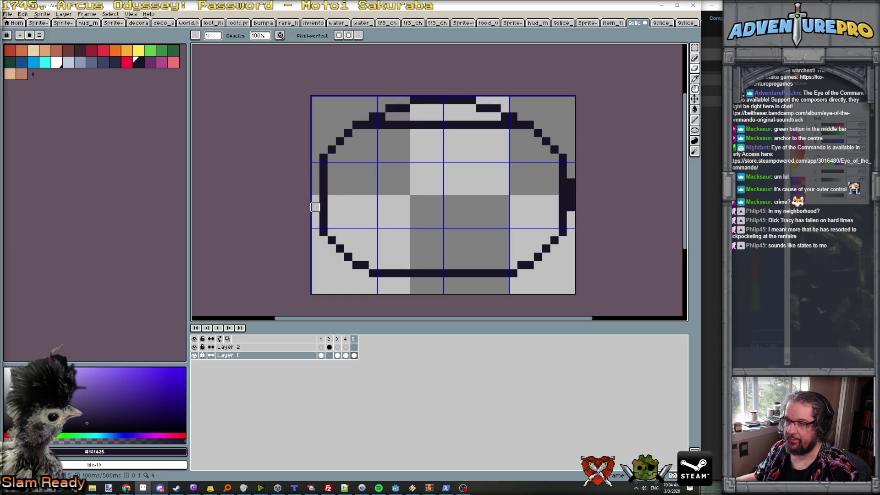
{"action": "left_click_drag", "start_coordinate": [575, 173], "coordinate": [571, 211]}
{"action": "mouse_move", "coordinate": [521, 108]}
{"action": "left_mouse_down"}
{"action": "mouse_move", "coordinate": [508, 117]}
{"action": "mouse_move", "coordinate": [362, 119]}
{"action": "mouse_move", "coordinate": [496, 91]}
{"action": "left_mouse_up"}
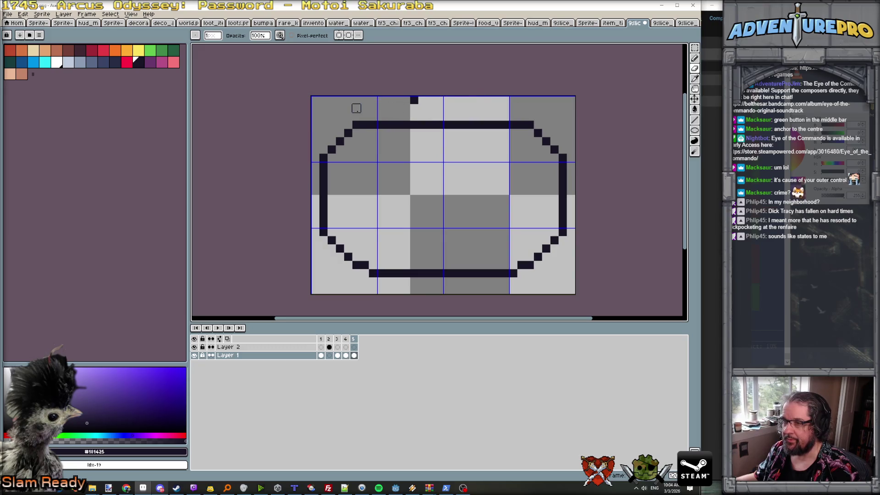
{"action": "left_click", "coordinate": [413, 100]}
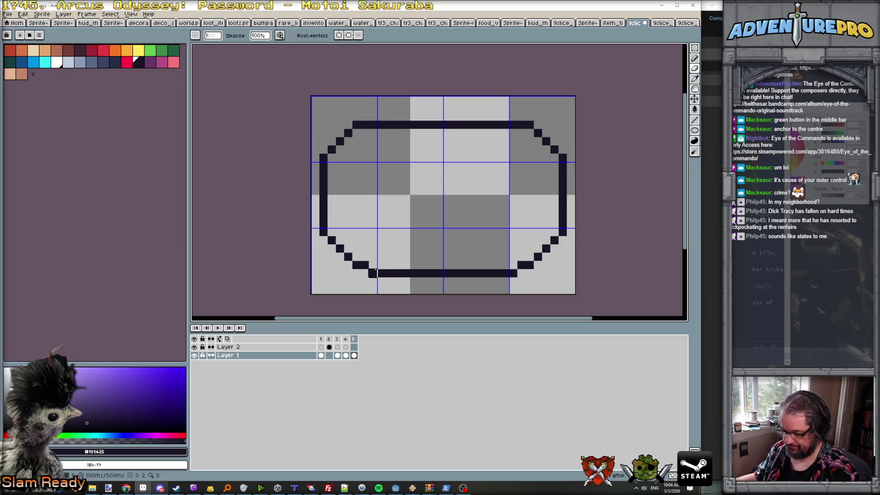
{"action": "key", "text": "b"}
{"action": "mouse_move", "coordinate": [373, 265]}
{"action": "left_mouse_down"}
{"action": "mouse_move", "coordinate": [516, 265]}
{"action": "mouse_move", "coordinate": [449, 273]}
{"action": "mouse_move", "coordinate": [404, 265]}
{"action": "mouse_move", "coordinate": [452, 270]}
{"action": "left_mouse_up"}
- Erase the lower pixel row so the bottom edge is a single pixel thick
{"action": "key", "text": "e"}
{"action": "key", "text": "b"}
{"action": "key", "text": "e"}
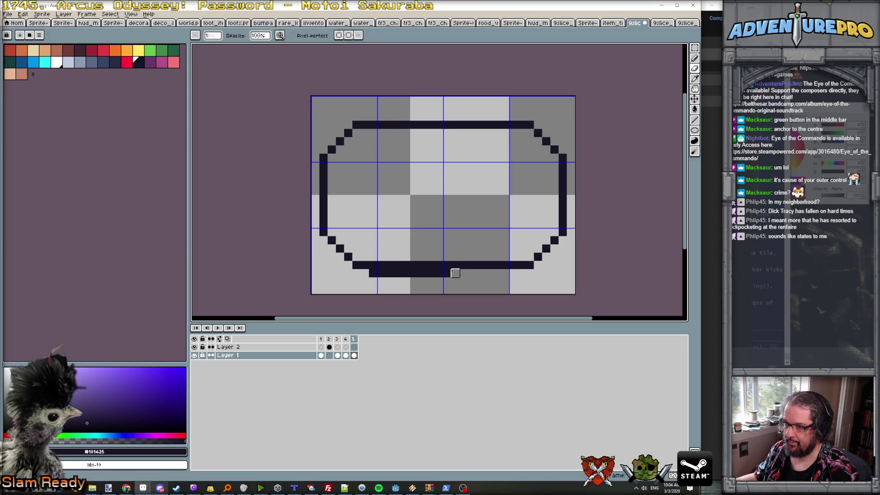
{"action": "left_click_drag", "start_coordinate": [371, 273], "coordinate": [452, 273]}
{"action": "scroll", "coordinate": [451, 251], "scroll_direction": "down", "scroll_amount": 5}
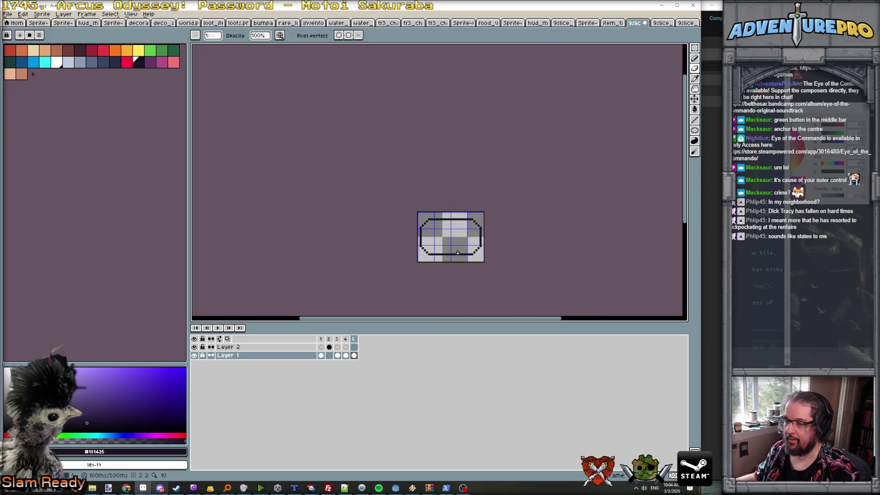
{"action": "scroll", "coordinate": [454, 252], "scroll_direction": "up", "scroll_amount": 2}
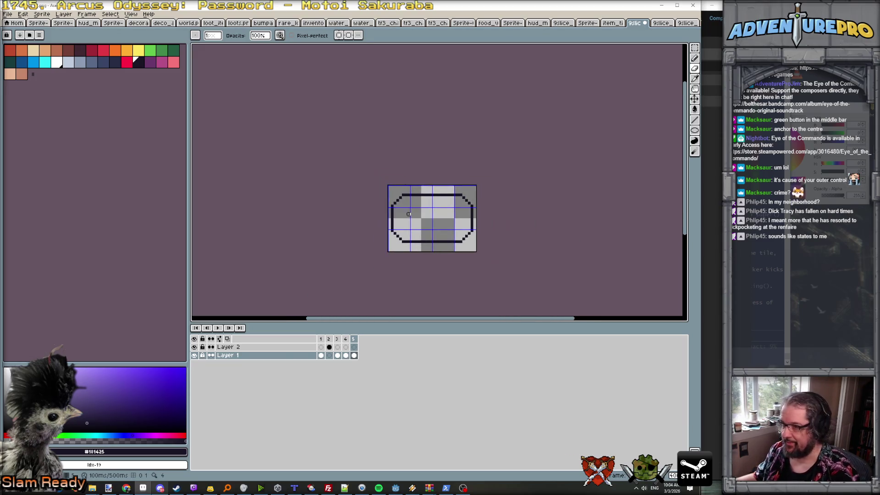
{"action": "scroll", "coordinate": [408, 214], "scroll_direction": "up", "scroll_amount": 1}
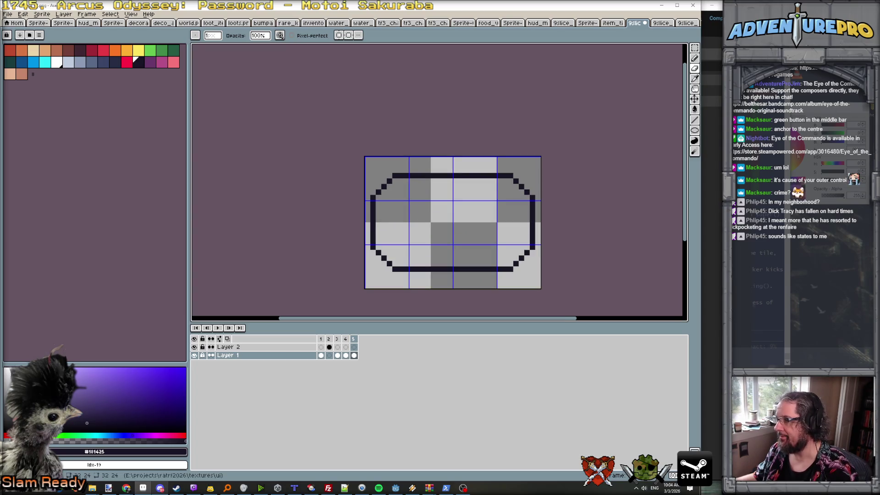
{"action": "key", "text": "alt+Tab"}
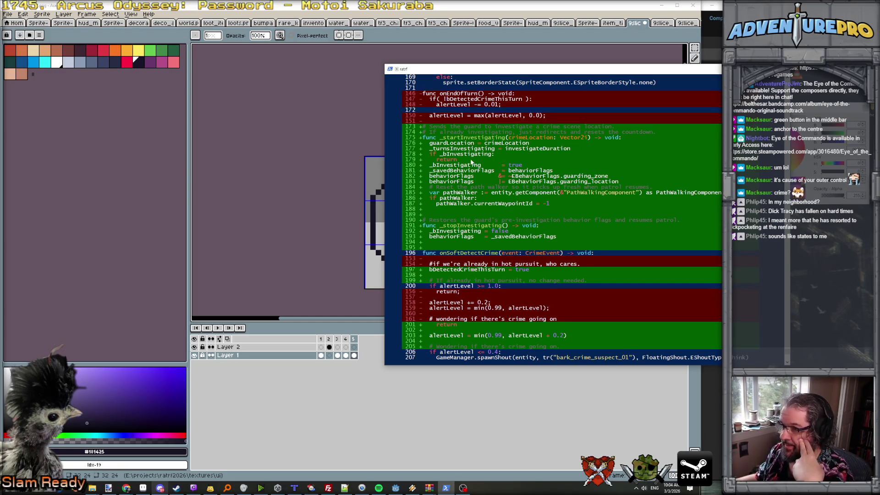
- Review the investigation diff lines around 180–182 in Claude Code
{"action": "left_click", "coordinate": [453, 166]}
{"action": "left_click", "coordinate": [504, 165]}
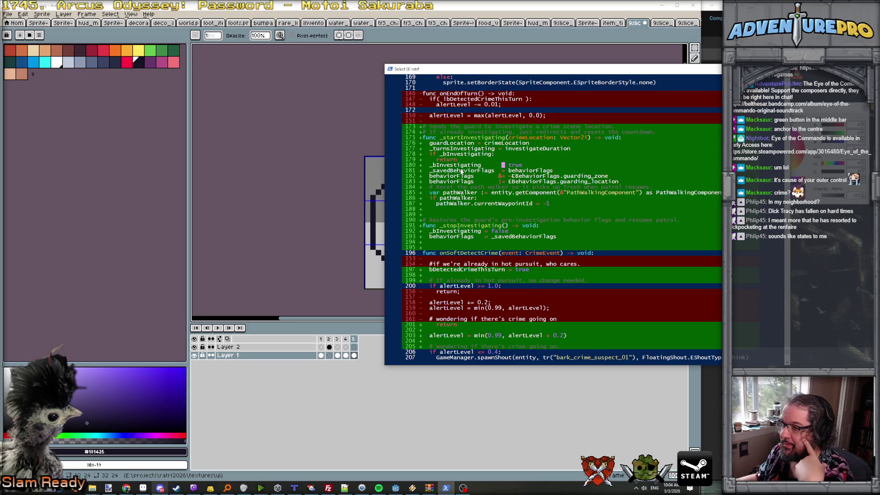
{"action": "left_click", "coordinate": [462, 176]}
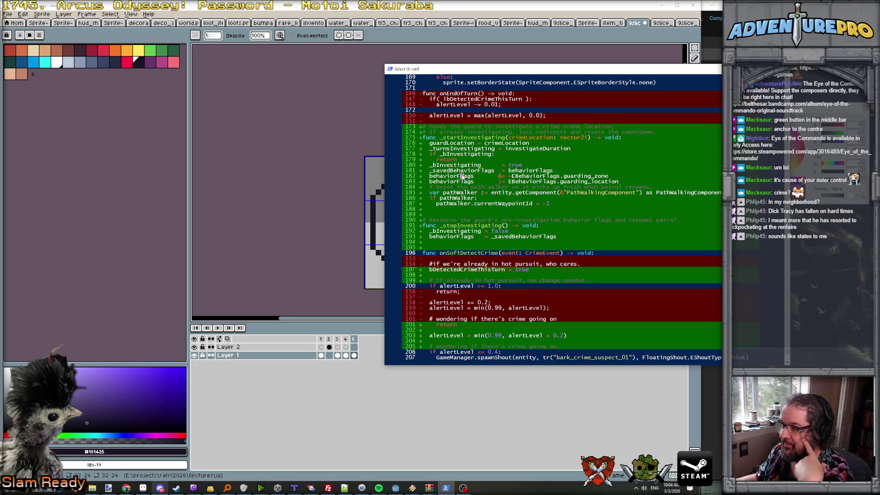
{"action": "left_click", "coordinate": [524, 172]}
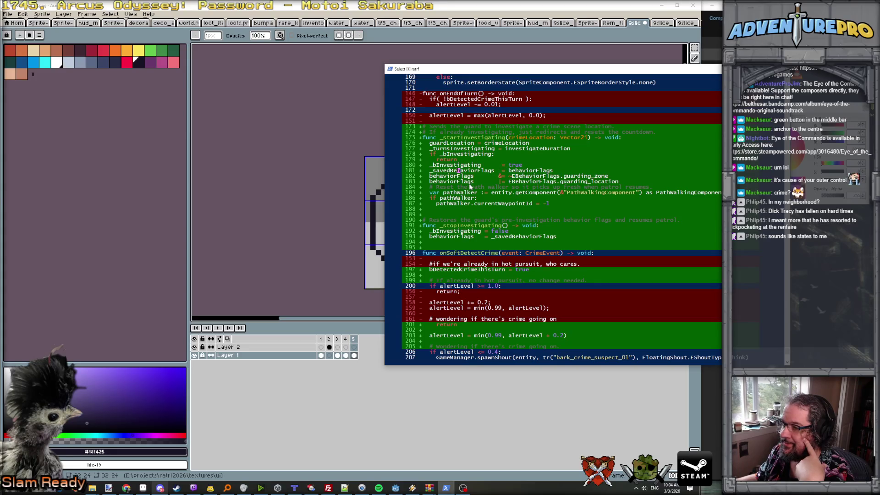
{"action": "scroll", "coordinate": [469, 183], "scroll_direction": "down", "scroll_amount": 2}
{"action": "scroll", "coordinate": [469, 183], "scroll_direction": "down", "scroll_amount": 14}
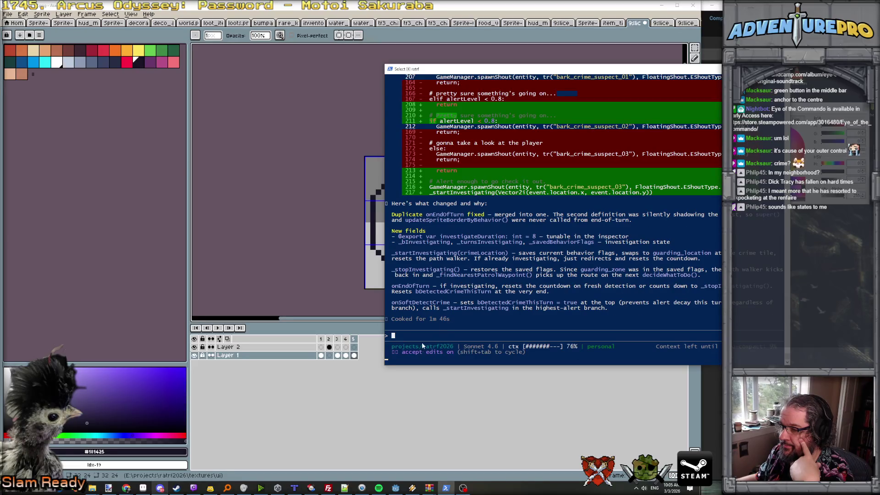
- Send a message proposing the state machine keep a stack of saved behavior flags
{"action": "type", "text": "I'm interested in y"}
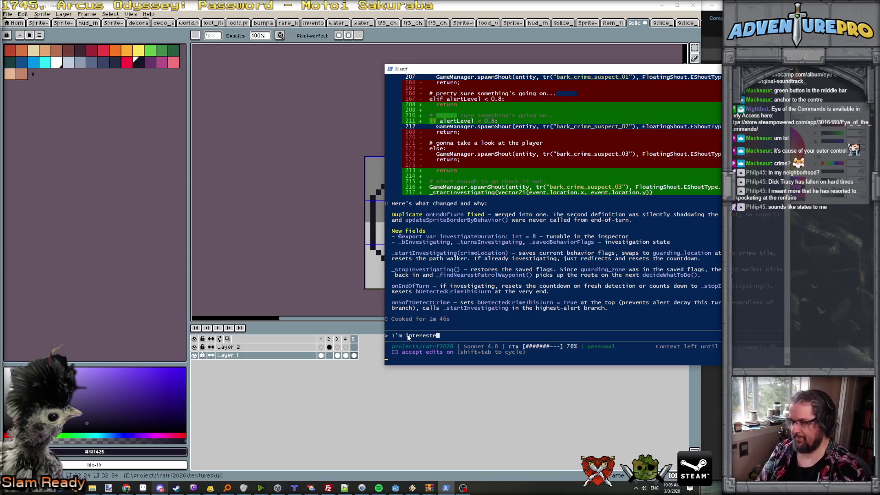
{"action": "type", "text": "our idea of saving behavior flags. This sure seems like a s"}
{"action": "key", "text": "BackSpace"}
{"action": "type", "text": "proto-state machine"}
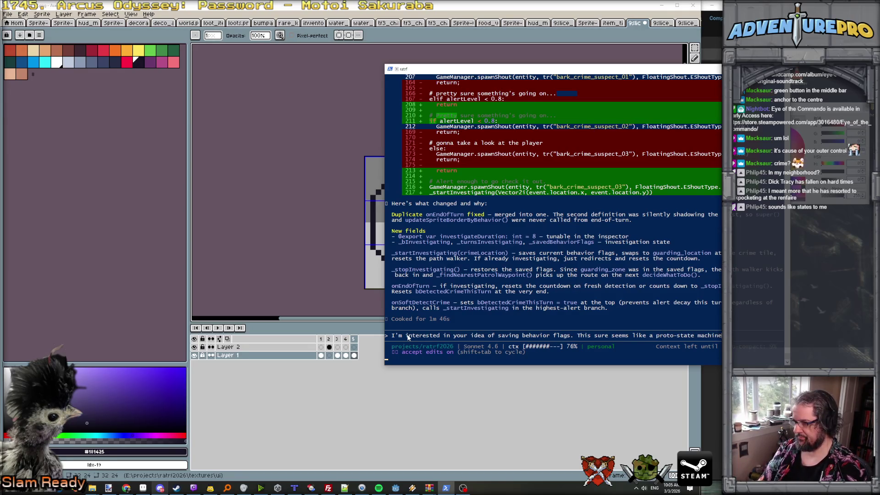
{"action": "type", "text": " shoul"}
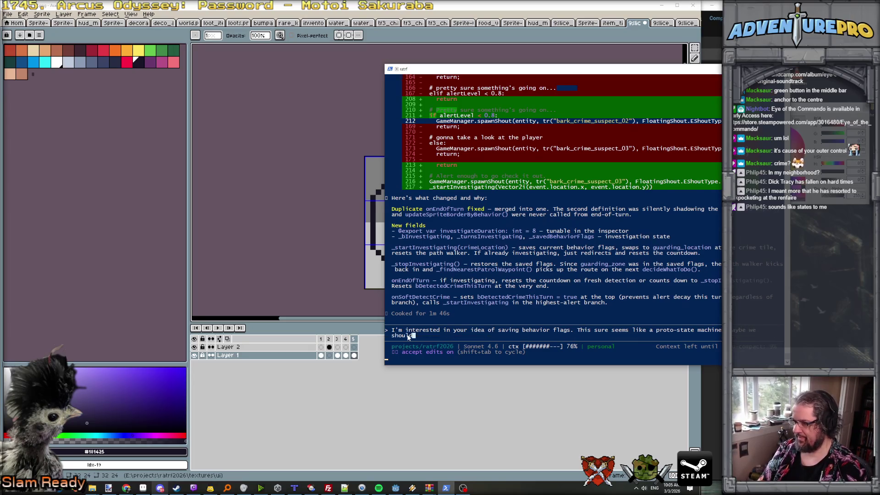
{"action": "type", "text": "d keep a stack of save"}
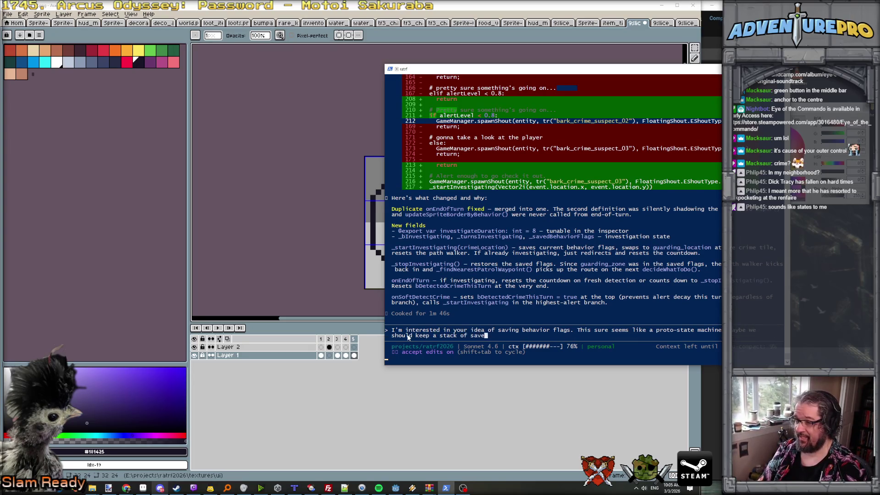
{"action": "type", "text": "d behgior flags?"}
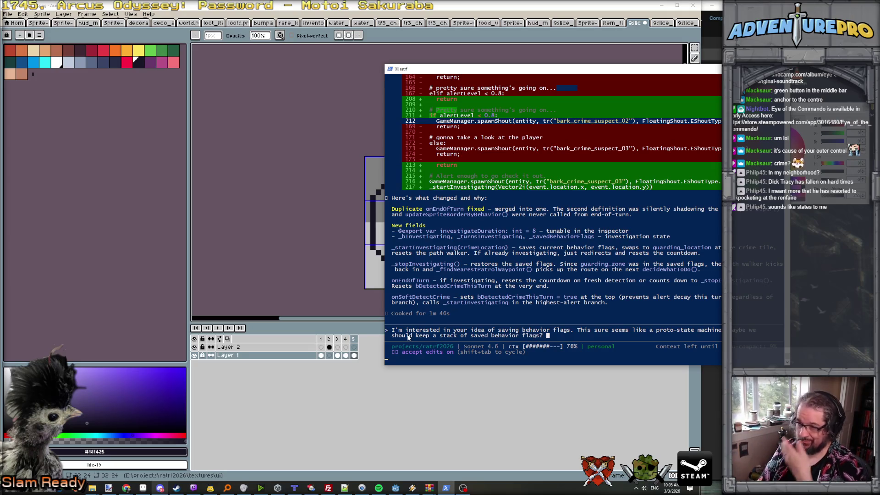
{"action": "key", "text": "Return"}
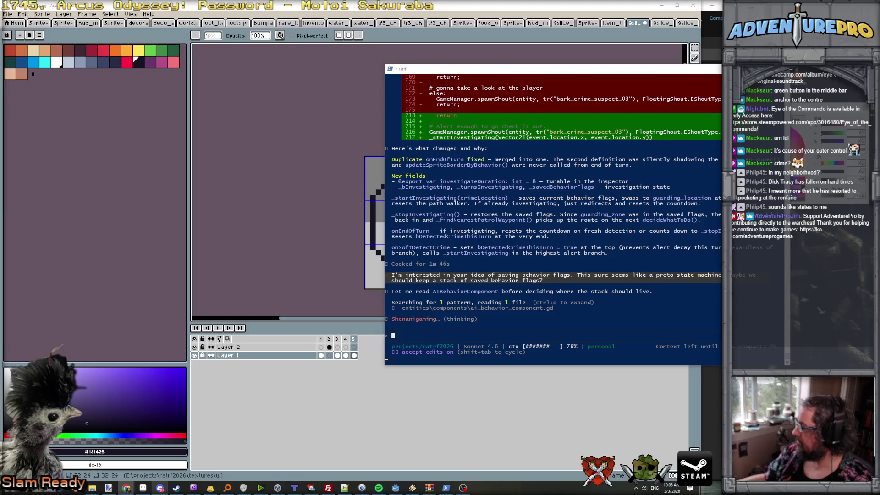
{"action": "left_click", "coordinate": [403, 7]}
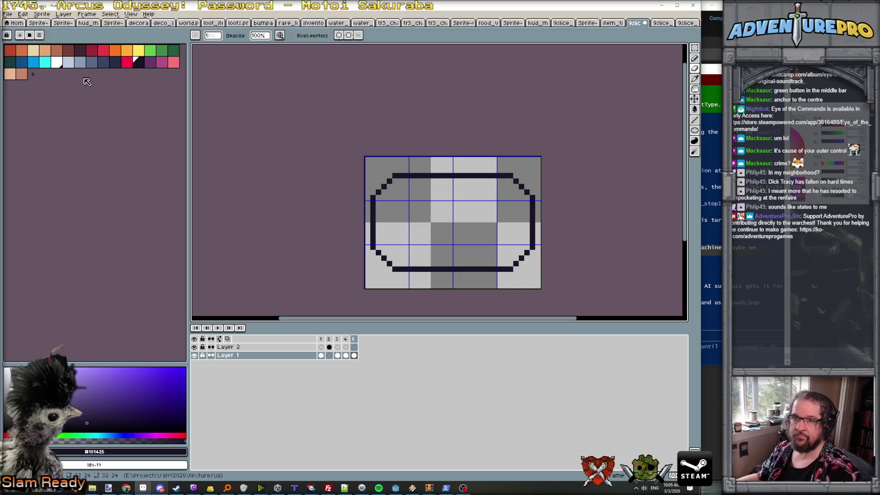
- Fill the octagon's interior white and add a new frame 6 after frame 5
{"action": "left_click", "coordinate": [56, 61]}
{"action": "key", "text": "g"}
{"action": "left_click", "coordinate": [438, 227]}
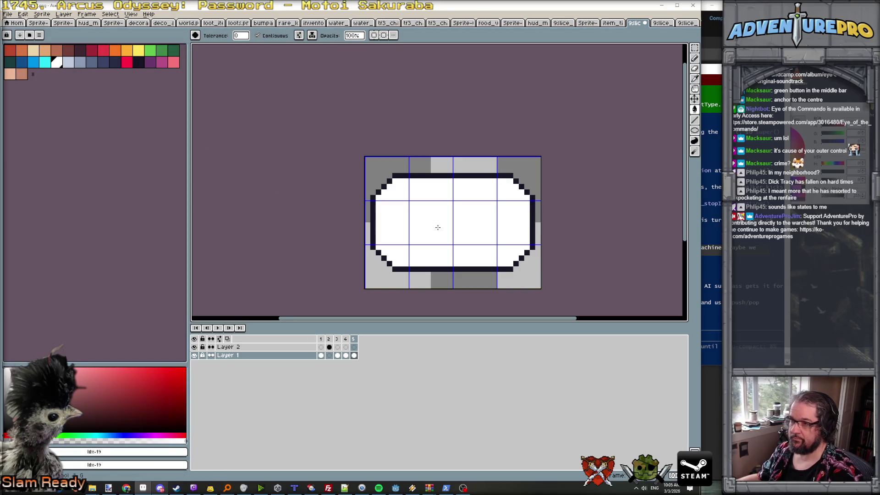
{"action": "left_click", "coordinate": [354, 339]}
{"action": "key", "text": "alt+n"}
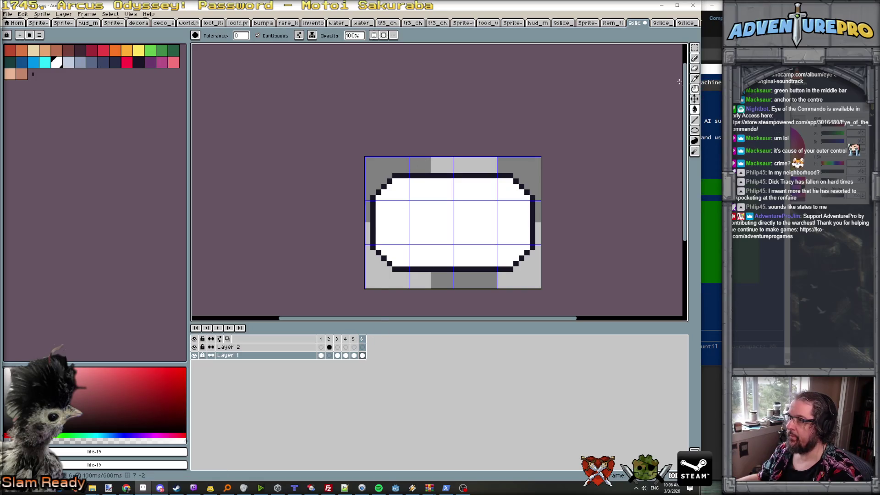
- Enlarge the bubble by moving the top rows up, side columns outward, and bottom cap down
{"action": "key", "text": "m"}
{"action": "mouse_move", "coordinate": [365, 158]}
{"action": "left_mouse_down"}
{"action": "mouse_move", "coordinate": [449, 186]}
{"action": "mouse_move", "coordinate": [554, 203]}
{"action": "mouse_move", "coordinate": [543, 192]}
{"action": "left_mouse_up"}
{"action": "left_click", "coordinate": [428, 213]}
{"action": "mouse_move", "coordinate": [372, 200]}
{"action": "left_mouse_down"}
{"action": "mouse_move", "coordinate": [404, 233]}
{"action": "mouse_move", "coordinate": [394, 246]}
{"action": "left_mouse_up"}
{"action": "key", "text": "Return"}
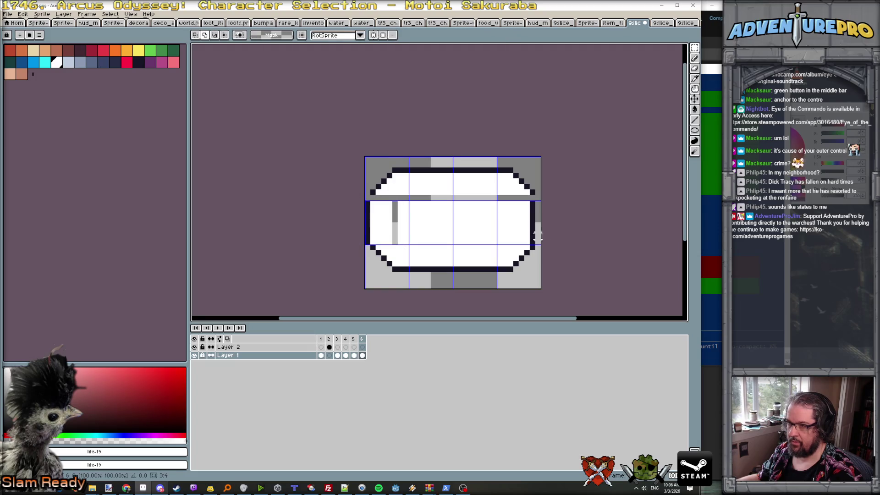
{"action": "left_click_drag", "start_coordinate": [522, 199], "coordinate": [543, 246]}
{"action": "key", "text": "Right"}
{"action": "key", "text": "Return"}
{"action": "mouse_move", "coordinate": [365, 251]}
{"action": "left_mouse_down"}
{"action": "mouse_move", "coordinate": [538, 295]}
{"action": "mouse_move", "coordinate": [457, 275]}
{"action": "left_mouse_up"}
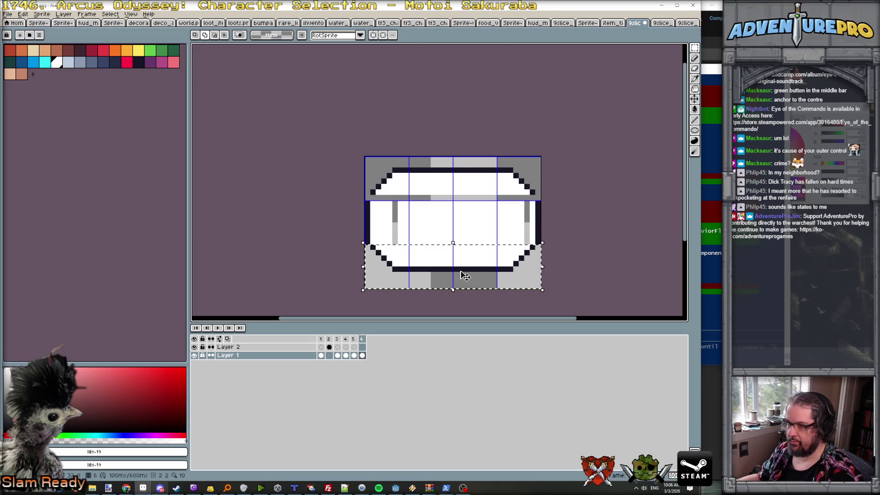
{"action": "key", "text": "shift+v"}
{"action": "key", "text": "Return"}
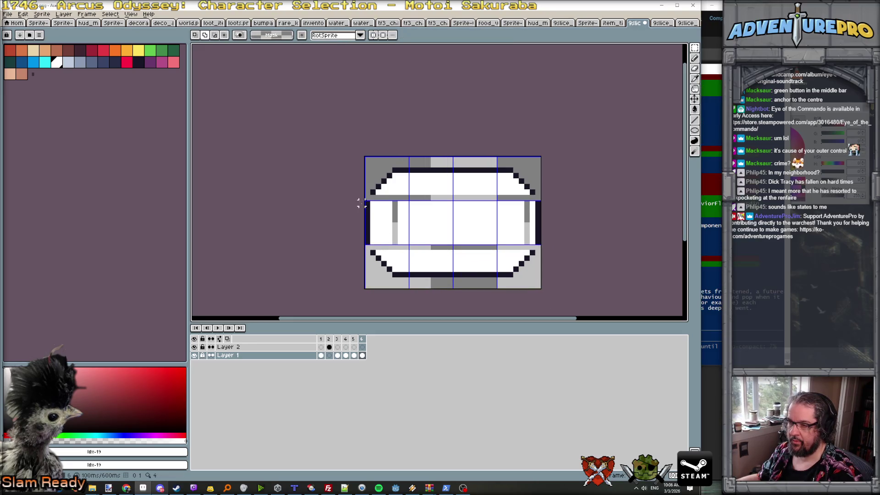
- Fill the grey guide lines in the middle with white and compare against frame 5
{"action": "key", "text": "b"}
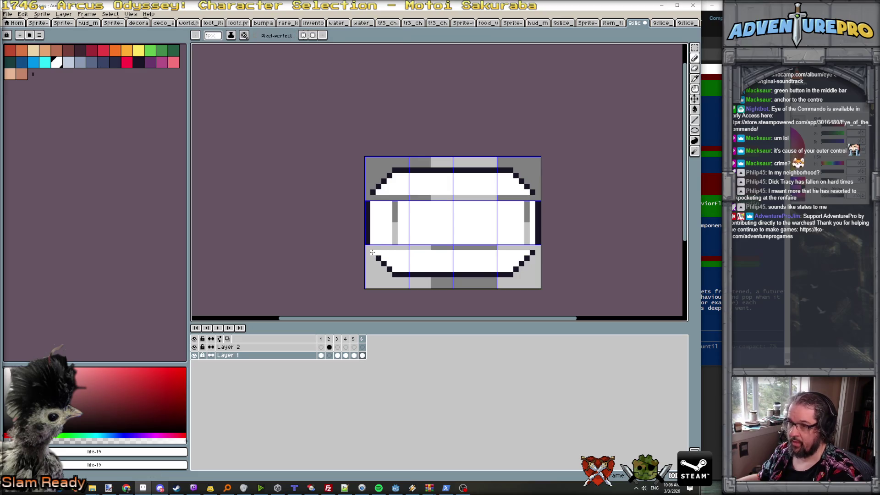
{"action": "left_click", "coordinate": [368, 238], "text": "alt"}
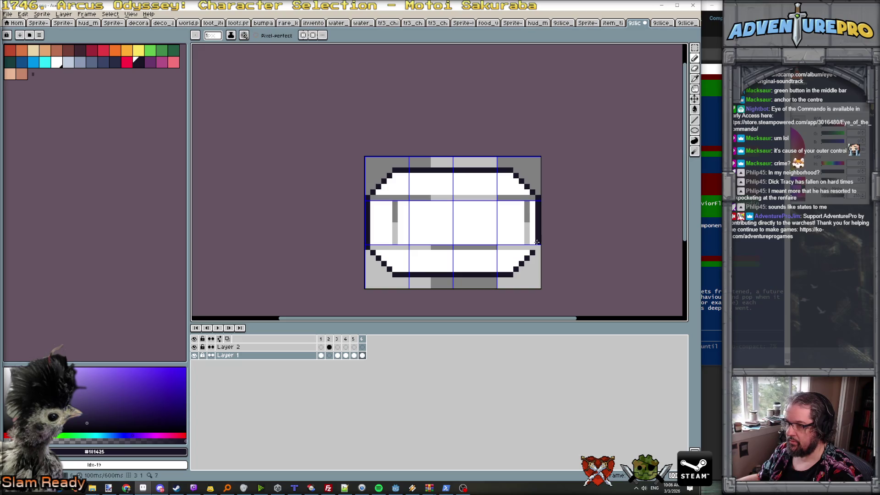
{"action": "left_click", "coordinate": [477, 248], "text": "alt"}
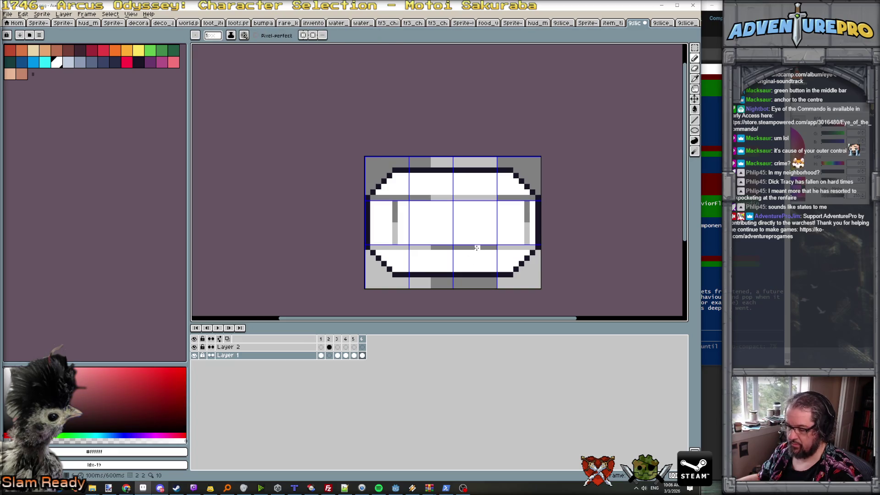
{"action": "key", "text": "g"}
{"action": "left_click", "coordinate": [477, 248]}
{"action": "key", "text": "Left"}
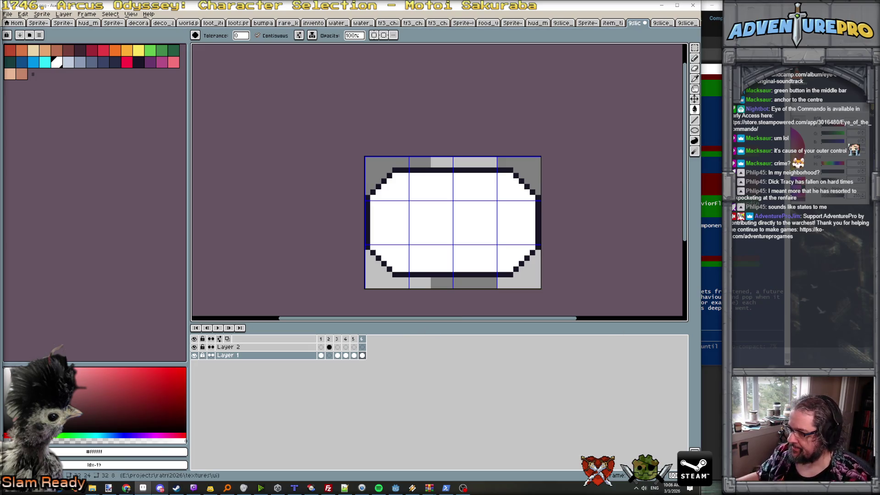
{"action": "key", "text": "alt+Tab"}
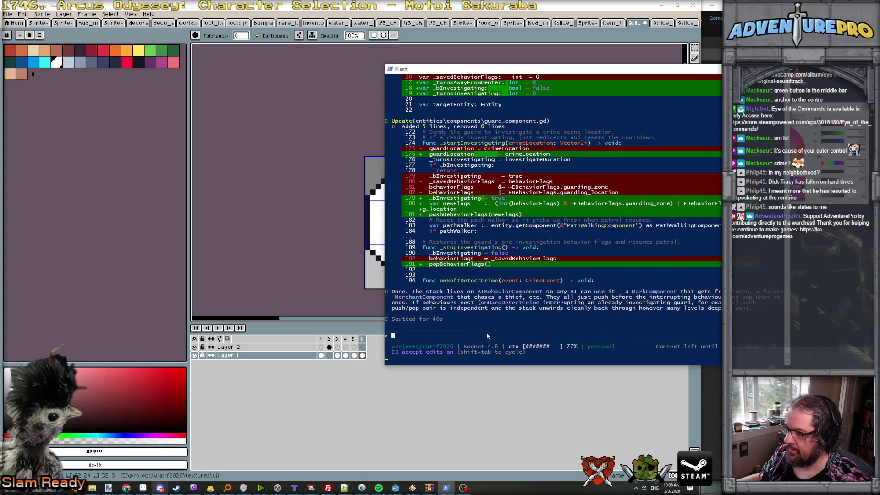
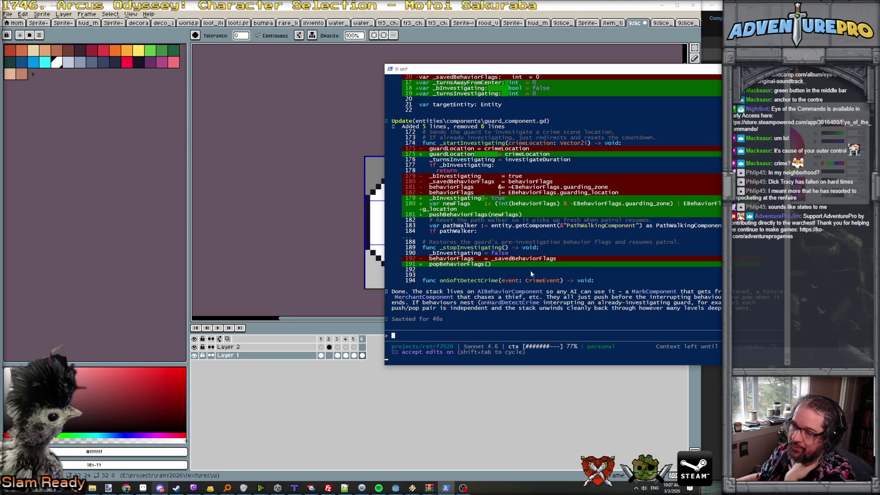
- Bring Godot forward and reload the scripts Claude Code modified outside the editor
{"action": "left_click", "coordinate": [395, 487]}
{"action": "left_click", "coordinate": [591, 310]}
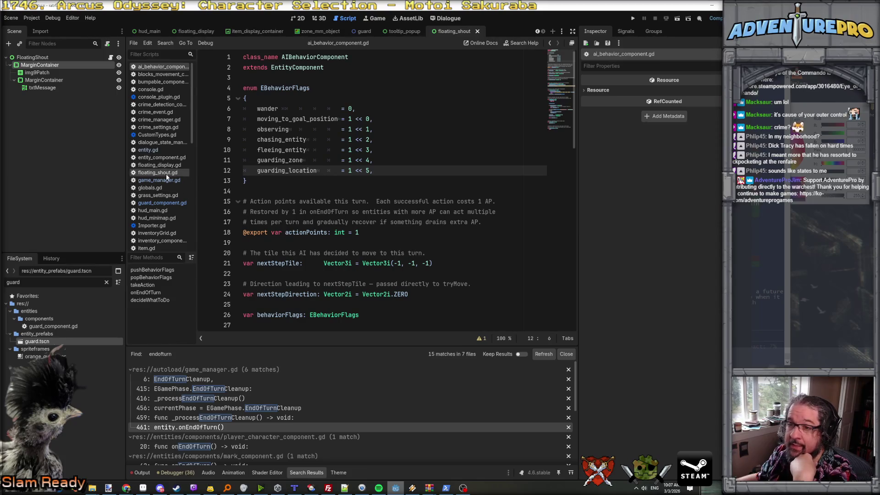
- Open guard_component.gd and read onEndOfTurn's investigation, crime-detection and alertLevel logic
{"action": "left_click", "coordinate": [160, 203]}
{"action": "scroll", "coordinate": [340, 215], "scroll_direction": "down", "scroll_amount": 2}
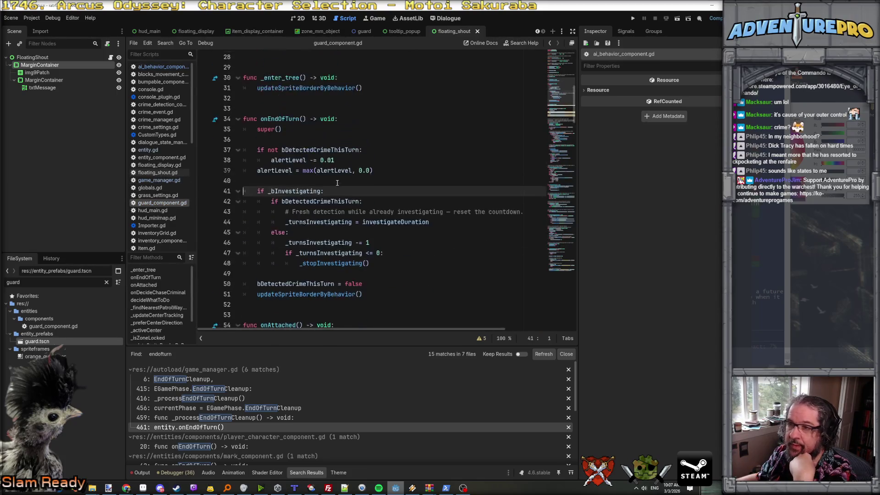
{"action": "scroll", "coordinate": [321, 193], "scroll_direction": "up", "scroll_amount": 1}
{"action": "left_click", "coordinate": [276, 160]}
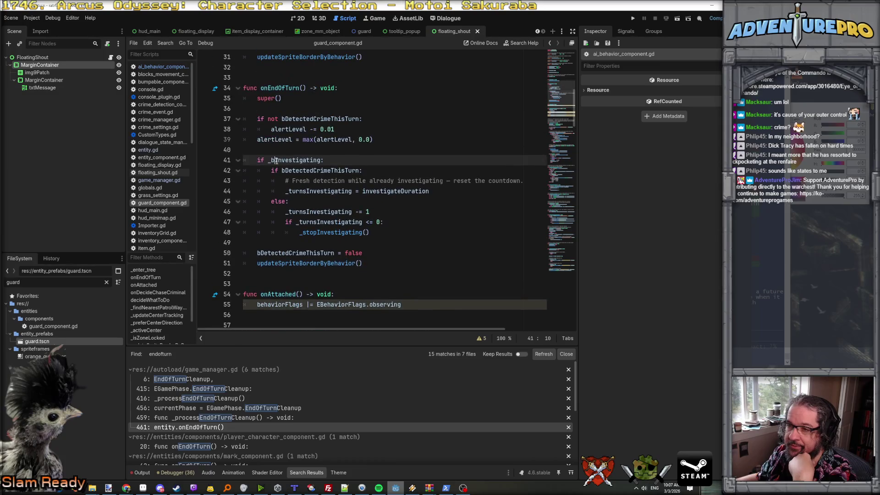
{"action": "left_click", "coordinate": [304, 115]}
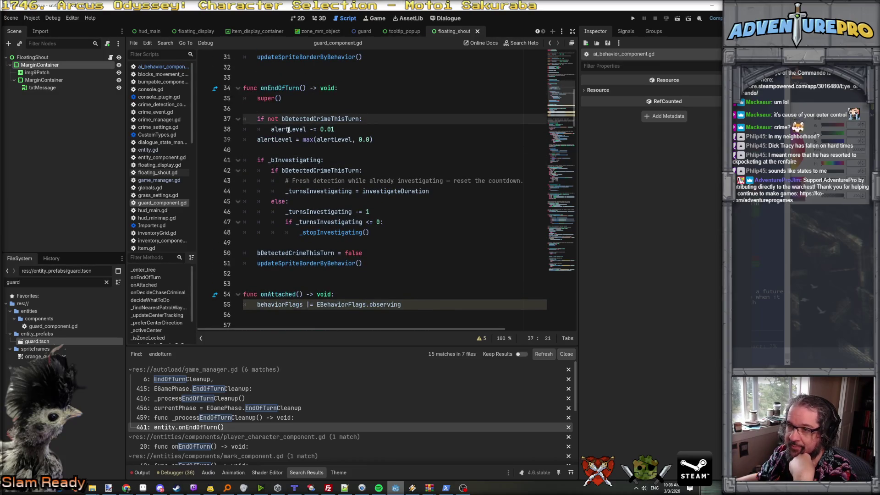
{"action": "left_click", "coordinate": [288, 129]}
{"action": "double_click", "coordinate": [317, 160]}
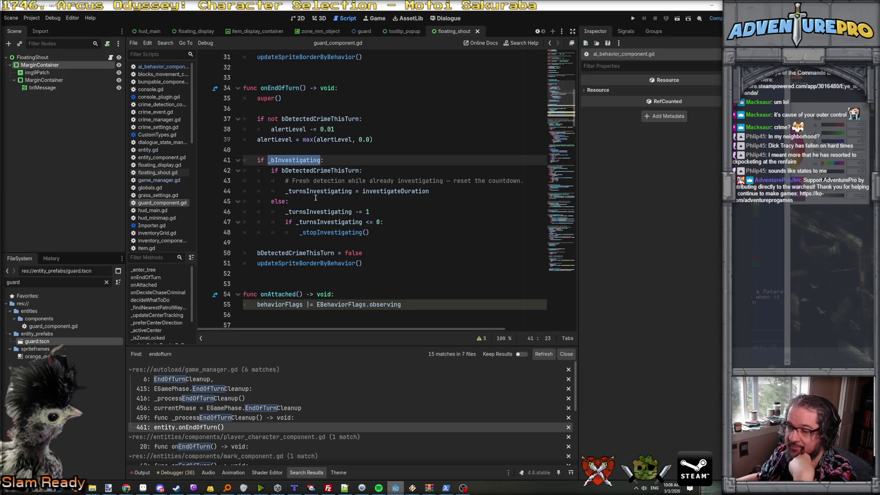
{"action": "double_click", "coordinate": [308, 171]}
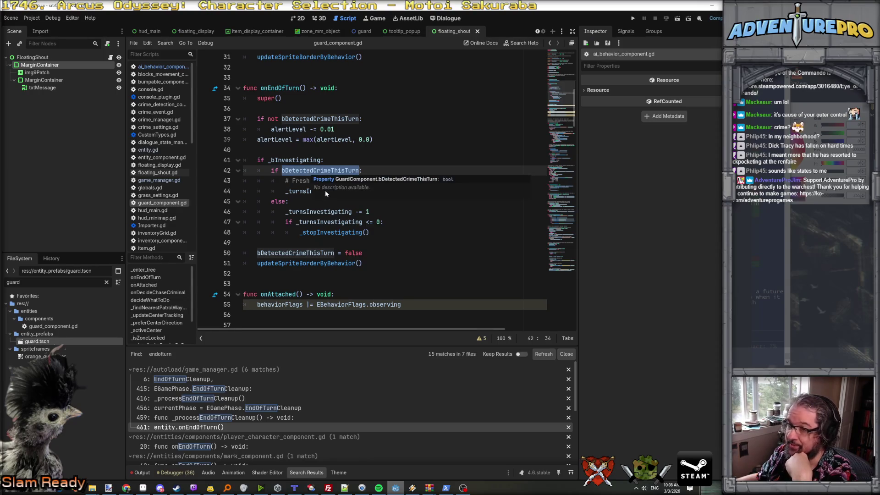
{"action": "left_click", "coordinate": [292, 192]}
{"action": "left_click", "coordinate": [398, 191]}
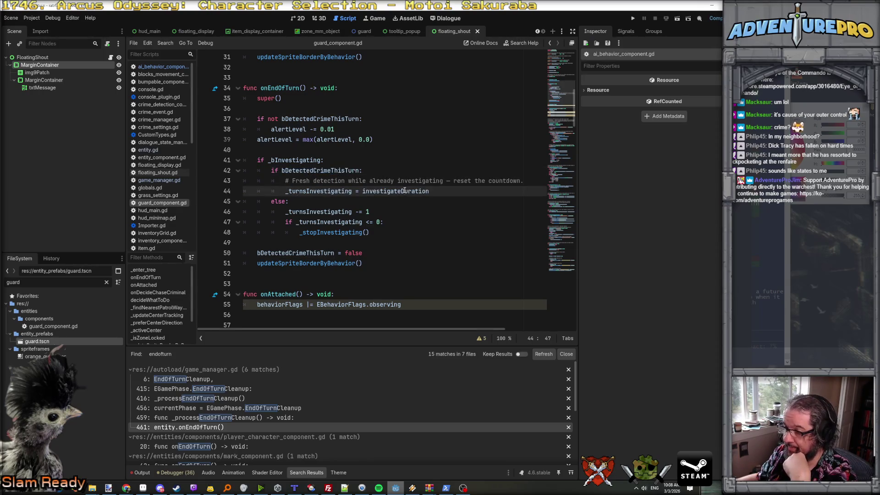
{"action": "double_click", "coordinate": [321, 211]}
{"action": "double_click", "coordinate": [336, 223]}
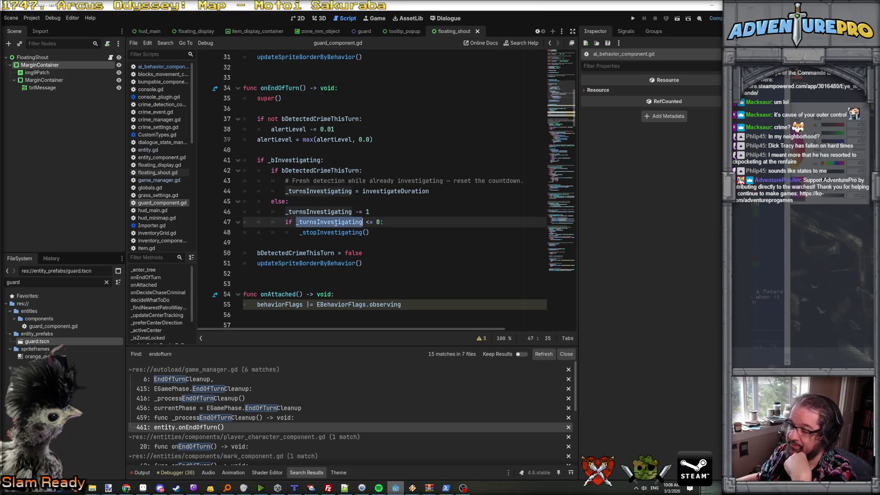
{"action": "double_click", "coordinate": [331, 233]}
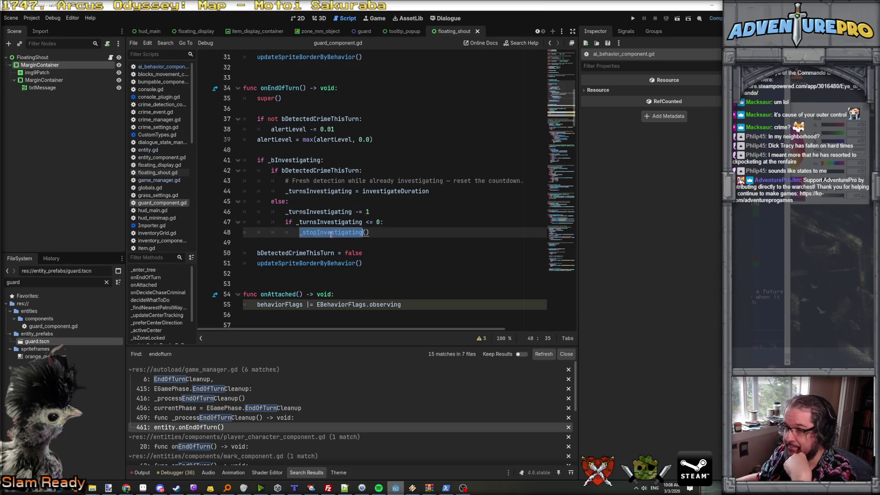
{"action": "double_click", "coordinate": [293, 254]}
{"action": "double_click", "coordinate": [294, 263]}
{"action": "scroll", "coordinate": [373, 246], "scroll_direction": "up", "scroll_amount": 3}
{"action": "scroll", "coordinate": [375, 247], "scroll_direction": "down", "scroll_amount": 10}
- Review decideWhatToDo, tracing guarding_zone, the _isZoneLocked call and _updateCenterTracking
{"action": "left_click", "coordinate": [377, 160]}
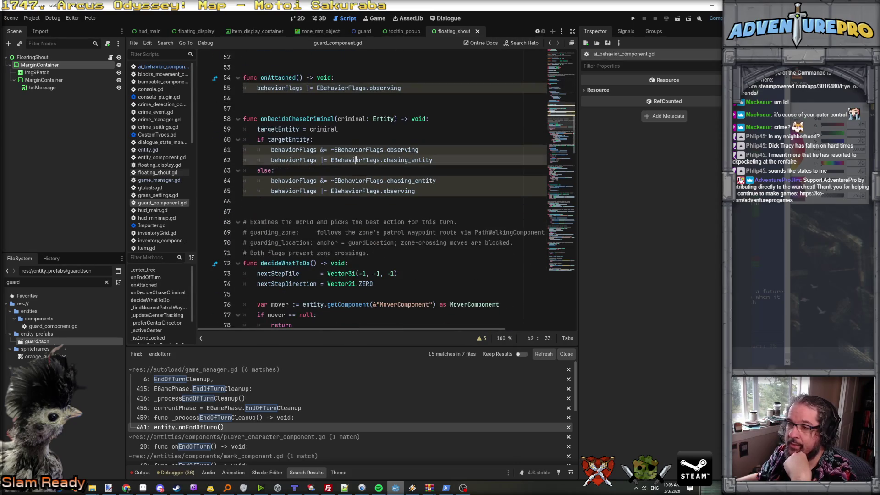
{"action": "scroll", "coordinate": [369, 200], "scroll_direction": "down", "scroll_amount": 9}
{"action": "scroll", "coordinate": [366, 200], "scroll_direction": "up", "scroll_amount": 3}
{"action": "scroll", "coordinate": [395, 138], "scroll_direction": "down", "scroll_amount": 1}
{"action": "double_click", "coordinate": [406, 109]}
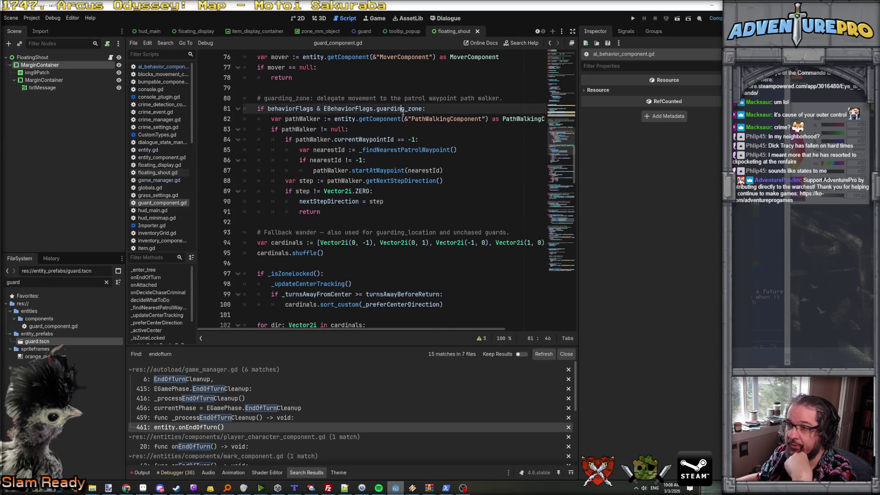
{"action": "scroll", "coordinate": [363, 195], "scroll_direction": "down", "scroll_amount": 3}
{"action": "double_click", "coordinate": [301, 184]}
{"action": "double_click", "coordinate": [311, 191]}
{"action": "scroll", "coordinate": [350, 231], "scroll_direction": "down", "scroll_amount": 4}
{"action": "scroll", "coordinate": [350, 232], "scroll_direction": "up", "scroll_amount": 8}
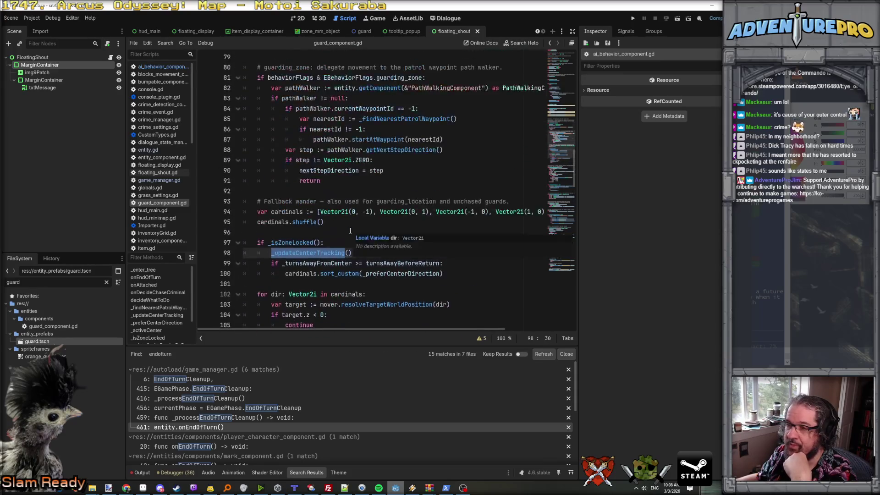
{"action": "scroll", "coordinate": [350, 232], "scroll_direction": "up", "scroll_amount": 3}
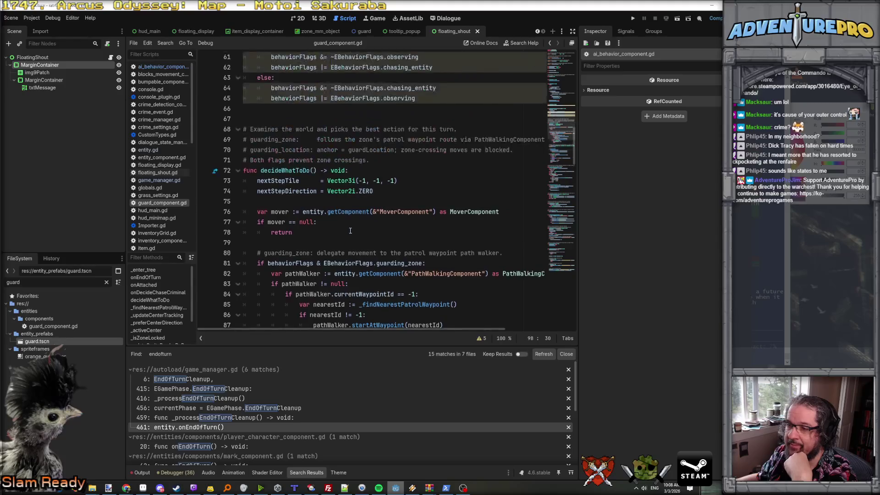
{"action": "scroll", "coordinate": [350, 232], "scroll_direction": "down", "scroll_amount": 7}
{"action": "left_click", "coordinate": [317, 191]}
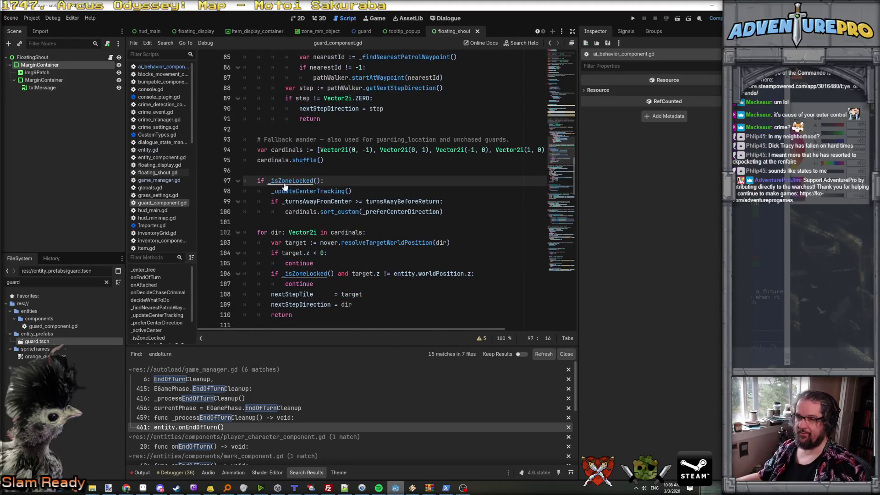
- Inspect the _isZoneLocked definition and its EBehaviorFlags check, then run the project
{"action": "left_click", "coordinate": [284, 183], "text": "ctrl"}
{"action": "double_click", "coordinate": [491, 202]}
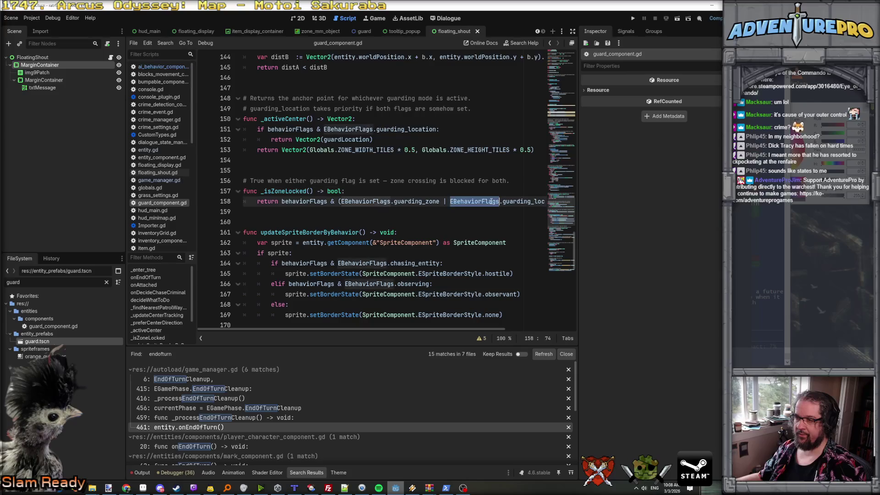
{"action": "scroll", "coordinate": [491, 202], "scroll_direction": "down", "scroll_amount": 3}
{"action": "scroll", "coordinate": [492, 202], "scroll_direction": "up", "scroll_amount": 3}
{"action": "left_click", "coordinate": [289, 119]}
{"action": "left_click", "coordinate": [301, 129]}
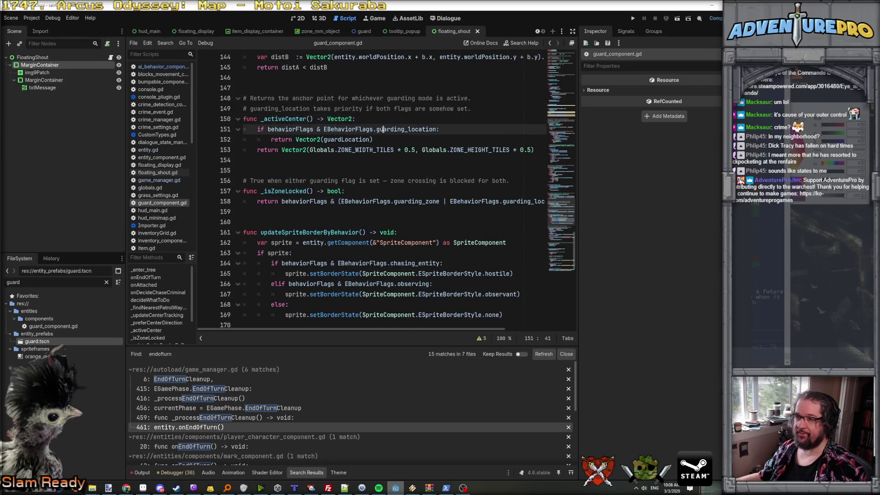
{"action": "left_click", "coordinate": [344, 140]}
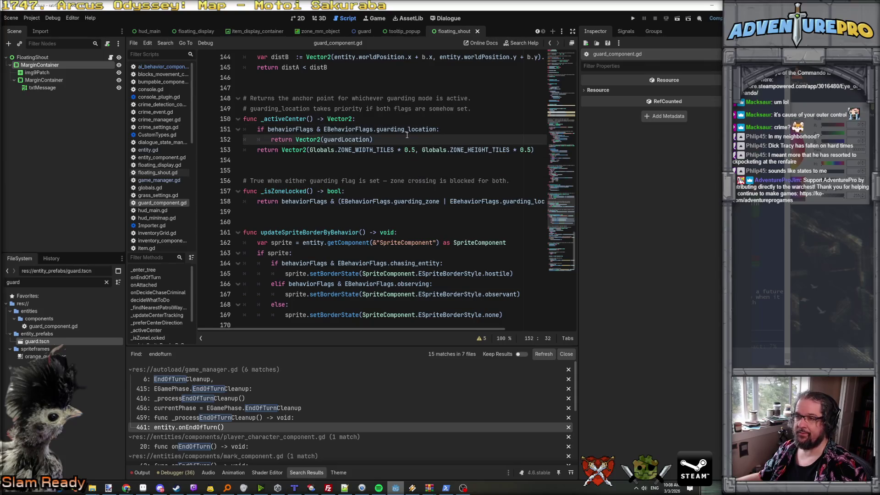
{"action": "key", "text": "alt+Left"}
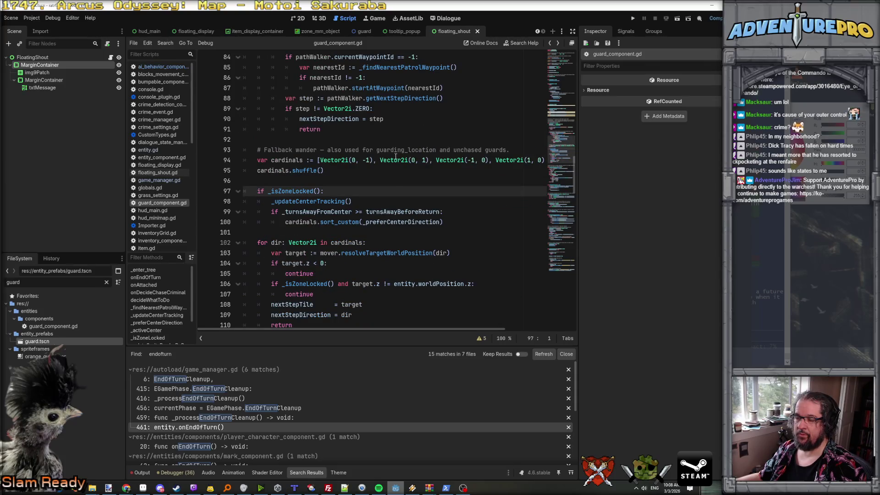
{"action": "left_click", "coordinate": [396, 178]}
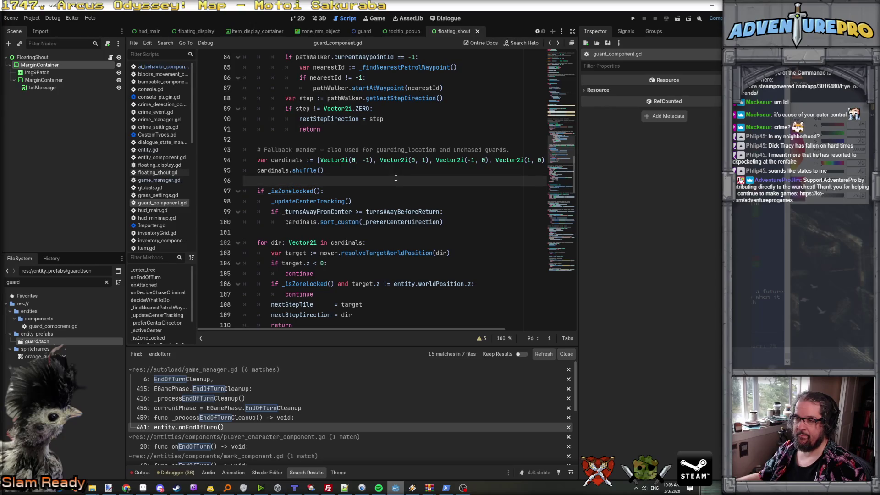
{"action": "left_click", "coordinate": [397, 187]}
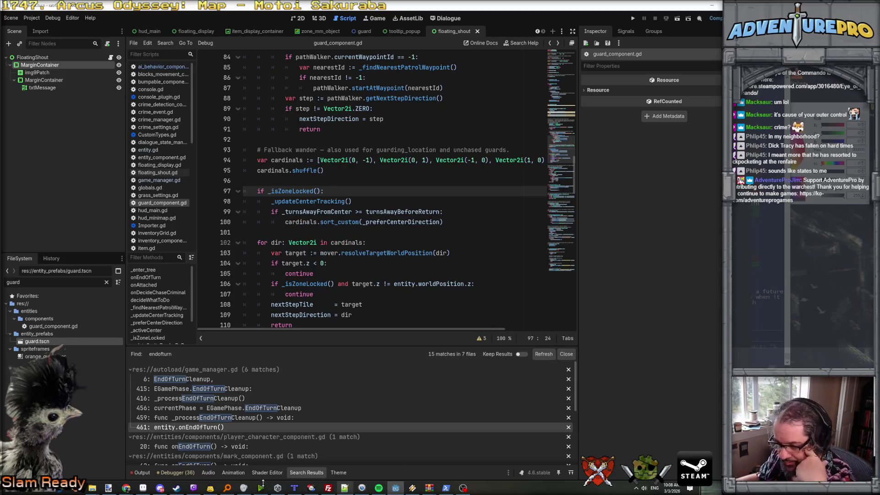
{"action": "key", "text": "F5"}
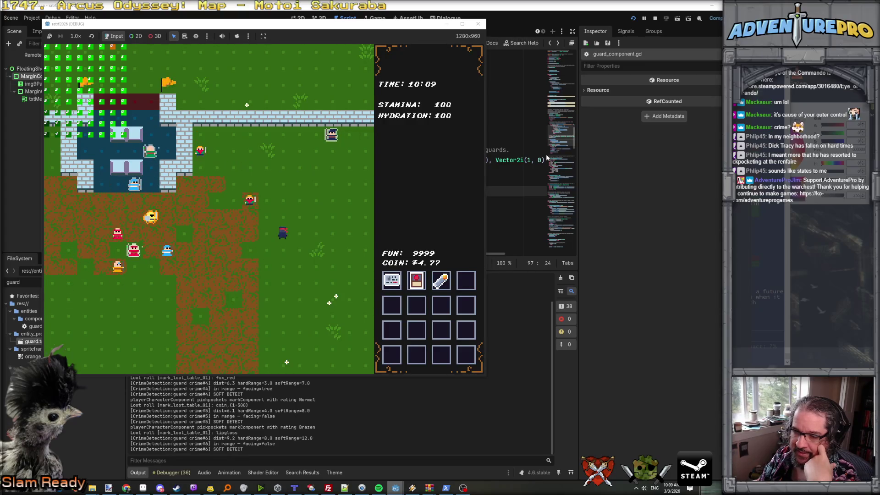
- Return to the editor and scroll guard_component.gd down to _updateCenterTracking
{"action": "left_click", "coordinate": [531, 182]}
{"action": "scroll", "coordinate": [438, 179], "scroll_direction": "down", "scroll_amount": 2}
{"action": "scroll", "coordinate": [271, 198], "scroll_direction": "down", "scroll_amount": 17}
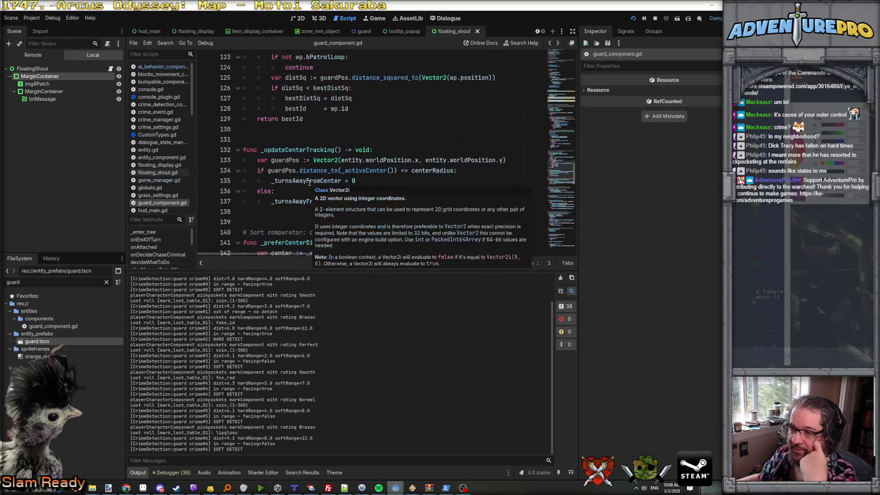
- Move the _startInvestigating call from line 215 to just above the return on line 211
{"action": "scroll", "coordinate": [309, 183], "scroll_direction": "down", "scroll_amount": 15}
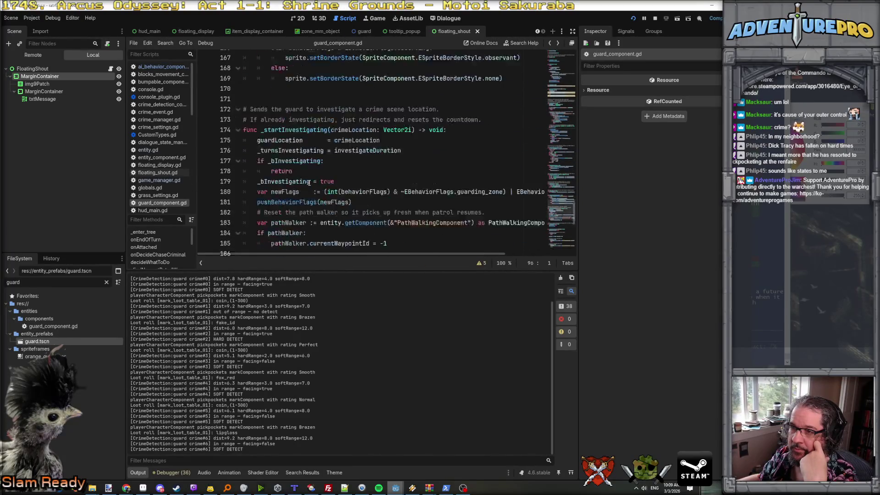
{"action": "scroll", "coordinate": [310, 183], "scroll_direction": "down", "scroll_amount": 3}
{"action": "scroll", "coordinate": [309, 183], "scroll_direction": "up", "scroll_amount": 2}
{"action": "scroll", "coordinate": [310, 183], "scroll_direction": "down", "scroll_amount": 3}
{"action": "left_click", "coordinate": [344, 142]}
{"action": "left_click", "coordinate": [345, 132]}
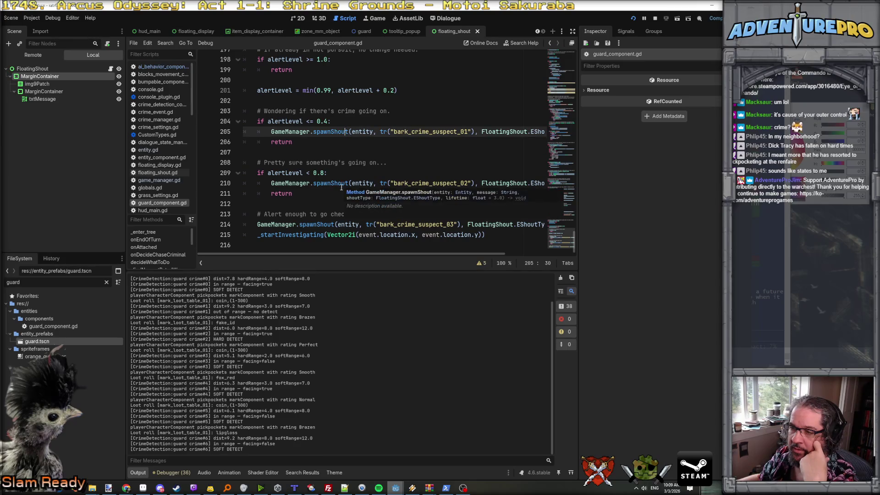
{"action": "left_click", "coordinate": [492, 234]}
{"action": "left_click_drag", "start_coordinate": [492, 234], "coordinate": [257, 235]}
{"action": "key", "text": "ctrl+c"}
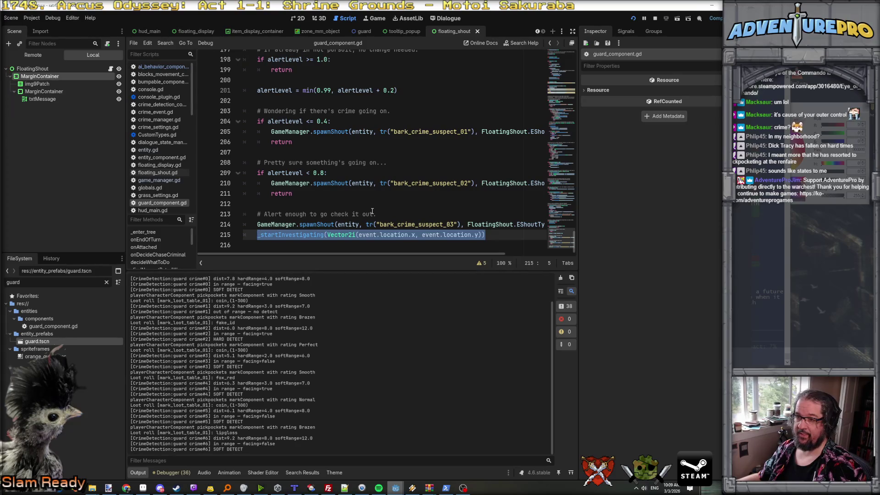
{"action": "key", "text": "Delete"}
{"action": "key", "text": "Delete"}
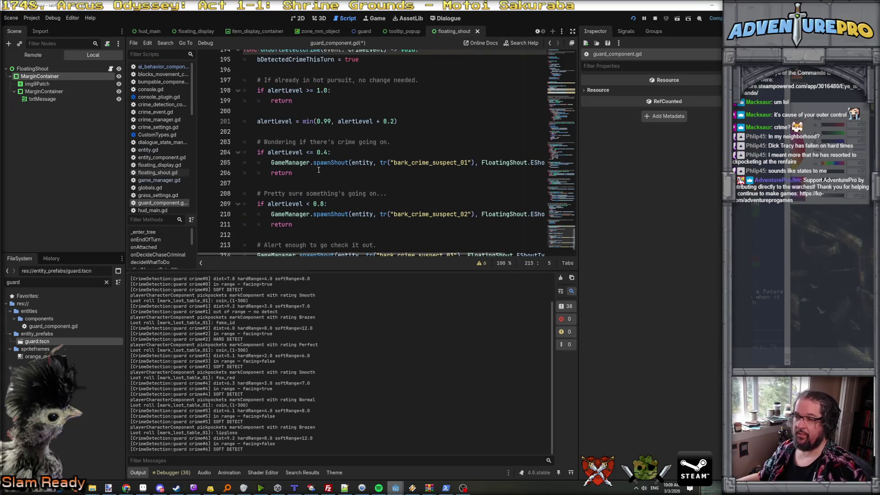
{"action": "scroll", "coordinate": [299, 164], "scroll_direction": "down", "scroll_amount": 1}
{"action": "left_click", "coordinate": [272, 183]}
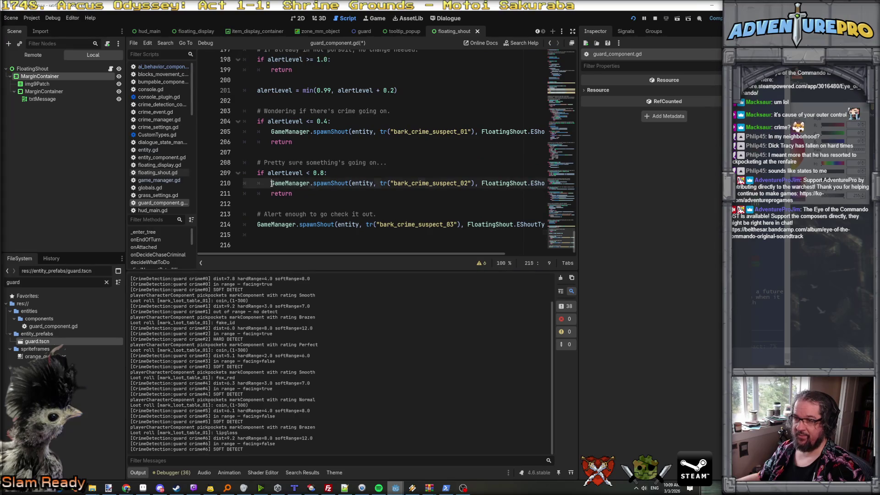
{"action": "left_click", "coordinate": [271, 193]}
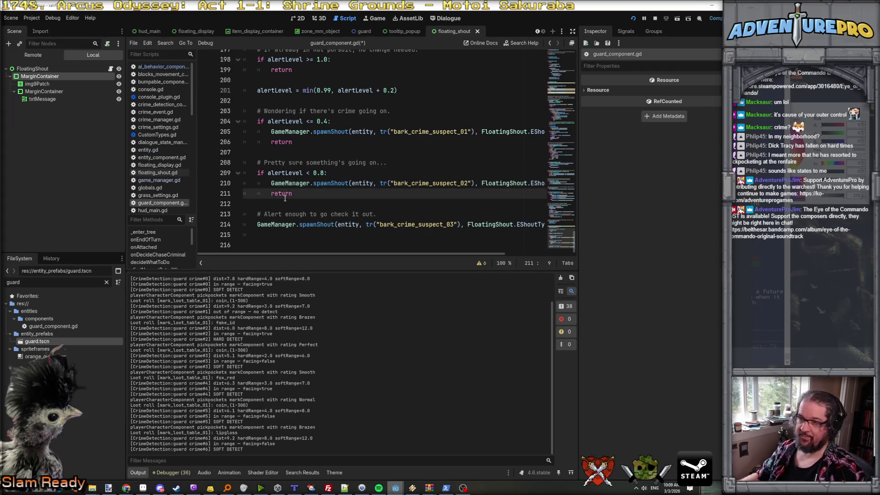
{"action": "key", "text": "Return"}
{"action": "key", "text": "Up"}
{"action": "key", "text": "ctrl+v"}
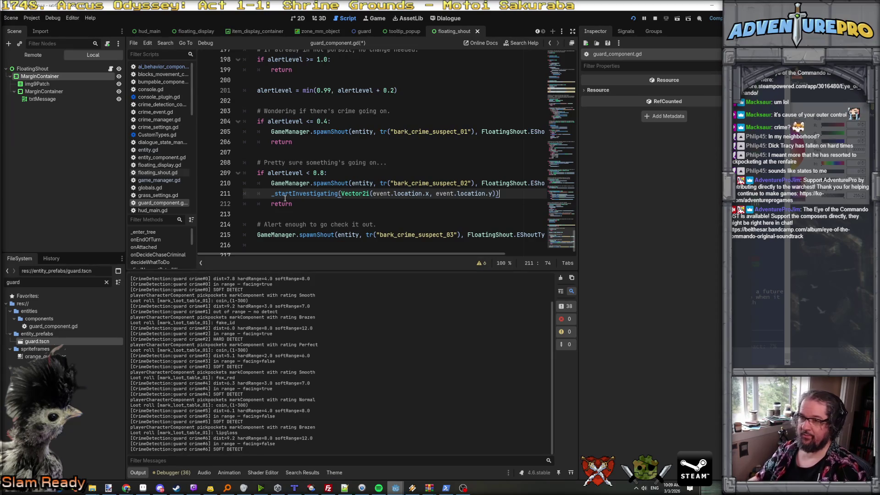
{"action": "scroll", "coordinate": [307, 138], "scroll_direction": "up", "scroll_amount": 2}
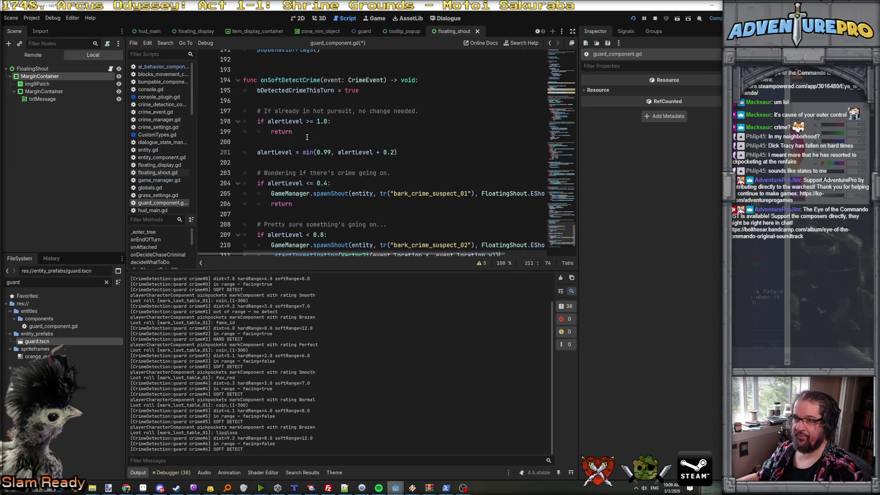
{"action": "scroll", "coordinate": [307, 137], "scroll_direction": "down", "scroll_amount": 2}
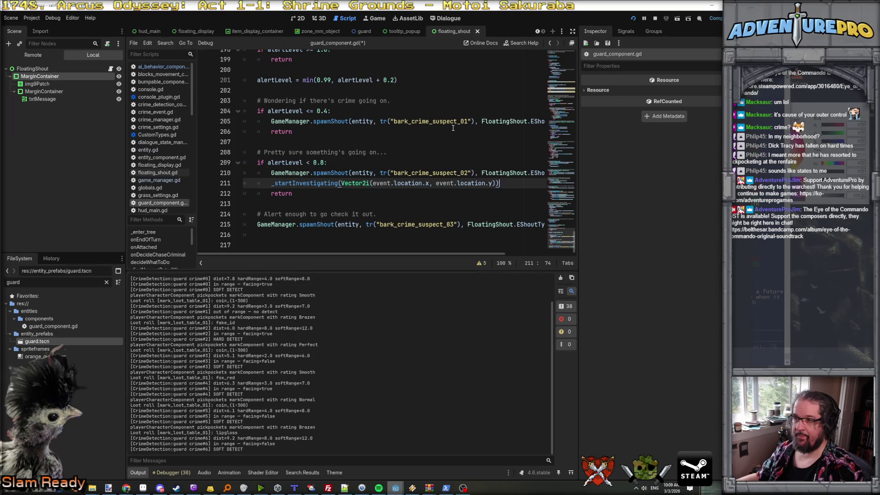
- Change the line 214 comment to read 'Alert enough to follow the player'
{"action": "left_click", "coordinate": [309, 212]}
{"action": "scroll", "coordinate": [314, 145], "scroll_direction": "up", "scroll_amount": 1}
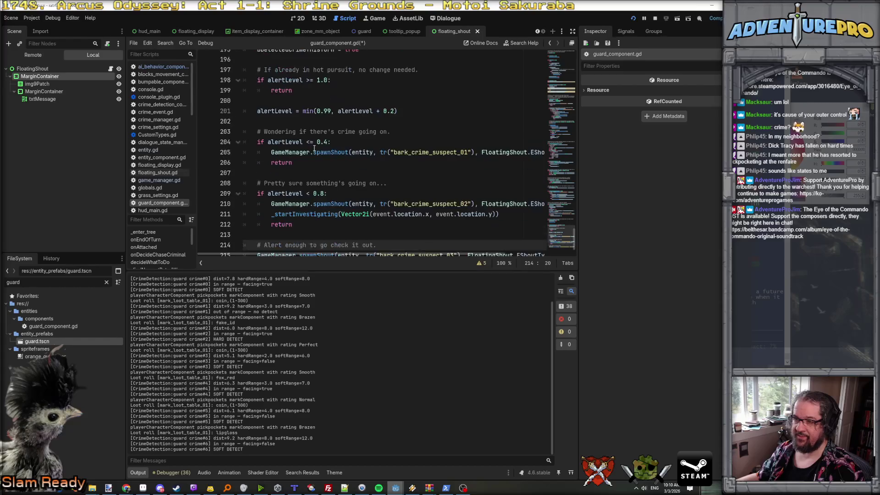
{"action": "left_click", "coordinate": [322, 193]}
{"action": "scroll", "coordinate": [322, 193], "scroll_direction": "down", "scroll_amount": 1}
{"action": "left_click", "coordinate": [395, 215]}
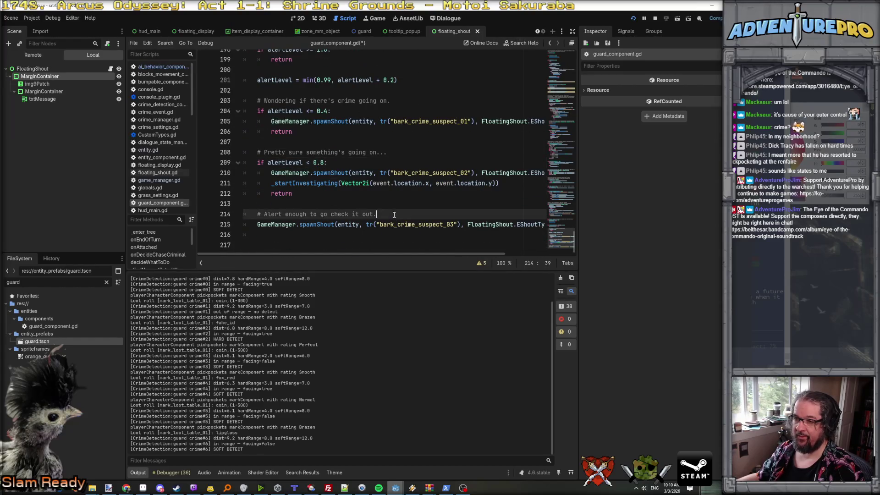
{"action": "left_click_drag", "start_coordinate": [322, 214], "coordinate": [394, 216]}
{"action": "key", "text": "BackSpace"}
{"action": "key", "text": "BackSpace"}
{"action": "type", "text": "fi"}
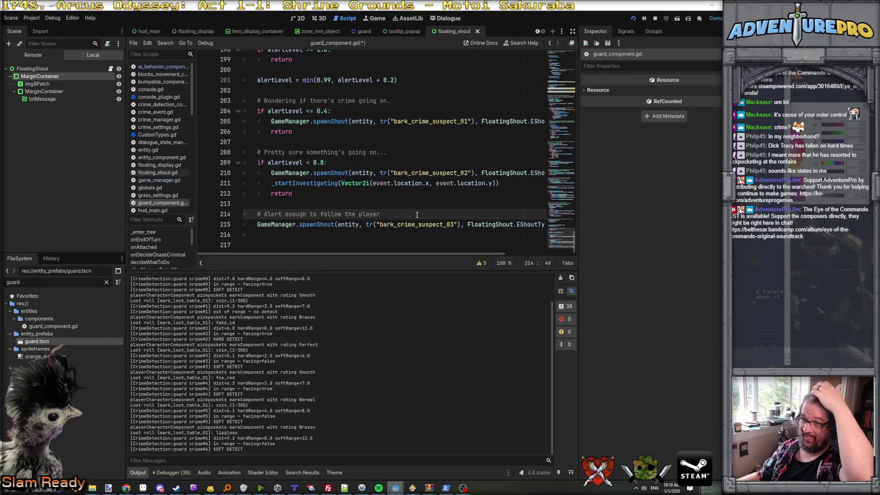
- Check the _startInvestigating definition and save guard_component.gd
{"action": "left_click", "coordinate": [317, 183]}
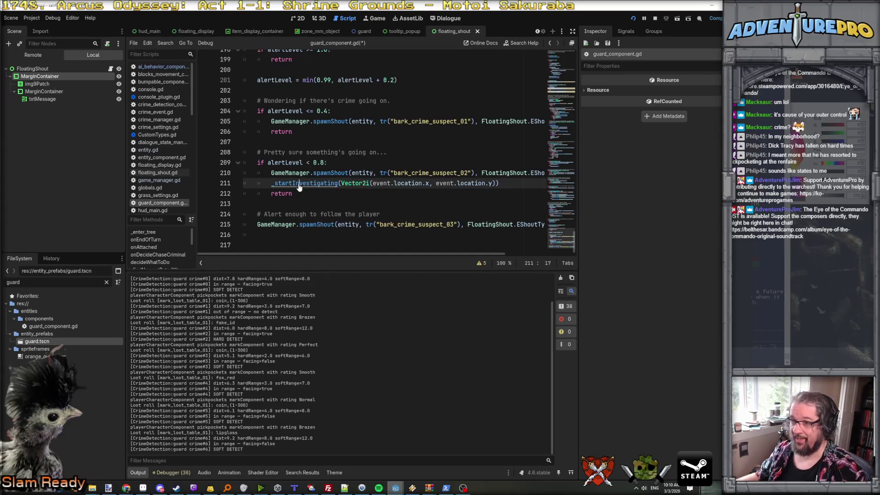
{"action": "left_click", "coordinate": [299, 183], "text": "ctrl"}
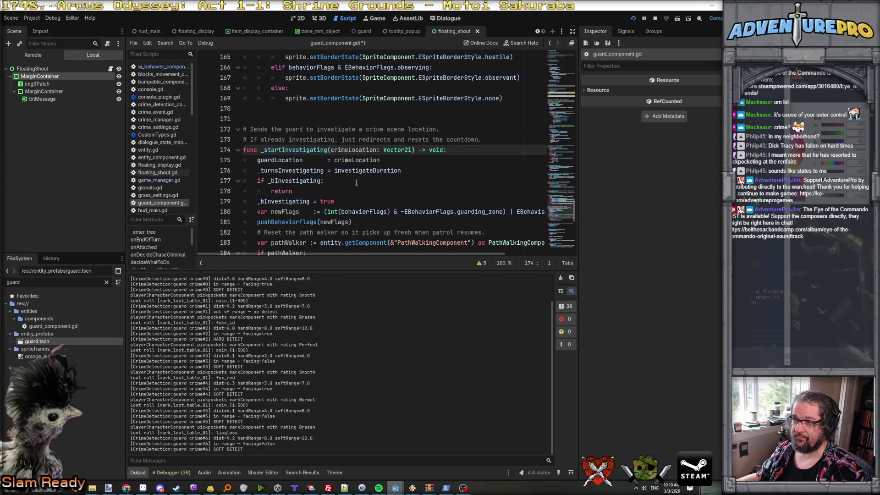
{"action": "left_click", "coordinate": [443, 193]}
{"action": "key", "text": "ctrl+s"}
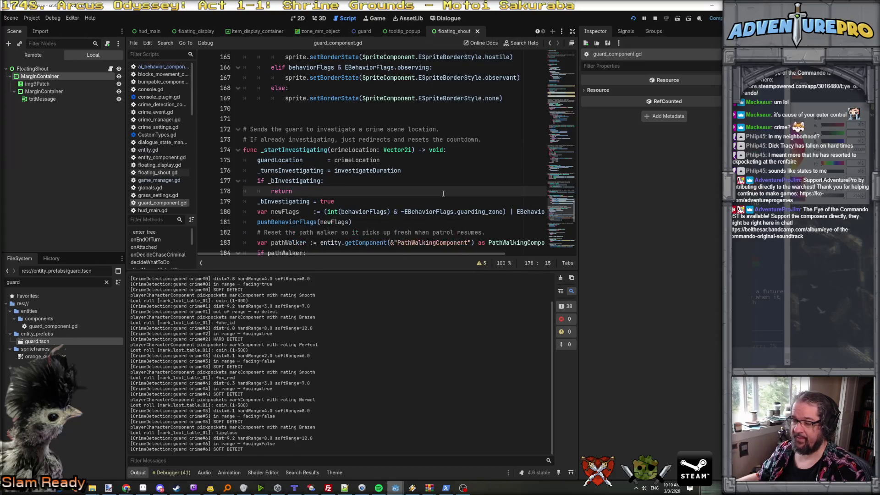
{"action": "left_click", "coordinate": [445, 489]}
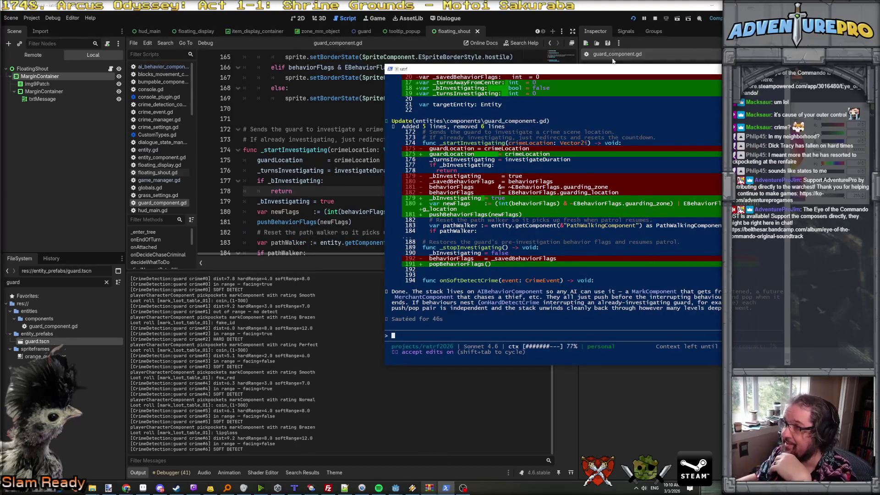
- Run the game, start from the title screen and pickpocket the first NPCs for coins and loot
{"action": "left_click", "coordinate": [633, 19]}
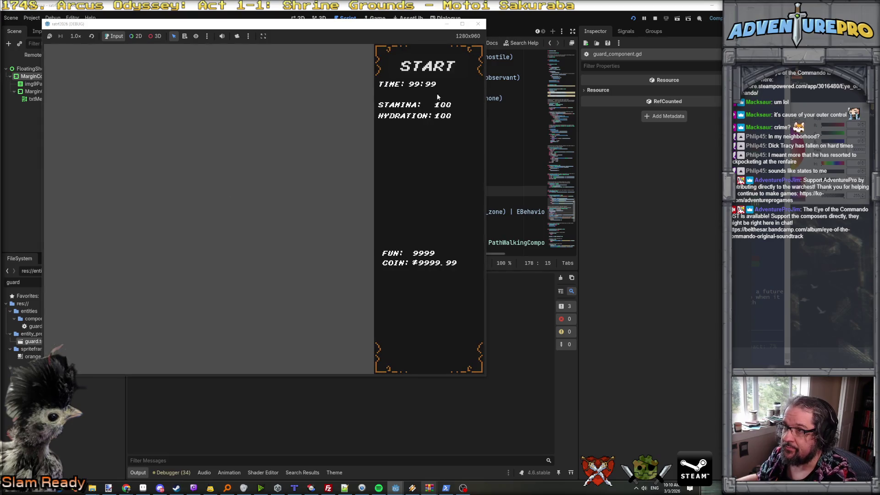
{"action": "left_click", "coordinate": [437, 92]}
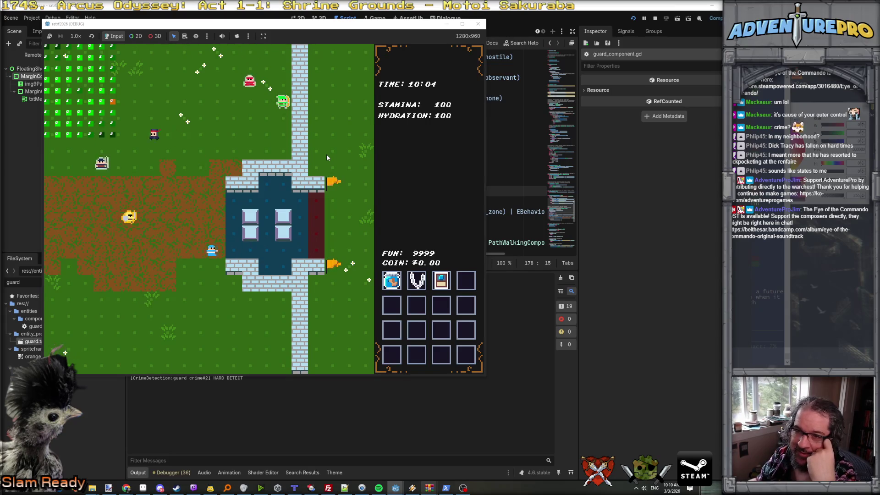
{"action": "key", "text": "Right"}
{"action": "key", "text": "Up"}
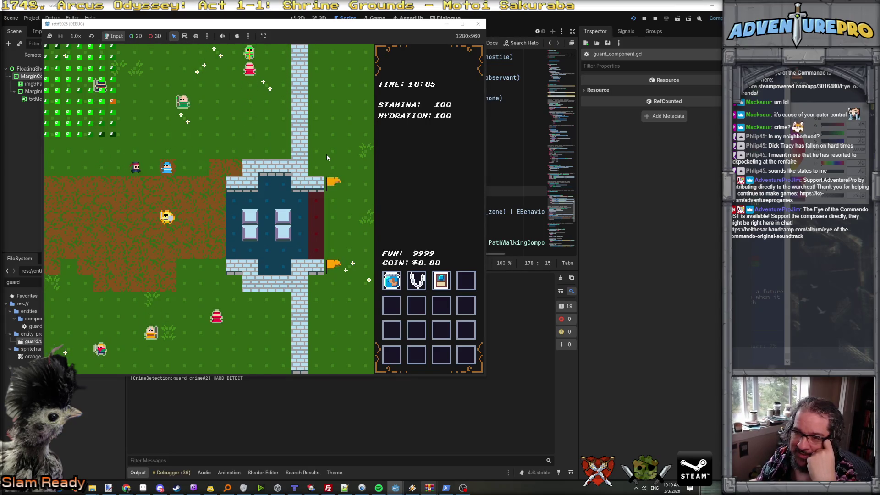
{"action": "key", "text": "e"}
{"action": "key", "text": "Left"}
{"action": "key", "text": "Down"}
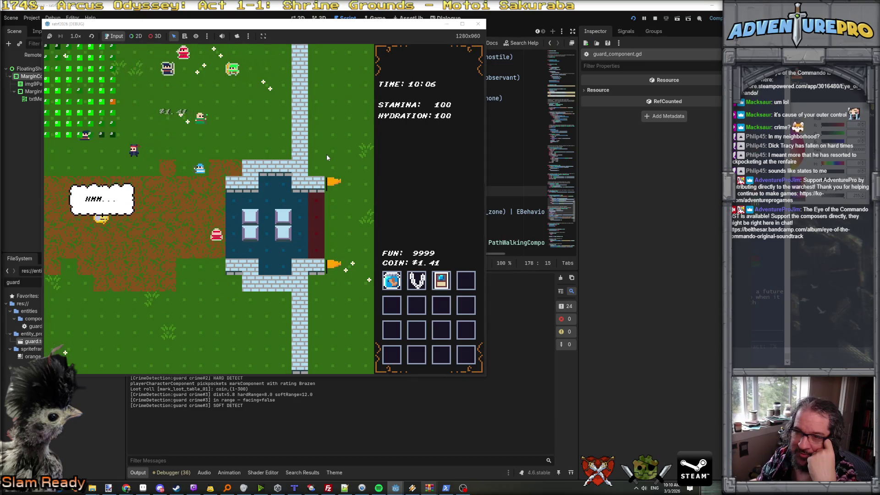
{"action": "key", "text": "Up"}
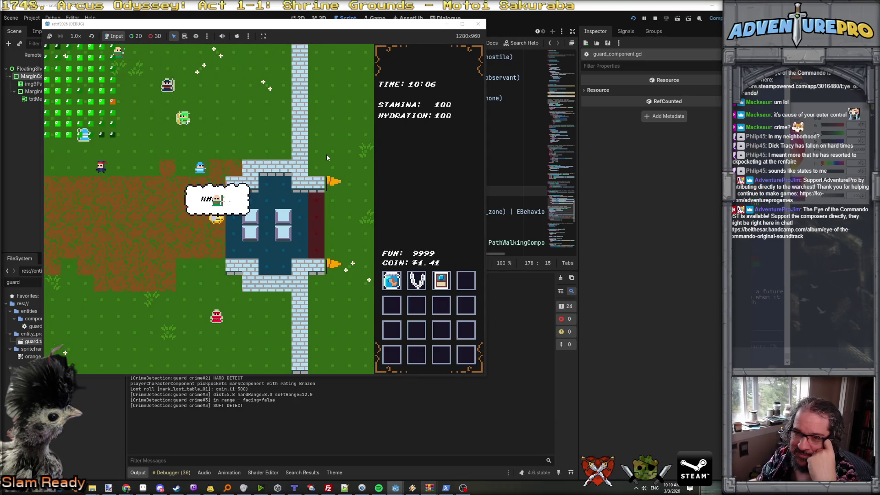
{"action": "key", "text": "e"}
- Pickpocket more NPCs for a fake_id and fox_blue loot, then return to guard_component.gd
{"action": "key", "text": "Left"}
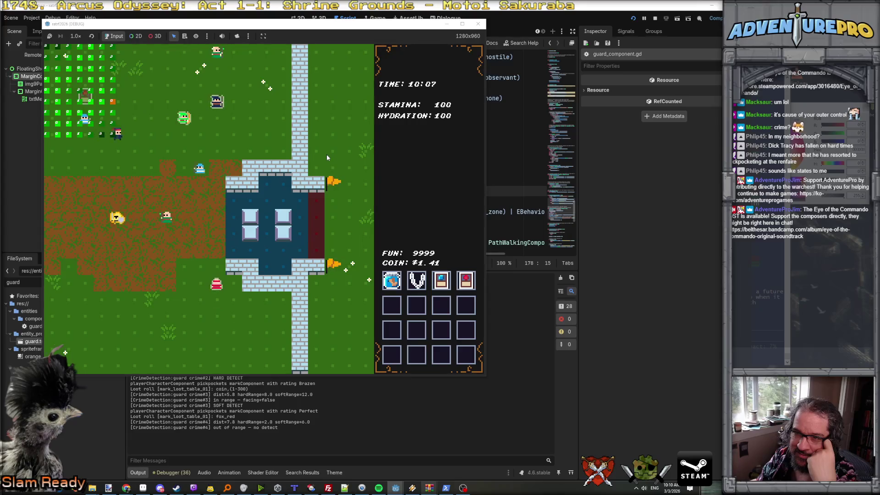
{"action": "key", "text": "e"}
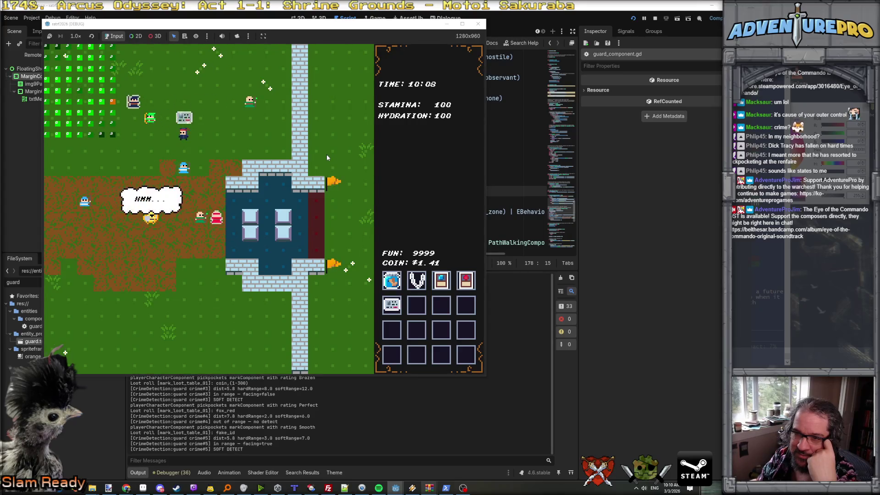
{"action": "key", "text": "Right"}
{"action": "key", "text": "Down"}
{"action": "key", "text": "e"}
{"action": "key", "text": "Up"}
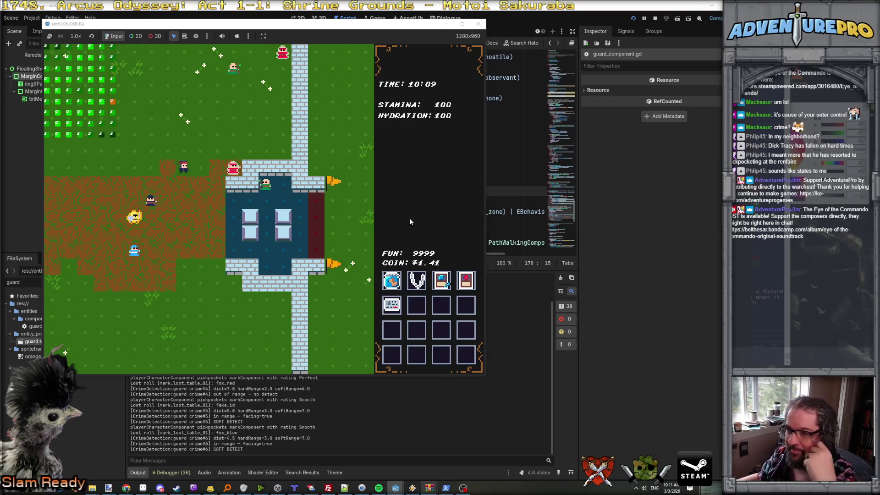
{"action": "left_click", "coordinate": [533, 164]}
{"action": "scroll", "coordinate": [409, 149], "scroll_direction": "up", "scroll_amount": 20}
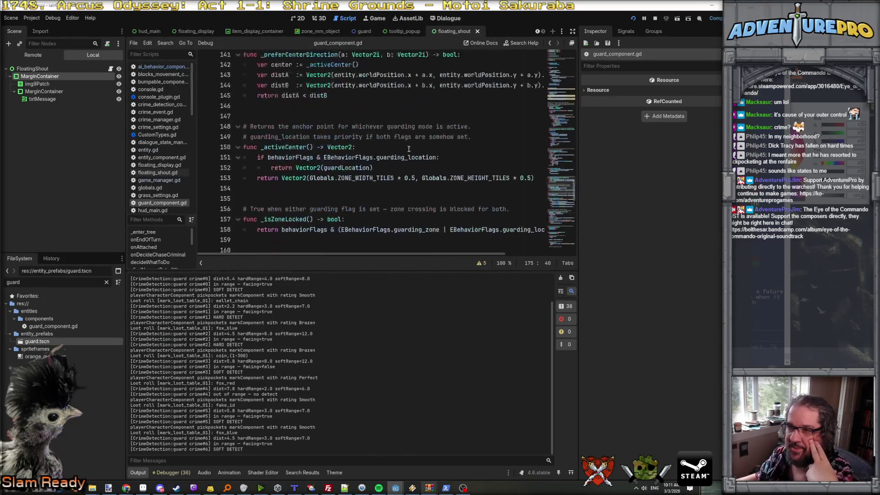
- Review the alert thresholds and put a breakpoint on line 201's alertLevel +0.2 increase
{"action": "scroll", "coordinate": [409, 149], "scroll_direction": "up", "scroll_amount": 20}
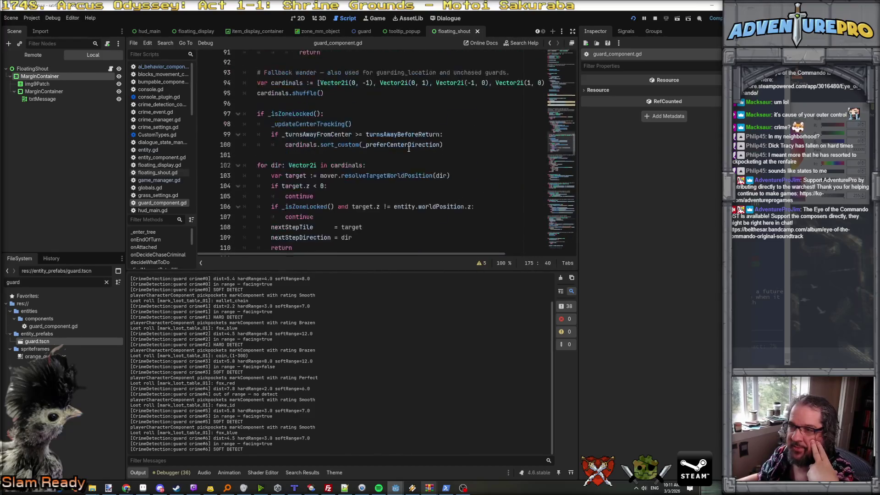
{"action": "scroll", "coordinate": [408, 149], "scroll_direction": "up", "scroll_amount": 6}
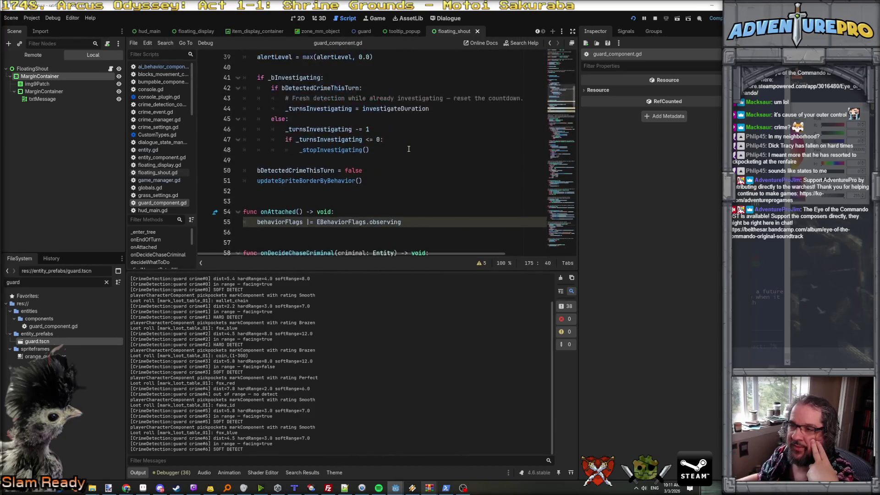
{"action": "scroll", "coordinate": [397, 149], "scroll_direction": "down", "scroll_amount": 20}
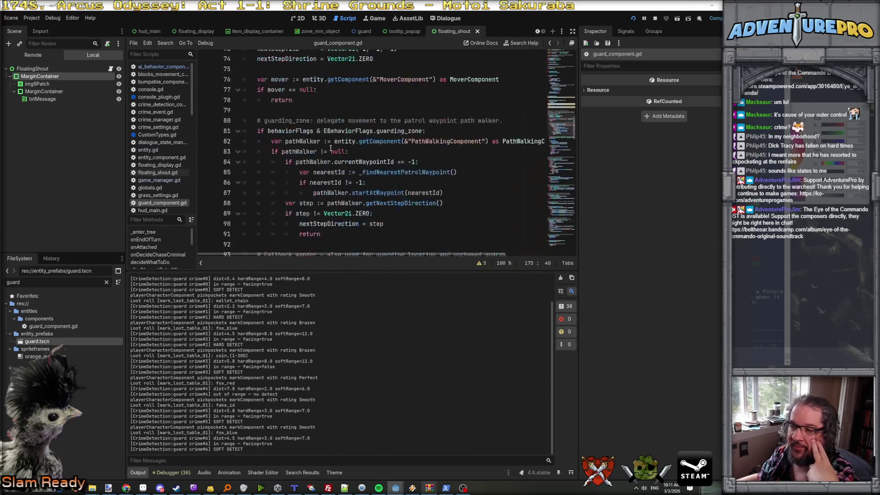
{"action": "scroll", "coordinate": [330, 148], "scroll_direction": "down", "scroll_amount": 20}
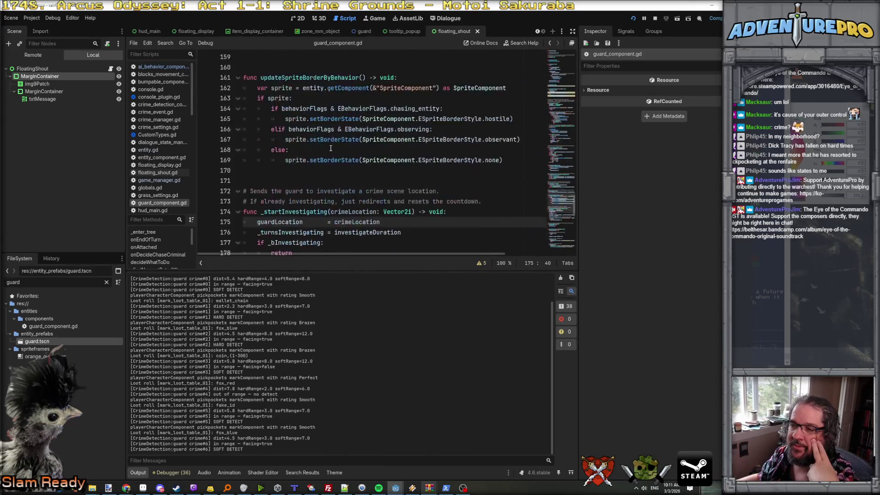
{"action": "scroll", "coordinate": [331, 148], "scroll_direction": "down", "scroll_amount": 5}
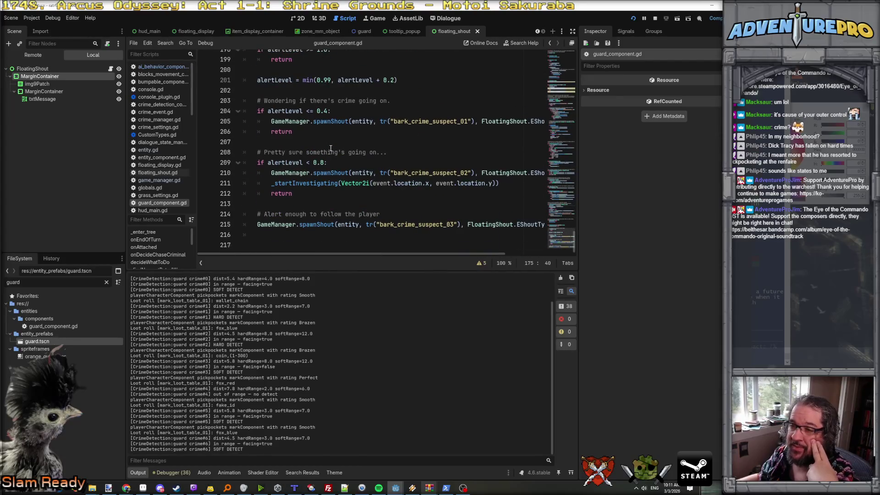
{"action": "left_click", "coordinate": [316, 163]}
{"action": "left_click", "coordinate": [326, 112]}
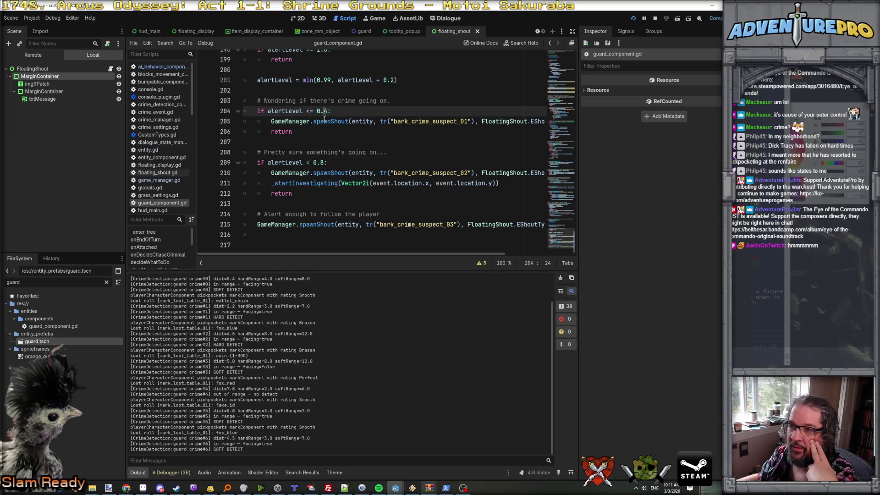
{"action": "scroll", "coordinate": [318, 128], "scroll_direction": "up", "scroll_amount": 1}
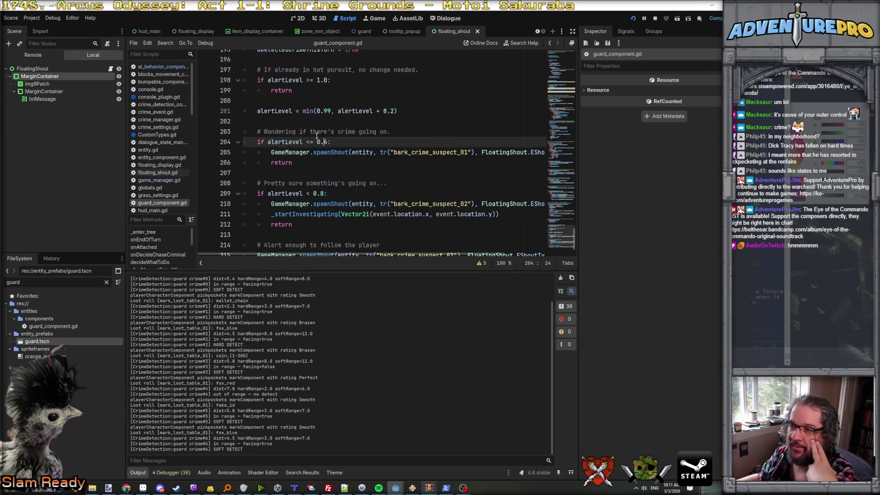
{"action": "left_click", "coordinate": [264, 112]}
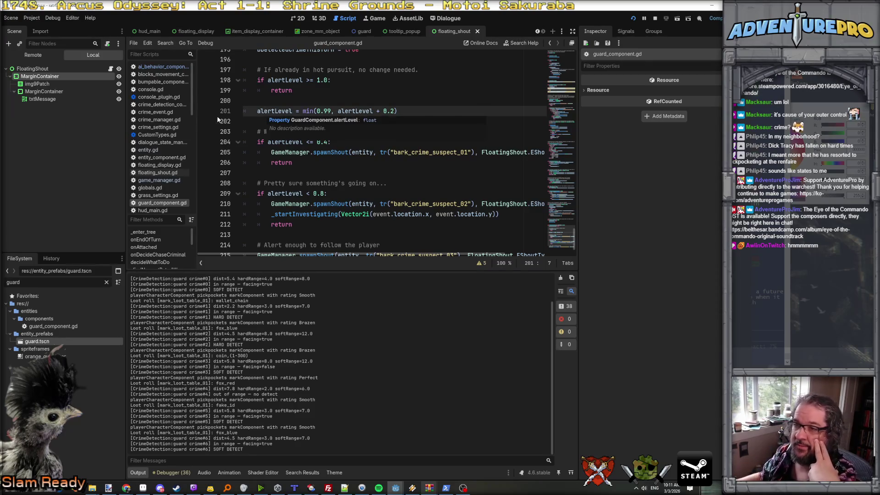
{"action": "left_click", "coordinate": [204, 111]}
{"action": "mouse_move", "coordinate": [401, 490]}
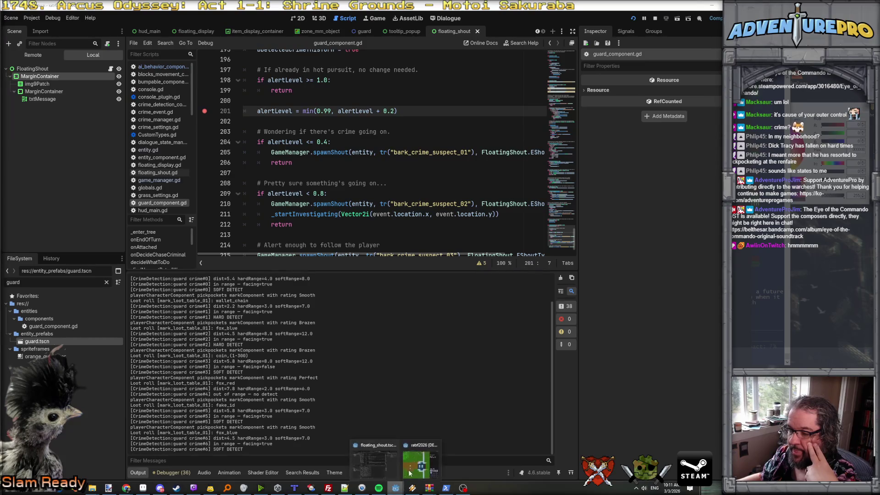
{"action": "left_click", "coordinate": [411, 468]}
- Move the player to hit the line 201 breakpoint and step three lines with F10
{"action": "key", "text": "Right"}
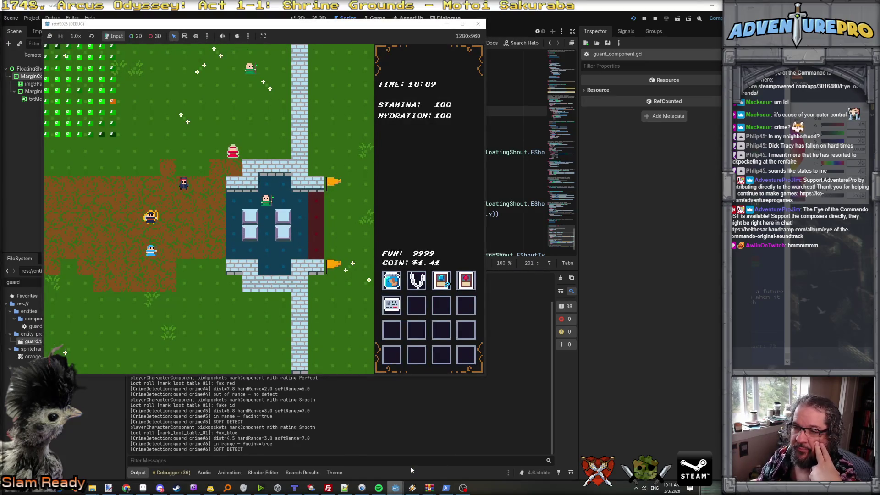
{"action": "key", "text": "Left"}
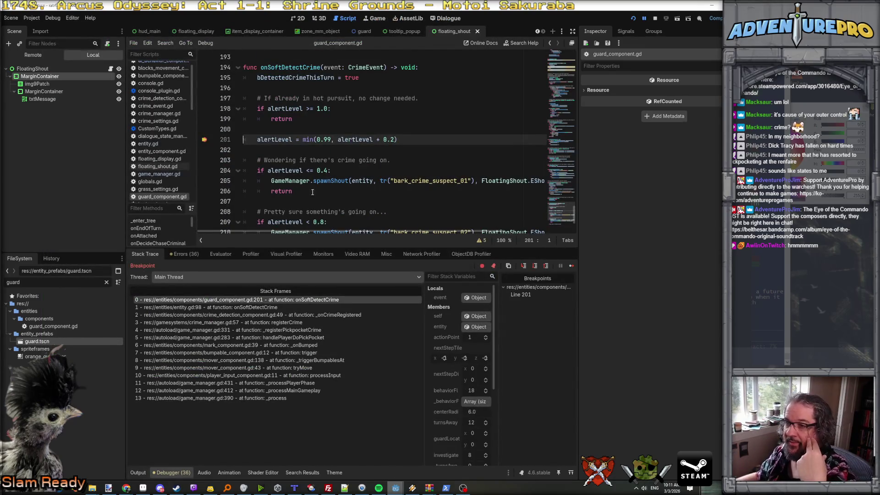
{"action": "mouse_move", "coordinate": [265, 138]}
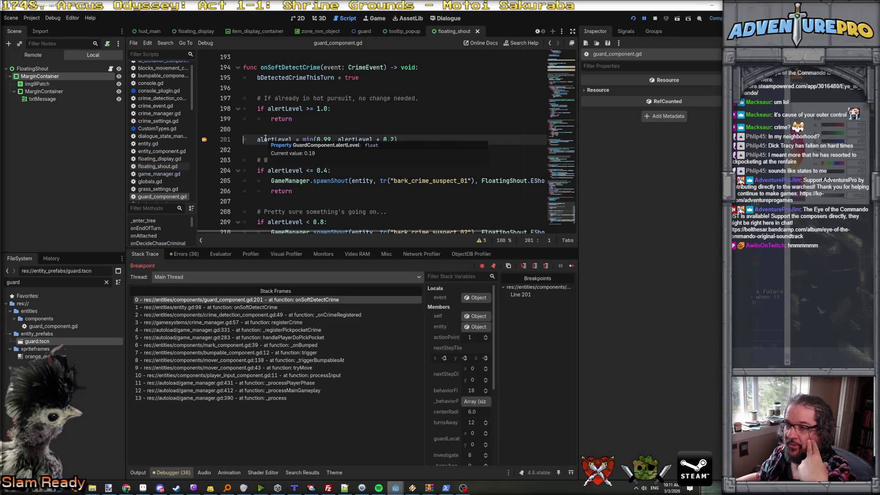
{"action": "mouse_move", "coordinate": [353, 137]}
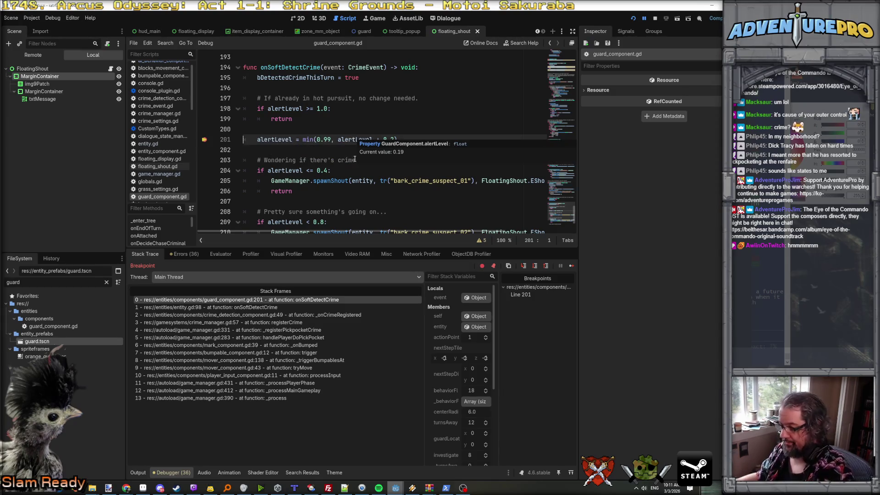
{"action": "key", "text": "F10"}
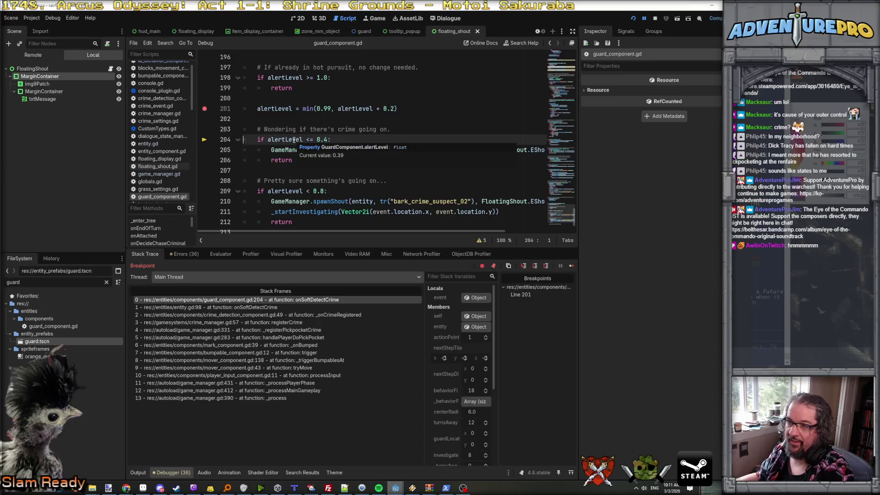
{"action": "key", "text": "F10"}
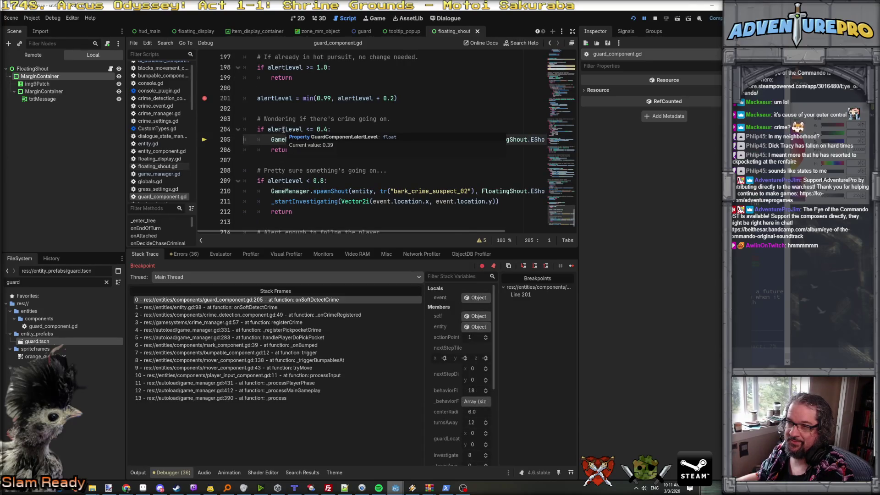
{"action": "key", "text": "F10"}
- Relaunch the game, start a new run and move the player to trigger a crime
{"action": "key", "text": "F5"}
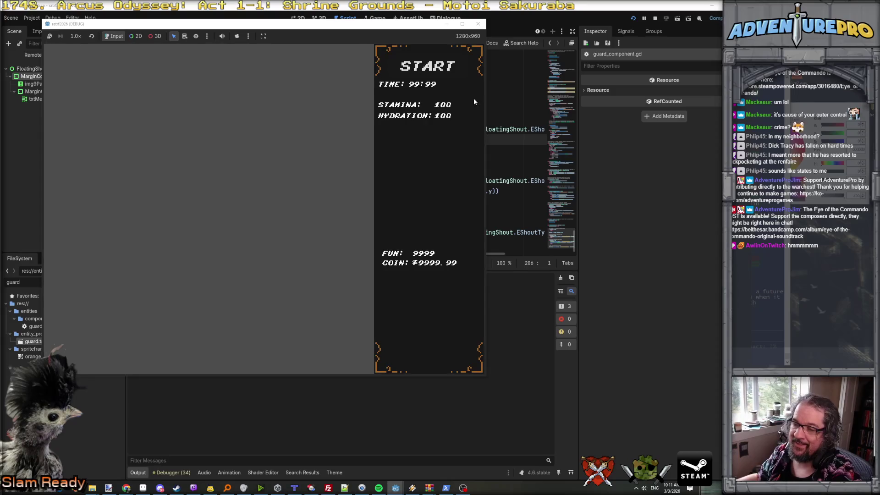
{"action": "left_click", "coordinate": [444, 69]}
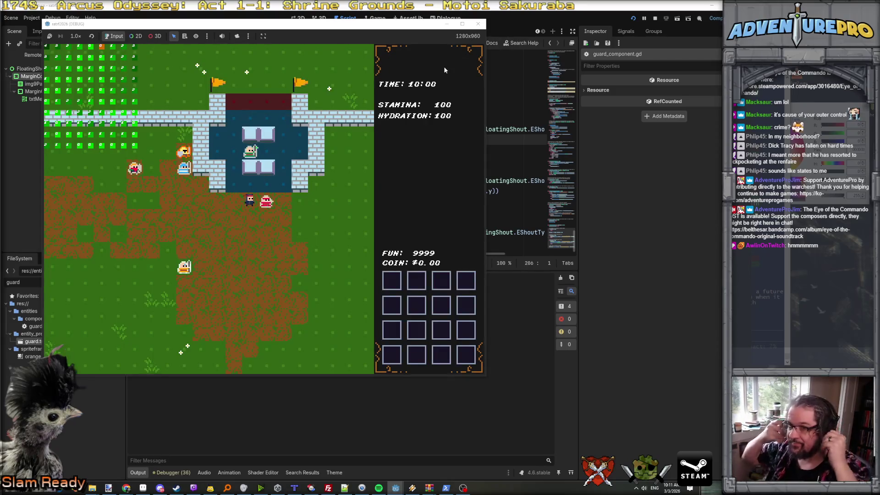
{"action": "key", "text": "Right"}
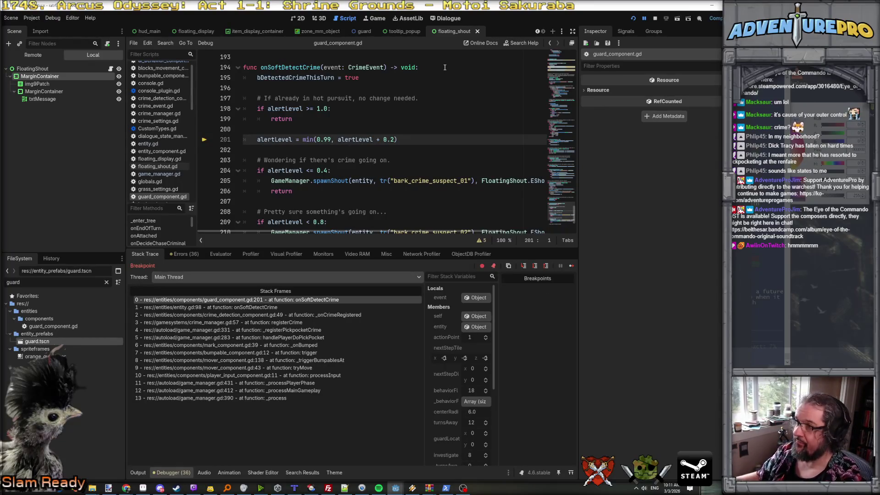
- Resume execution from the breakpoint and show the Output log in the editor
{"action": "left_click", "coordinate": [645, 19]}
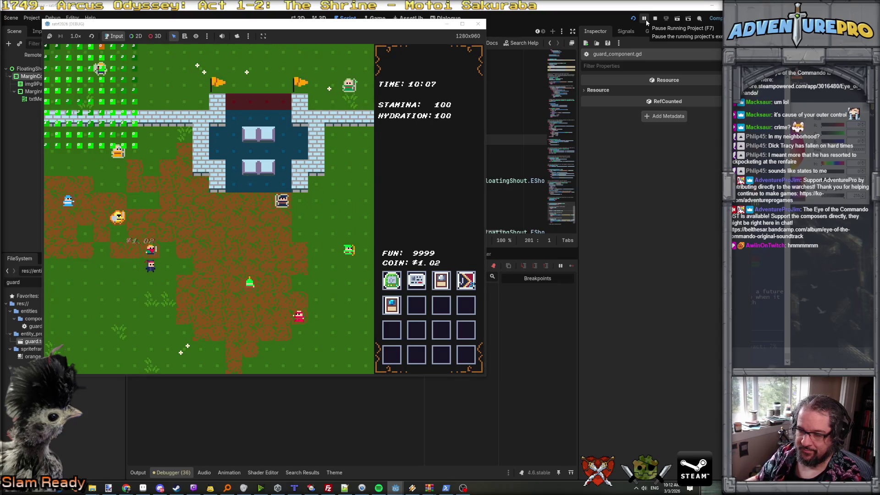
{"action": "left_click", "coordinate": [324, 405]}
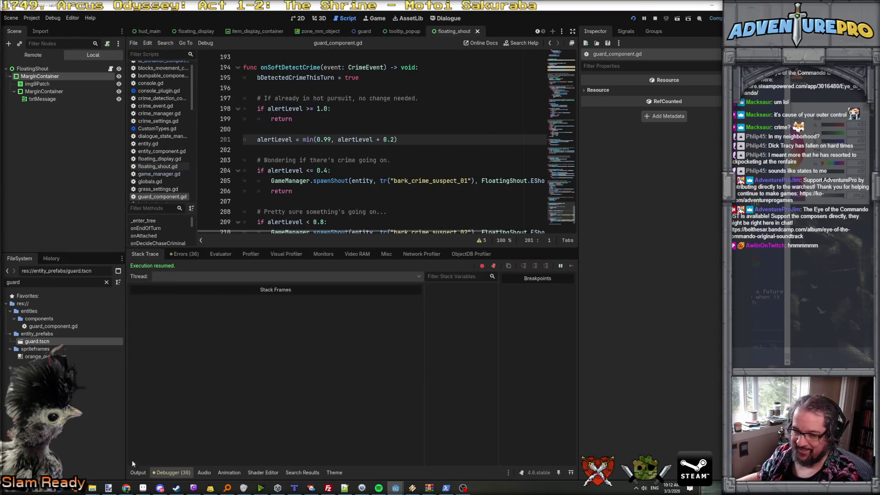
{"action": "left_click", "coordinate": [138, 473]}
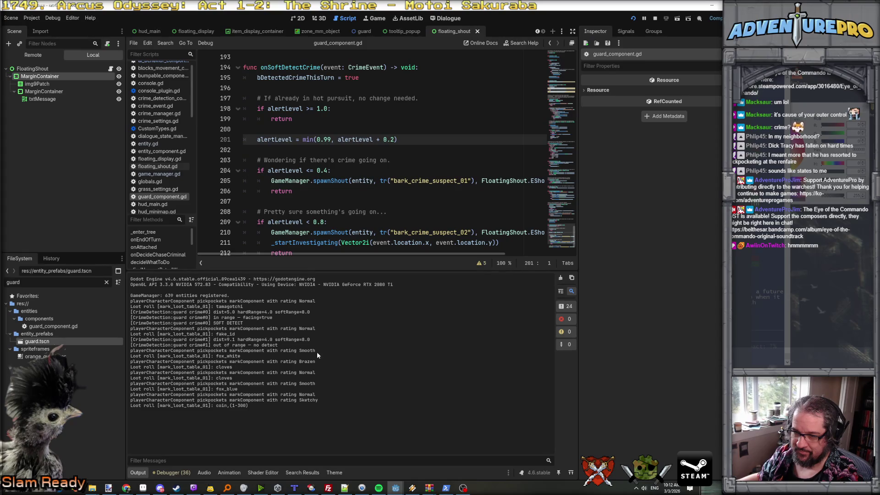
- Drag the running game window to the right beside the script and switch the Scene dock to Remote
{"action": "mouse_move", "coordinate": [463, 488]}
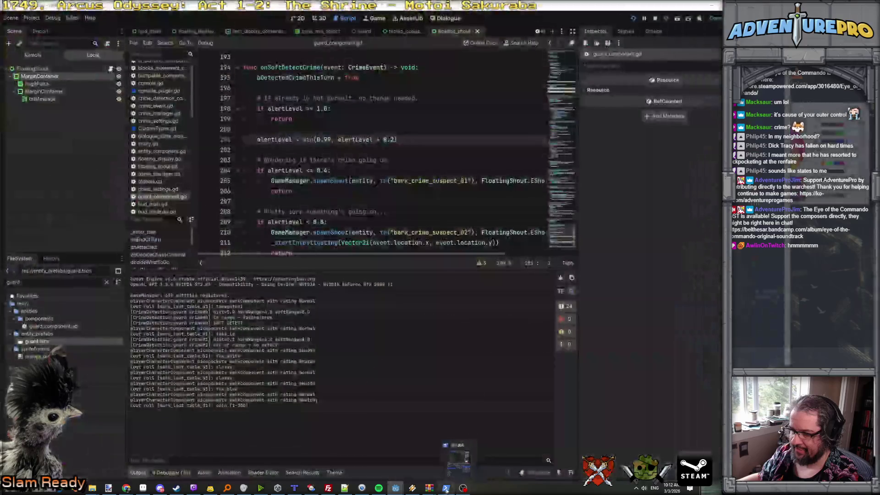
{"action": "mouse_move", "coordinate": [395, 489]}
{"action": "left_click", "coordinate": [433, 462]}
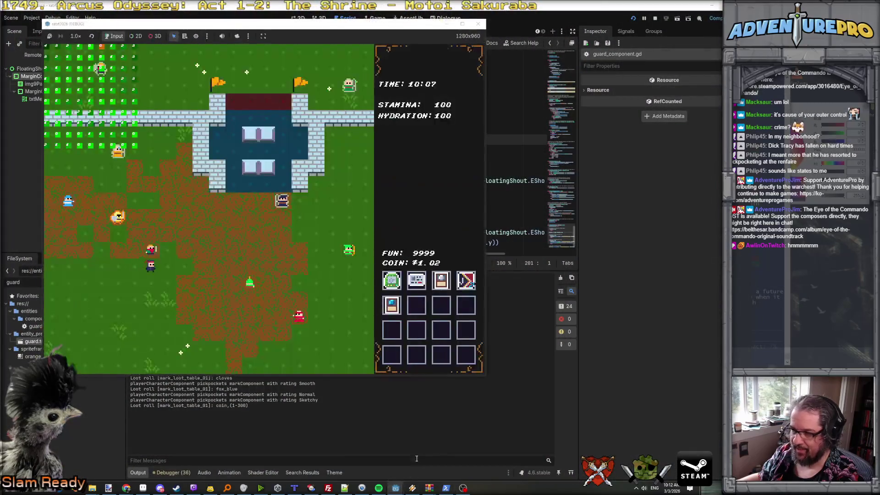
{"action": "left_click_drag", "start_coordinate": [298, 27], "coordinate": [739, 49]}
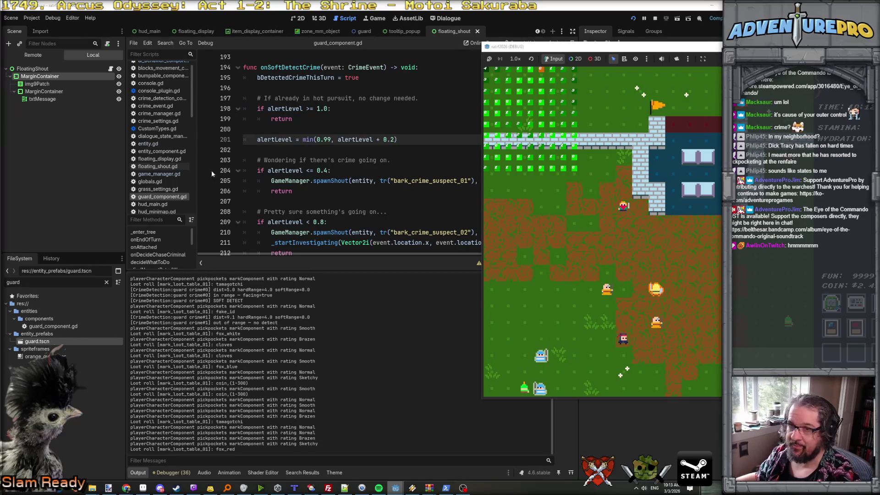
{"action": "left_click", "coordinate": [44, 56]}
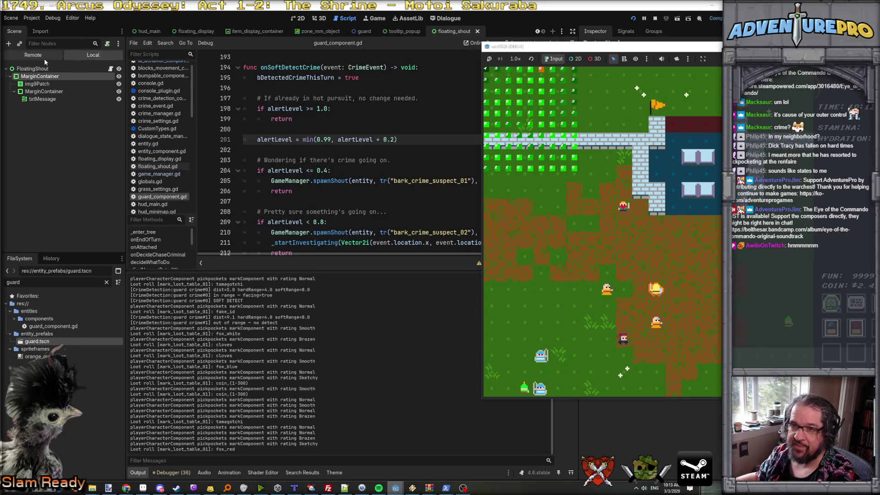
{"action": "left_click", "coordinate": [10, 129]}
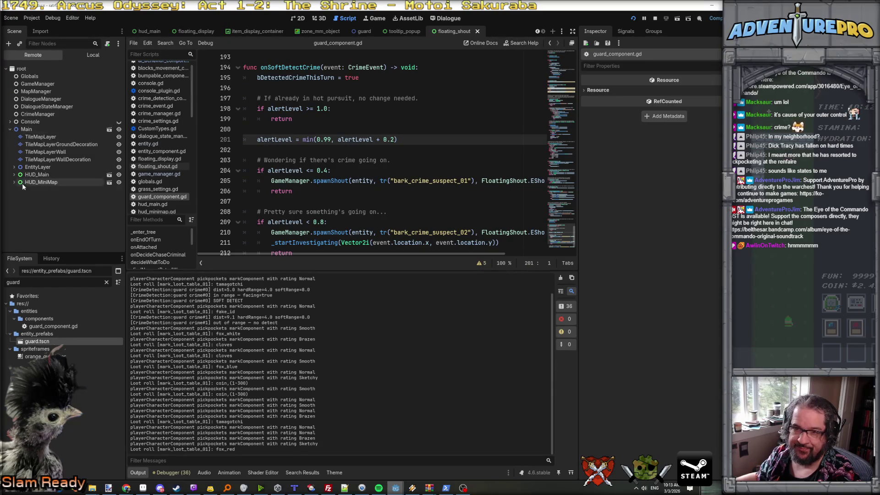
{"action": "left_click", "coordinate": [14, 168]}
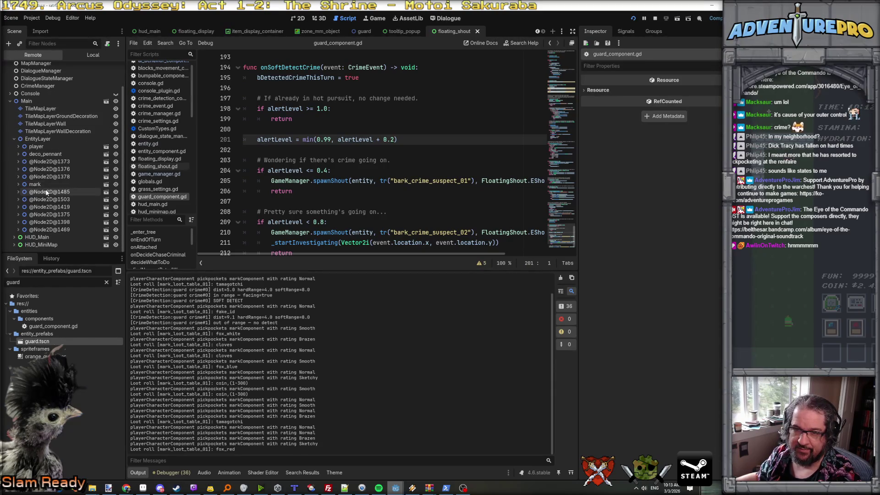
{"action": "left_click", "coordinate": [54, 229]}
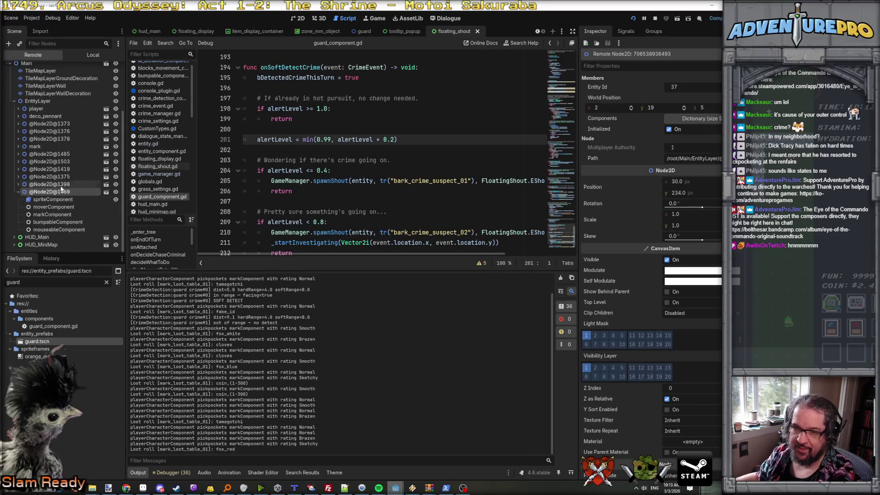
{"action": "left_click", "coordinate": [60, 170]}
{"action": "left_click", "coordinate": [64, 206]}
{"action": "left_click", "coordinate": [58, 169]}
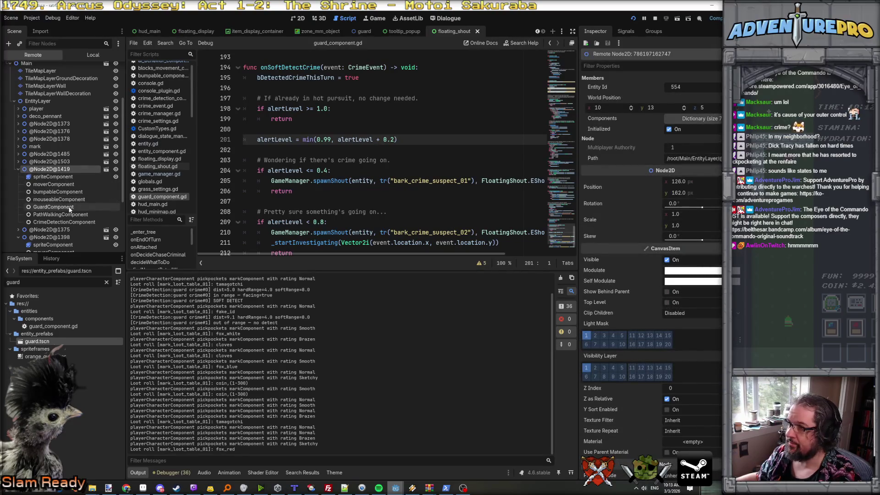
{"action": "left_click", "coordinate": [63, 222]}
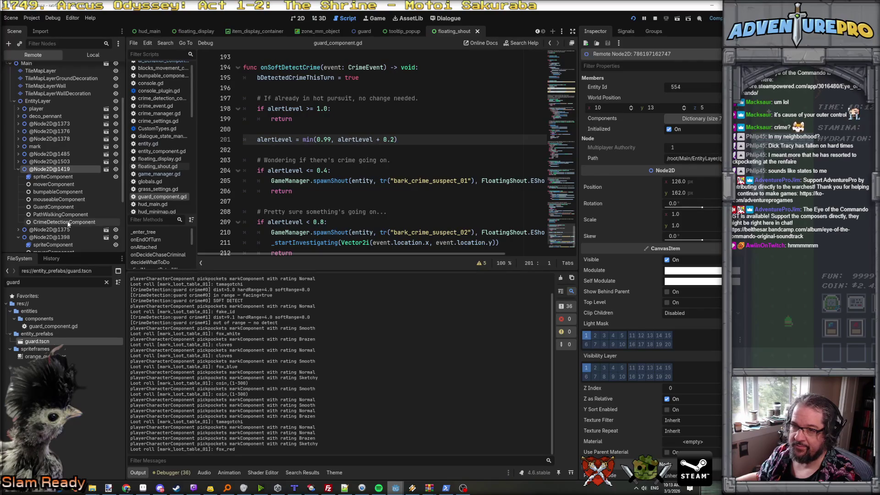
{"action": "scroll", "coordinate": [339, 158], "scroll_direction": "up", "scroll_amount": 15}
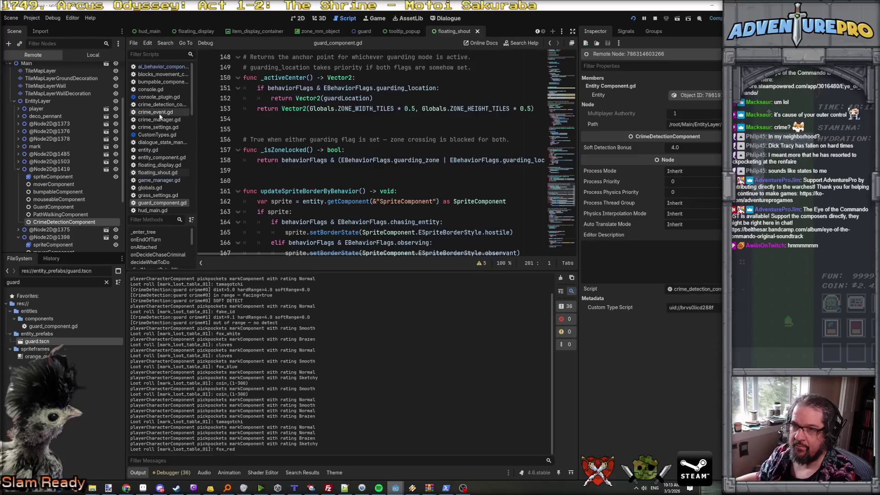
- Review the onAttached and onDetached functions in crime_detection_component.gd
{"action": "left_click", "coordinate": [159, 105]}
{"action": "scroll", "coordinate": [361, 140], "scroll_direction": "up", "scroll_amount": 17}
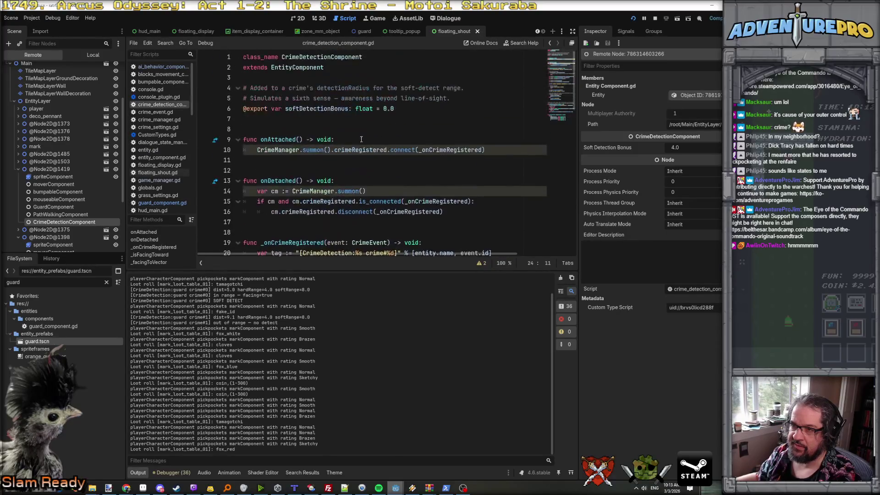
{"action": "left_click", "coordinate": [260, 140]}
{"action": "left_click", "coordinate": [279, 191]}
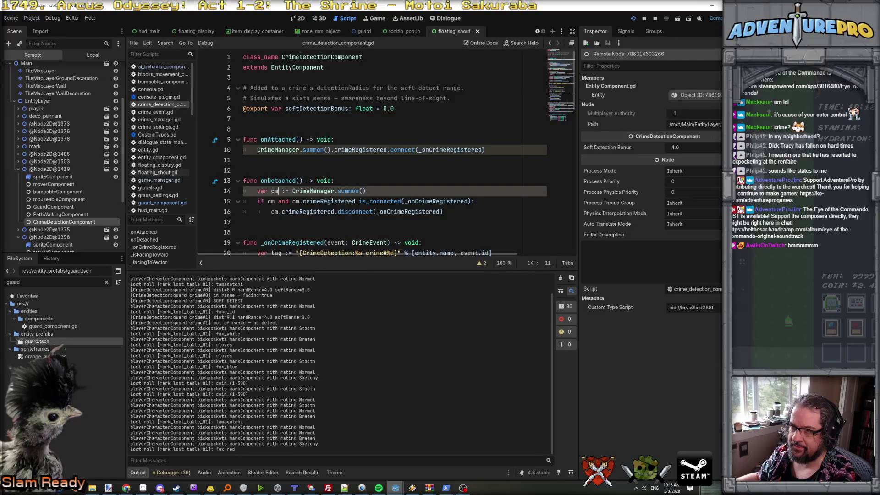
{"action": "scroll", "coordinate": [332, 200], "scroll_direction": "down", "scroll_amount": 2}
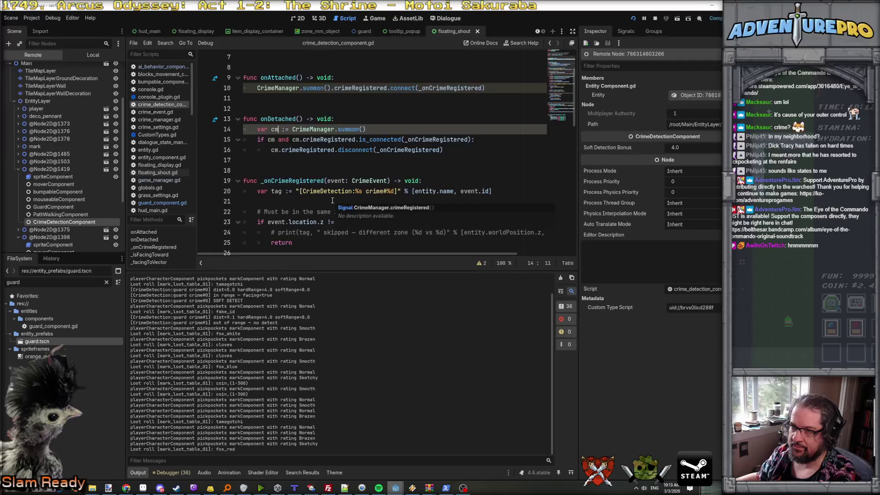
{"action": "scroll", "coordinate": [333, 200], "scroll_direction": "up", "scroll_amount": 1}
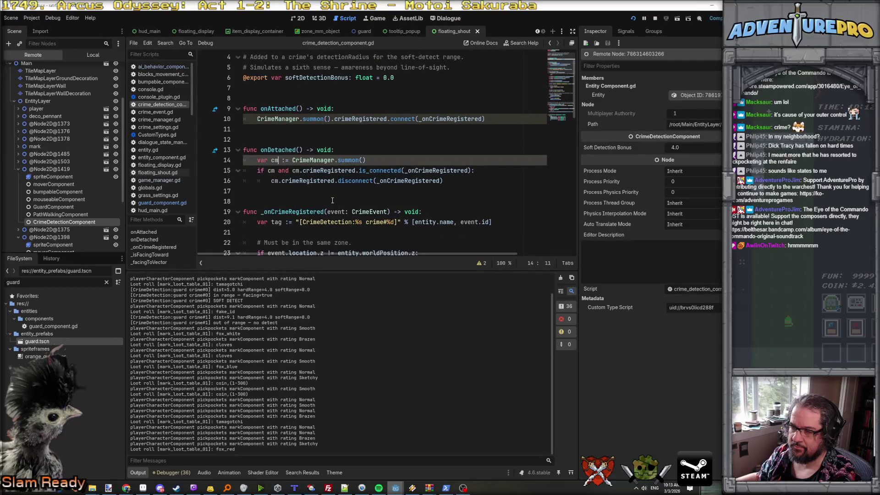
{"action": "scroll", "coordinate": [332, 200], "scroll_direction": "down", "scroll_amount": 1}
{"action": "scroll", "coordinate": [333, 200], "scroll_direction": "up", "scroll_amount": 2}
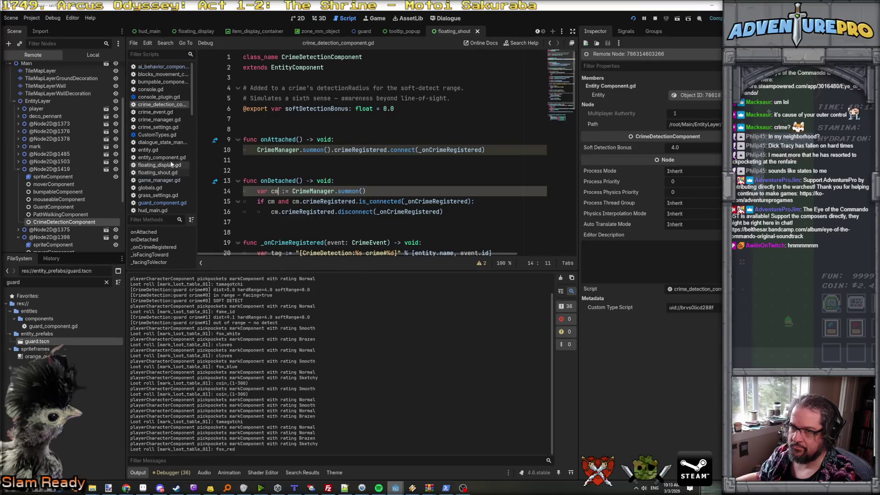
- Review registerCrime in crime_manager.gd and mark the line that emits crimeRegistered
{"action": "left_click", "coordinate": [159, 120]}
{"action": "scroll", "coordinate": [293, 192], "scroll_direction": "down", "scroll_amount": 13}
{"action": "scroll", "coordinate": [294, 192], "scroll_direction": "down", "scroll_amount": 8}
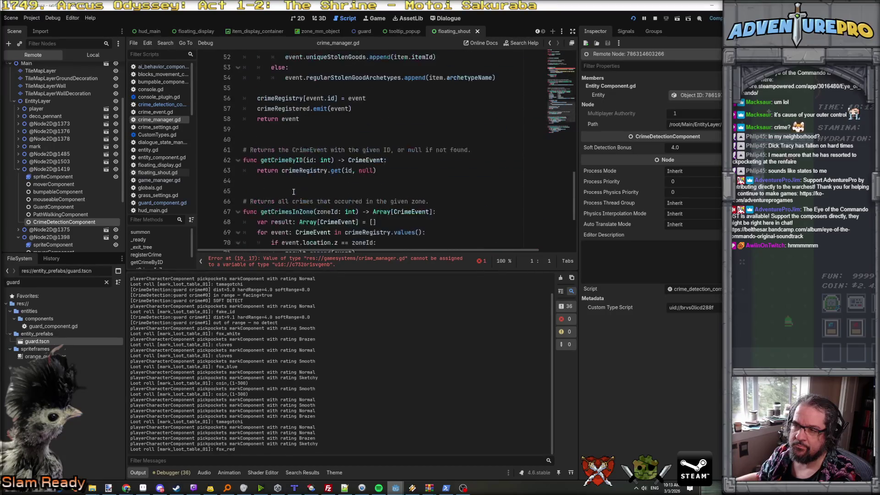
{"action": "scroll", "coordinate": [293, 192], "scroll_direction": "up", "scroll_amount": 15}
{"action": "scroll", "coordinate": [293, 191], "scroll_direction": "down", "scroll_amount": 7}
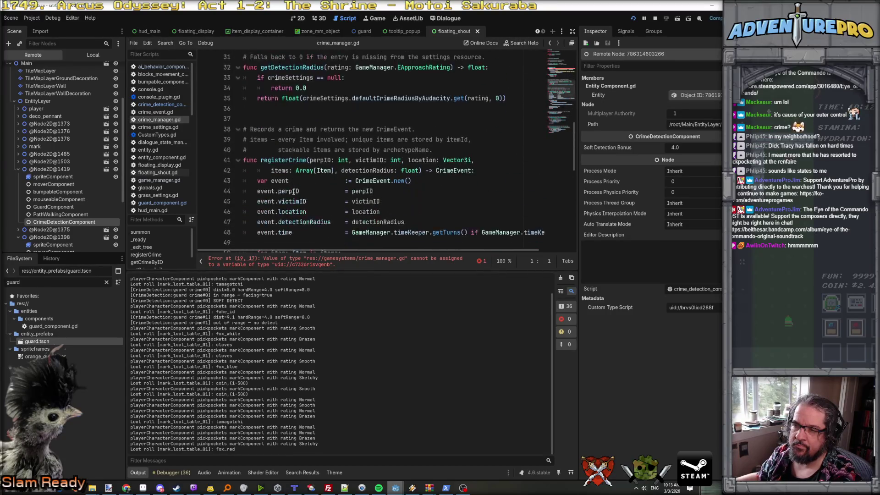
{"action": "scroll", "coordinate": [293, 192], "scroll_direction": "up", "scroll_amount": 11}
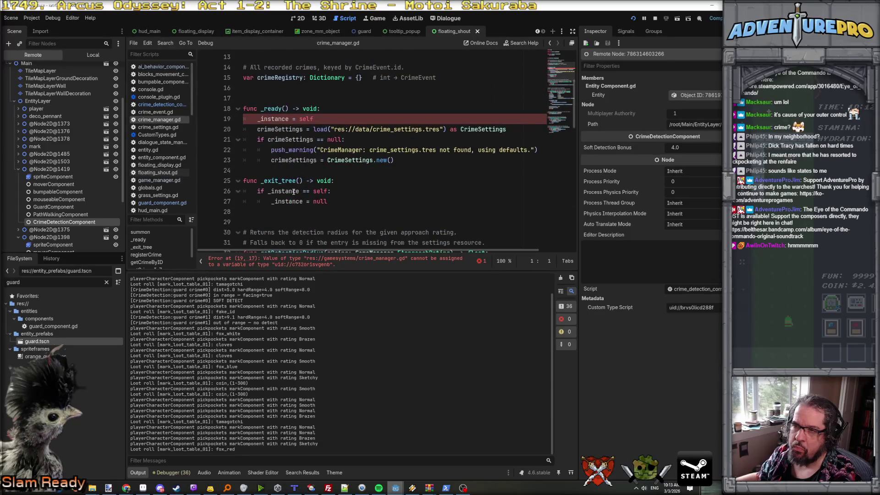
{"action": "scroll", "coordinate": [293, 192], "scroll_direction": "up", "scroll_amount": 4}
{"action": "scroll", "coordinate": [293, 192], "scroll_direction": "down", "scroll_amount": 4}
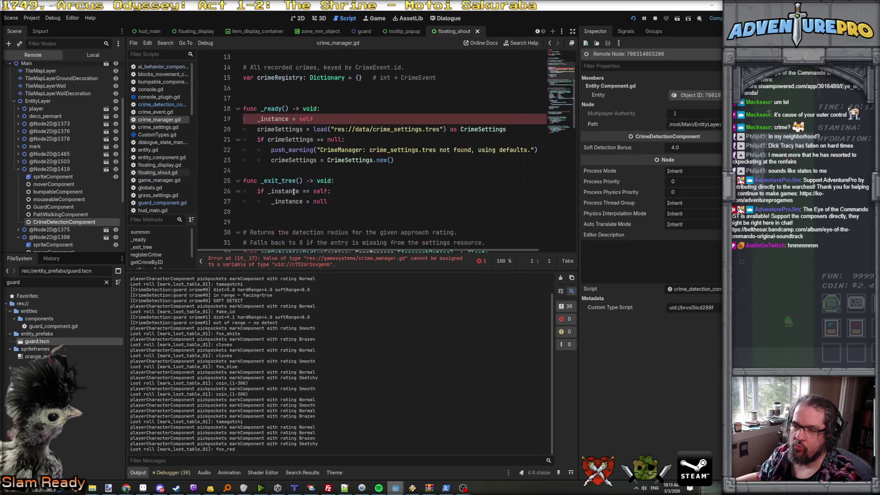
{"action": "scroll", "coordinate": [294, 191], "scroll_direction": "down", "scroll_amount": 17}
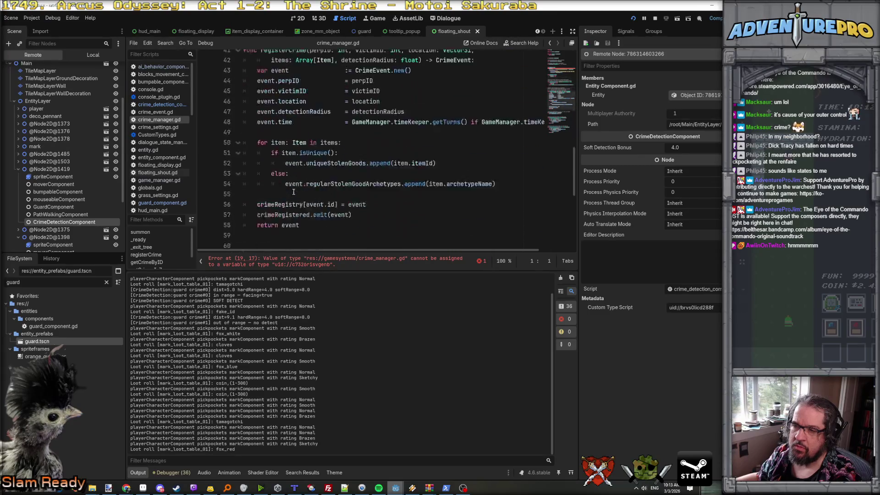
{"action": "scroll", "coordinate": [294, 191], "scroll_direction": "up", "scroll_amount": 9}
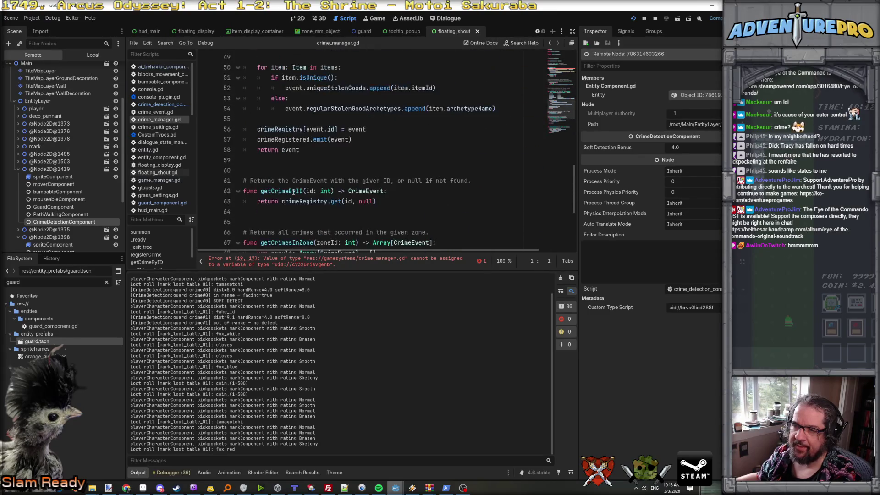
{"action": "scroll", "coordinate": [293, 192], "scroll_direction": "up", "scroll_amount": 1}
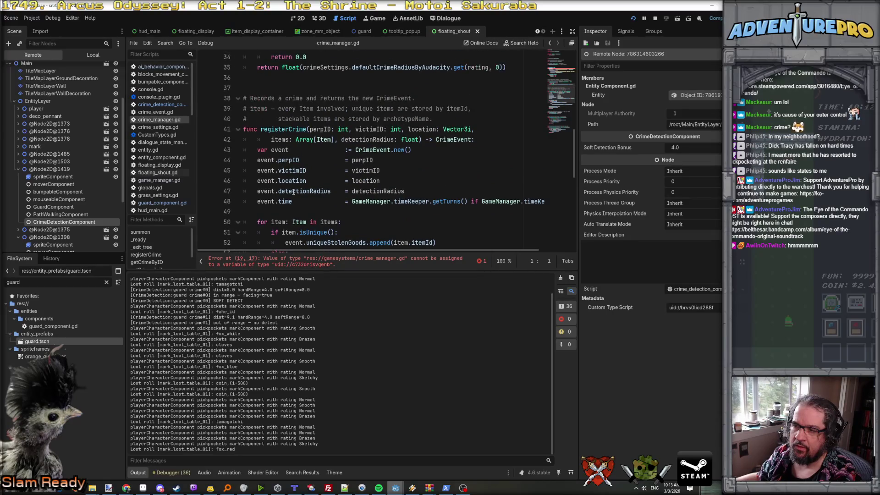
{"action": "scroll", "coordinate": [293, 191], "scroll_direction": "down", "scroll_amount": 3}
{"action": "left_click", "coordinate": [299, 201]}
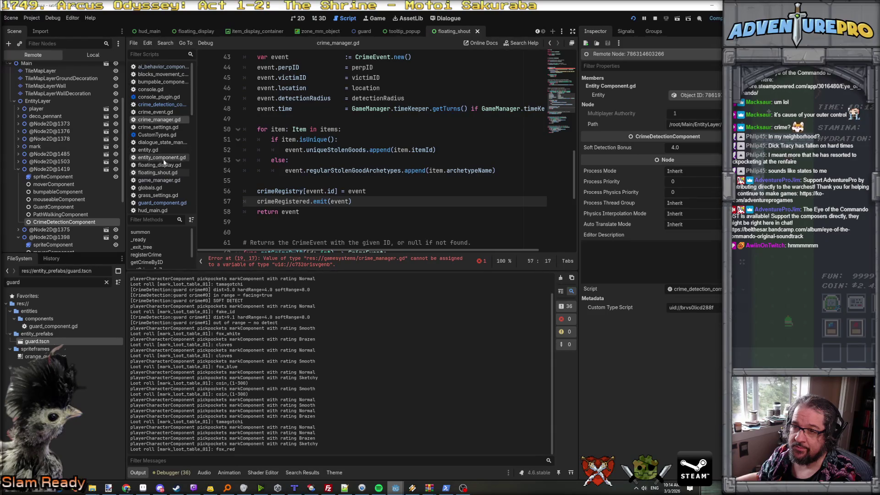
- Back in crime_detection_component.gd, put the caret on the different-zone return at line 25
{"action": "scroll", "coordinate": [166, 114], "scroll_direction": "down", "scroll_amount": 3}
{"action": "scroll", "coordinate": [166, 112], "scroll_direction": "up", "scroll_amount": 3}
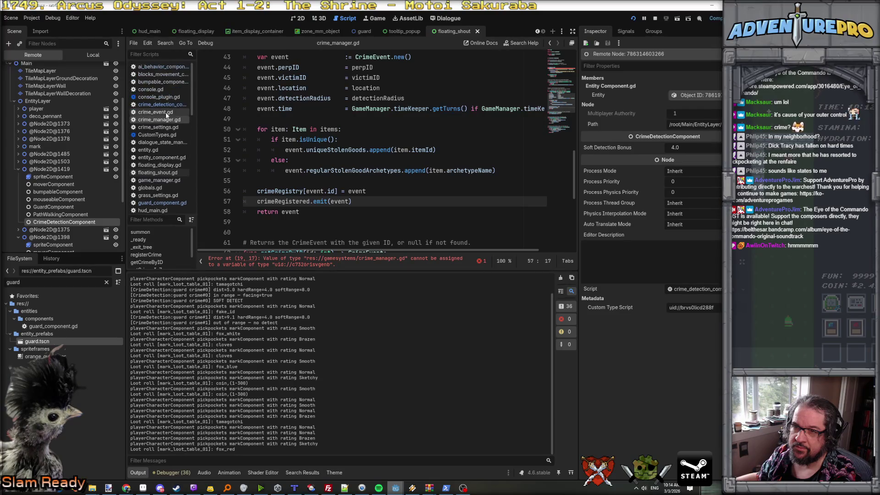
{"action": "left_click", "coordinate": [164, 105]}
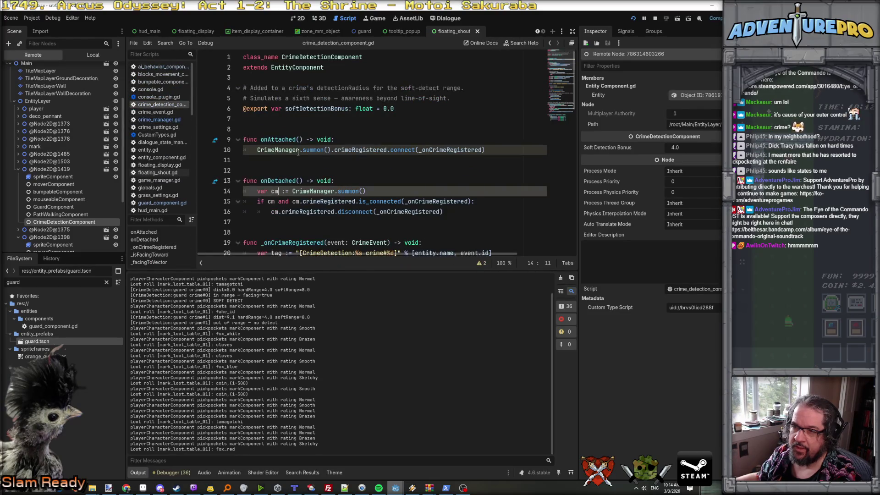
{"action": "scroll", "coordinate": [298, 155], "scroll_direction": "down", "scroll_amount": 5}
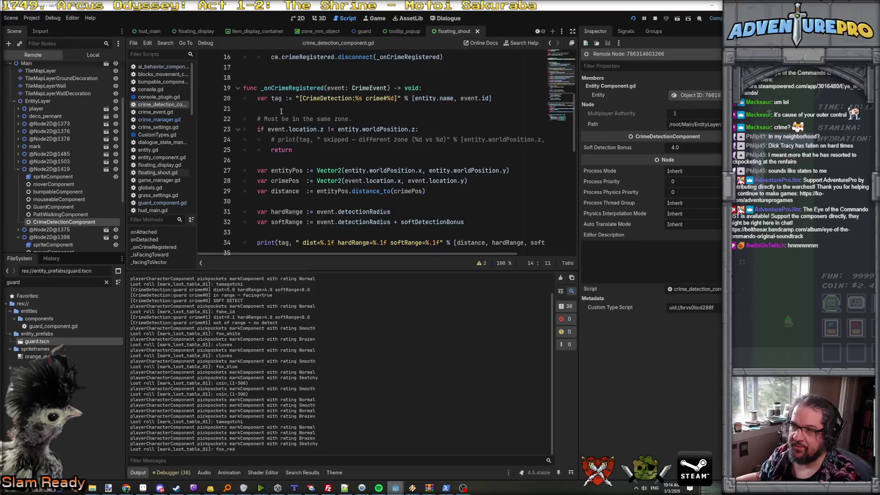
{"action": "left_click", "coordinate": [266, 155]}
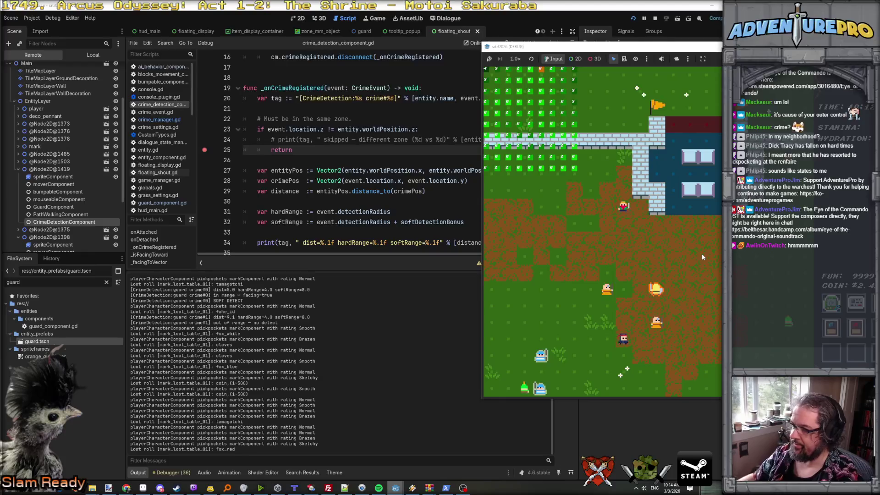
- Trigger a pickpocket crime in the game so execution halts at the line 25 breakpoint
{"action": "key", "text": "Left"}
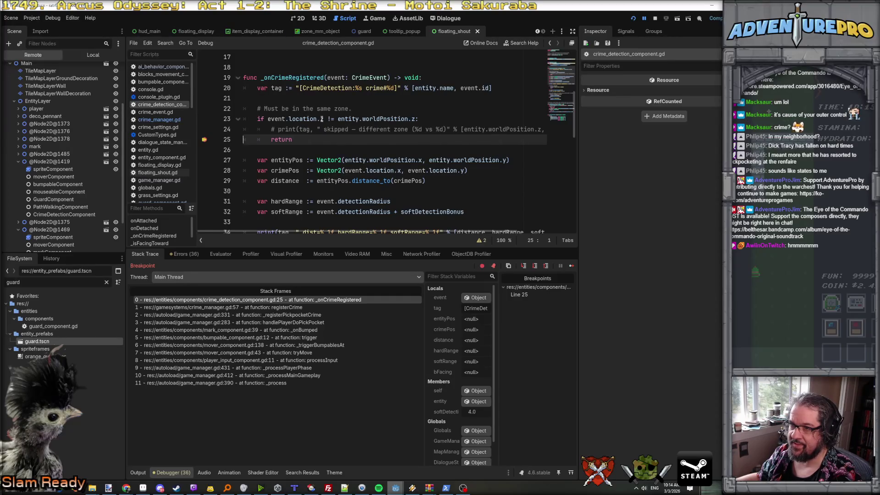
{"action": "mouse_move", "coordinate": [321, 119]}
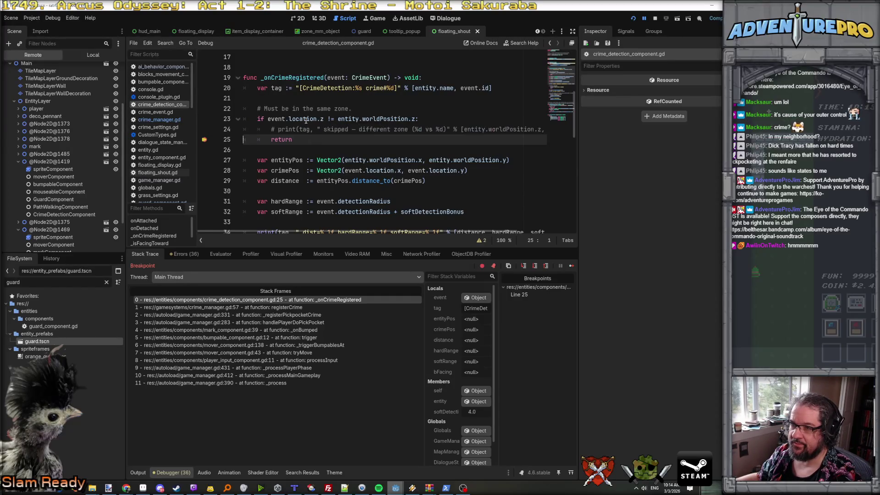
{"action": "left_click", "coordinate": [306, 119]}
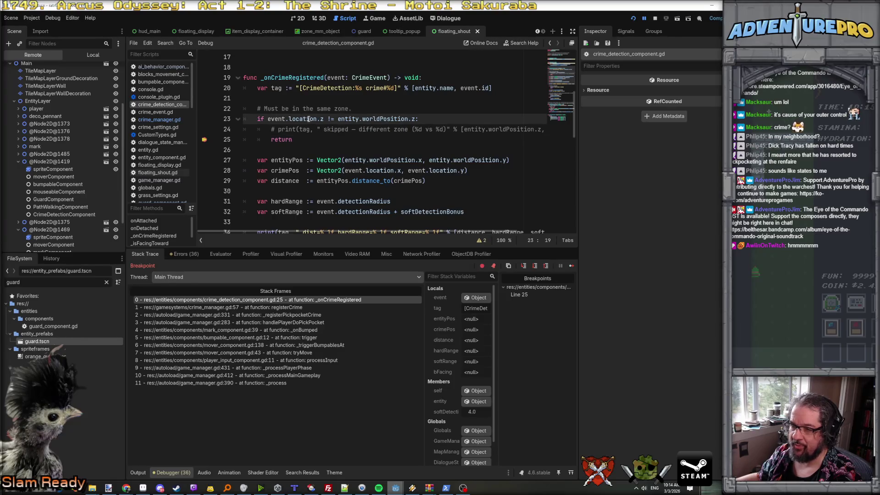
- Widen the Locals value column and inspect the crime event: location (3, 18, 5), radius 3.0
{"action": "mouse_move", "coordinate": [307, 119]}
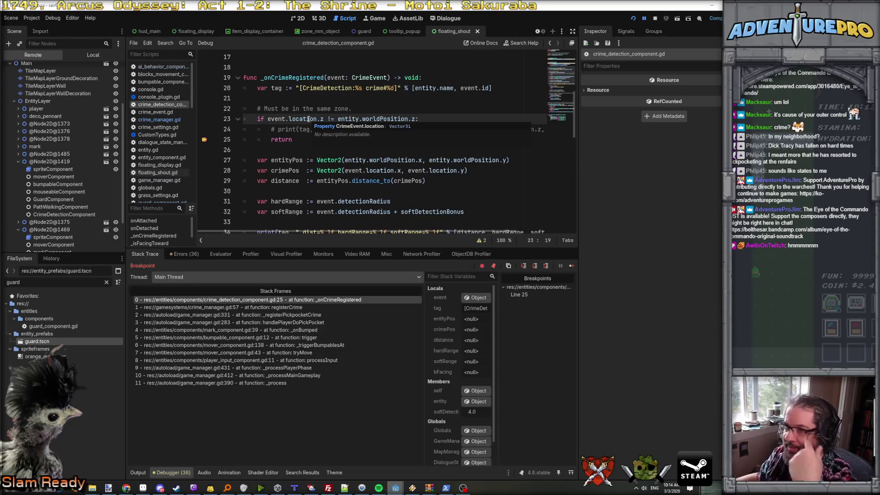
{"action": "left_click_drag", "start_coordinate": [424, 310], "coordinate": [276, 308]}
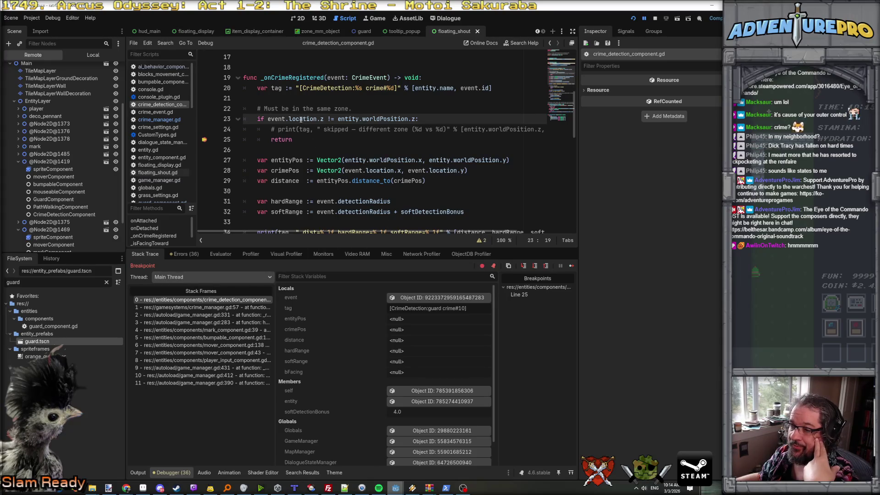
{"action": "mouse_move", "coordinate": [301, 119]}
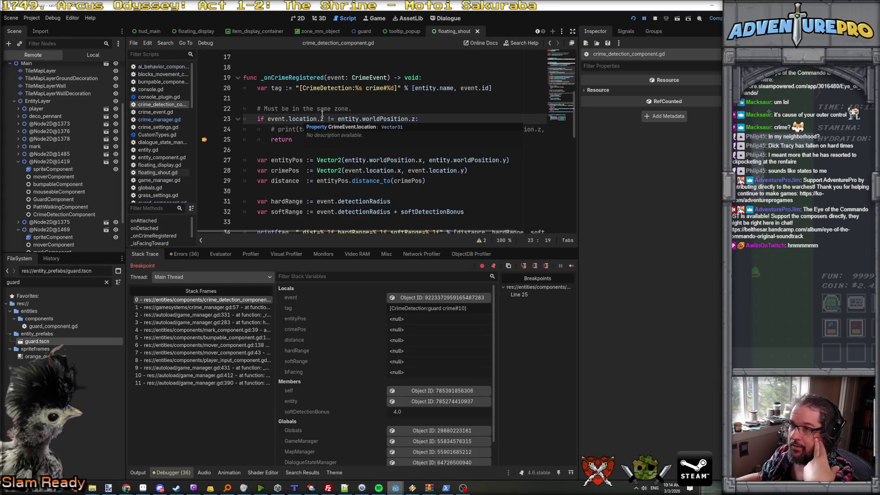
{"action": "scroll", "coordinate": [380, 144], "scroll_direction": "up", "scroll_amount": 1}
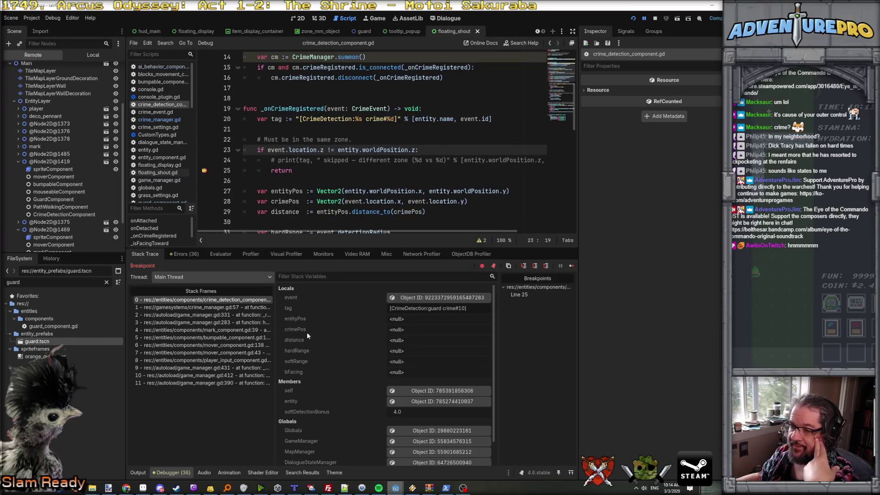
{"action": "left_click", "coordinate": [419, 298]}
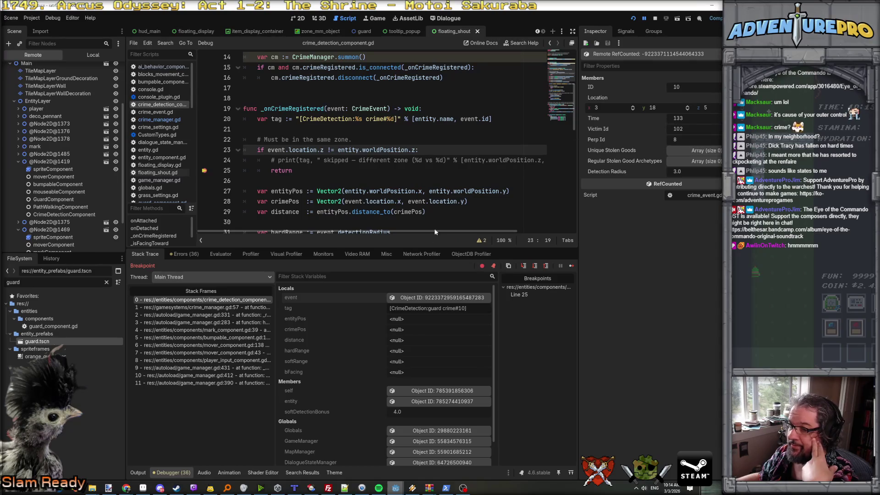
- Inspect the detection component and its entity, then continue through the next breaks inspecting each entity
{"action": "left_click", "coordinate": [421, 389]}
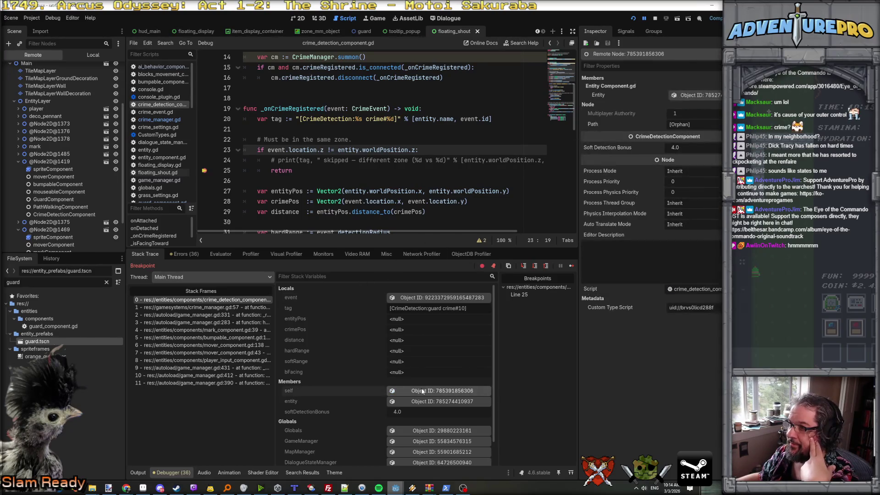
{"action": "left_click", "coordinate": [709, 94]}
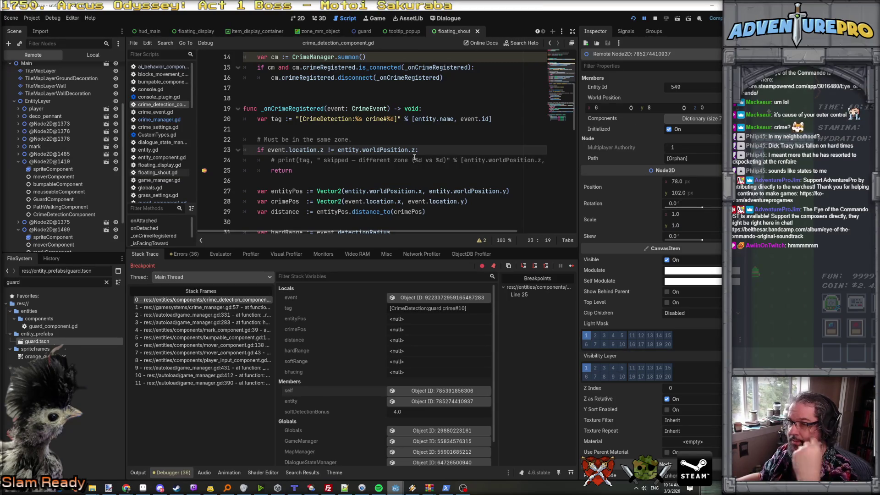
{"action": "left_click", "coordinate": [645, 18]}
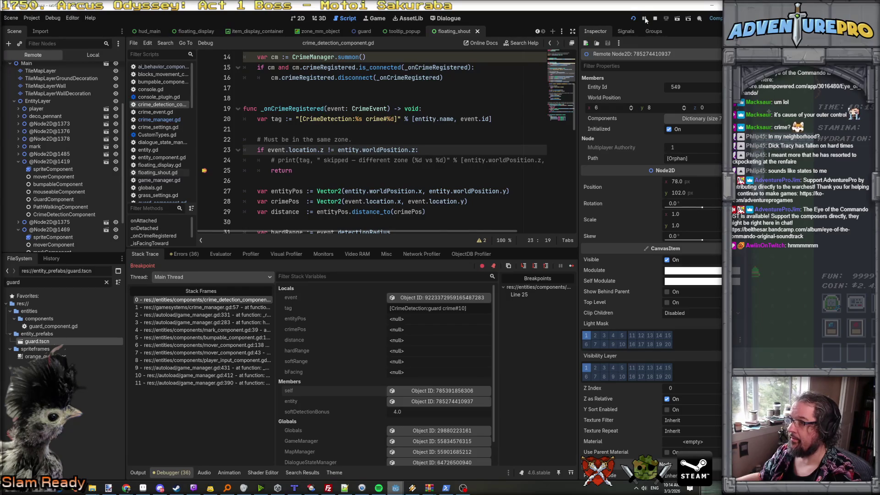
{"action": "left_click", "coordinate": [434, 390]}
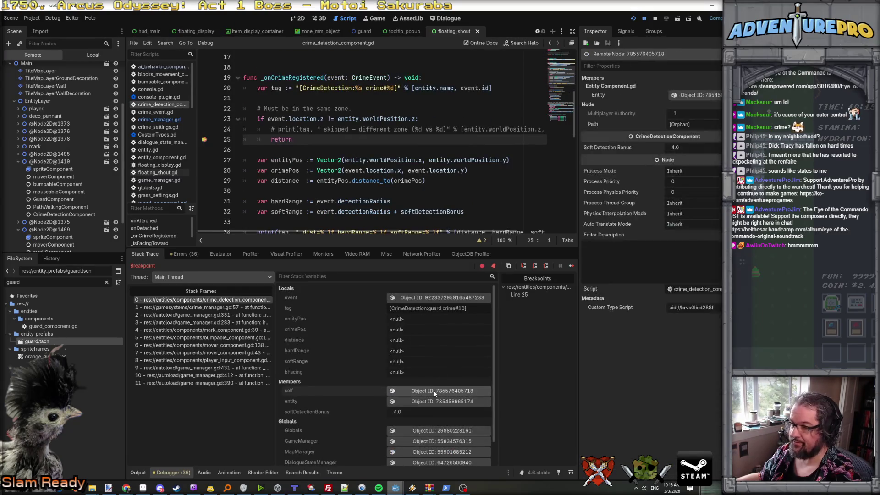
{"action": "left_click", "coordinate": [436, 401]}
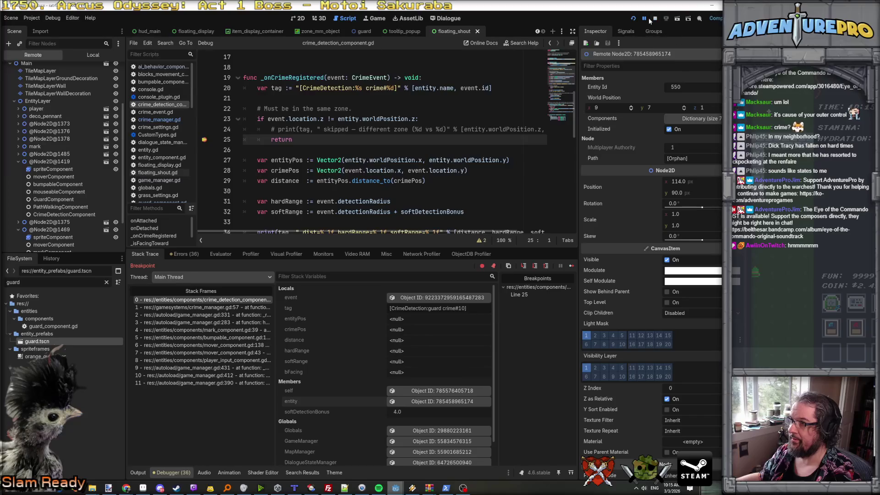
{"action": "left_click", "coordinate": [644, 18]}
{"action": "left_click", "coordinate": [436, 402]}
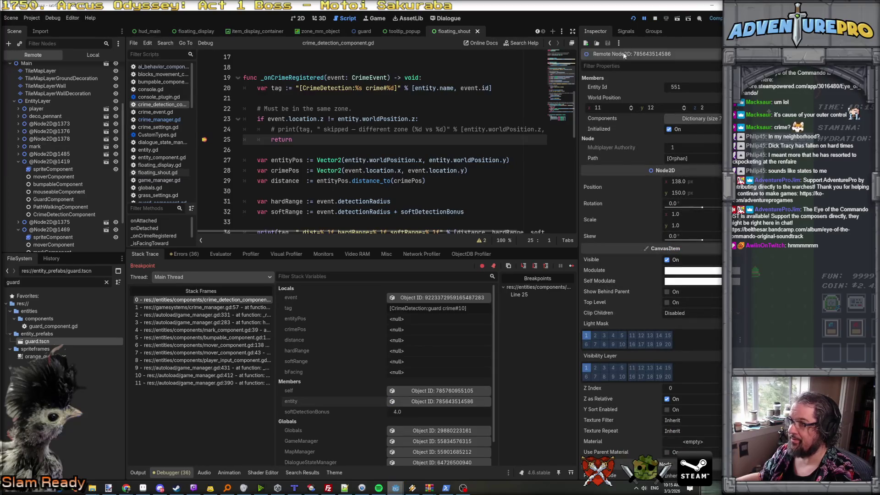
{"action": "left_click", "coordinate": [644, 18]}
- Keep continuing through further line 25 breaks, inspecting each entity, then stop the debug session
{"action": "left_click", "coordinate": [452, 405]}
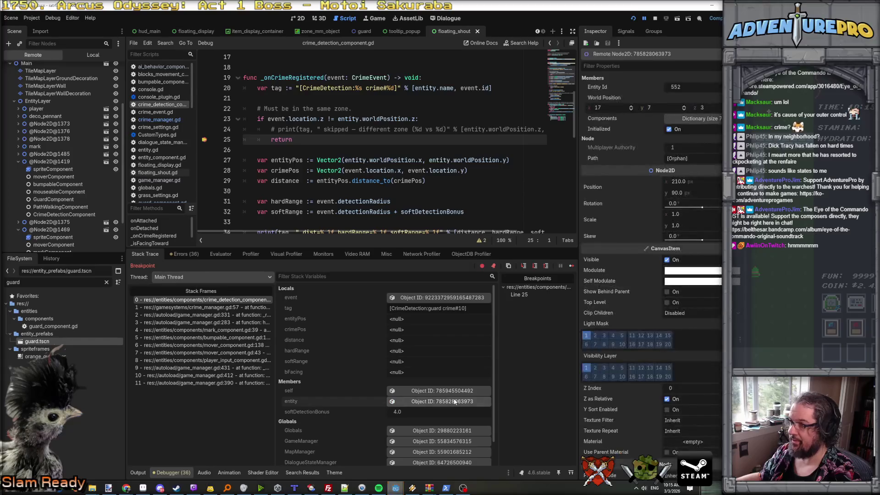
{"action": "left_click", "coordinate": [647, 18]}
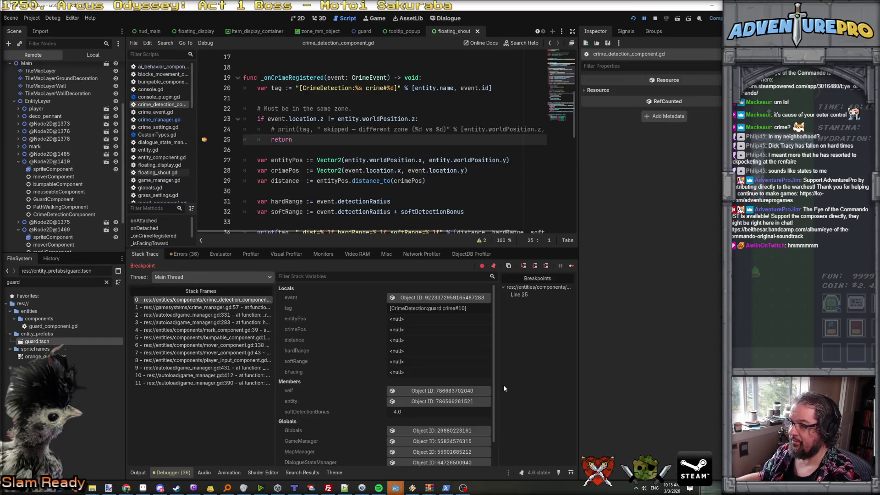
{"action": "left_click", "coordinate": [458, 405]}
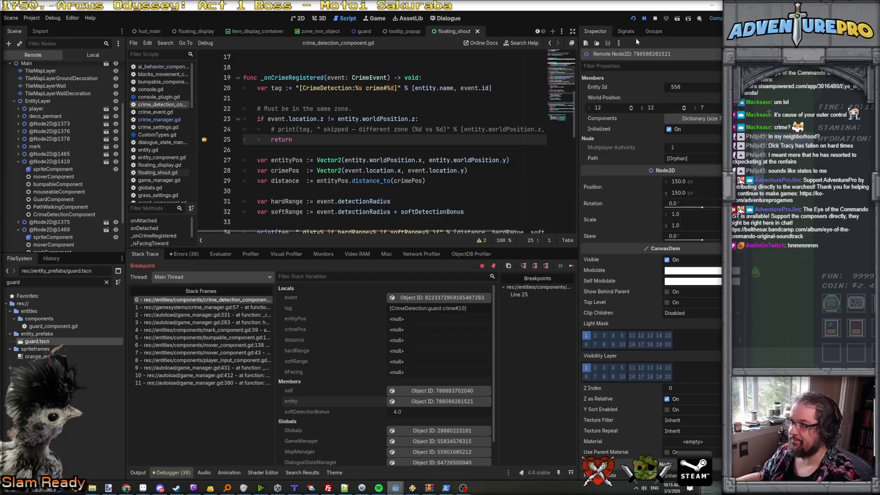
{"action": "left_click", "coordinate": [644, 19]}
{"action": "left_click", "coordinate": [435, 402]}
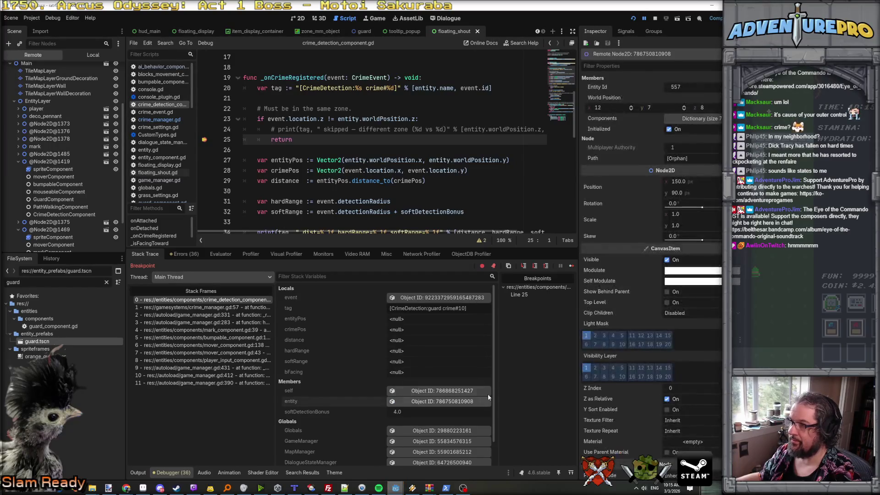
{"action": "left_click", "coordinate": [644, 19]}
{"action": "left_click", "coordinate": [469, 398]}
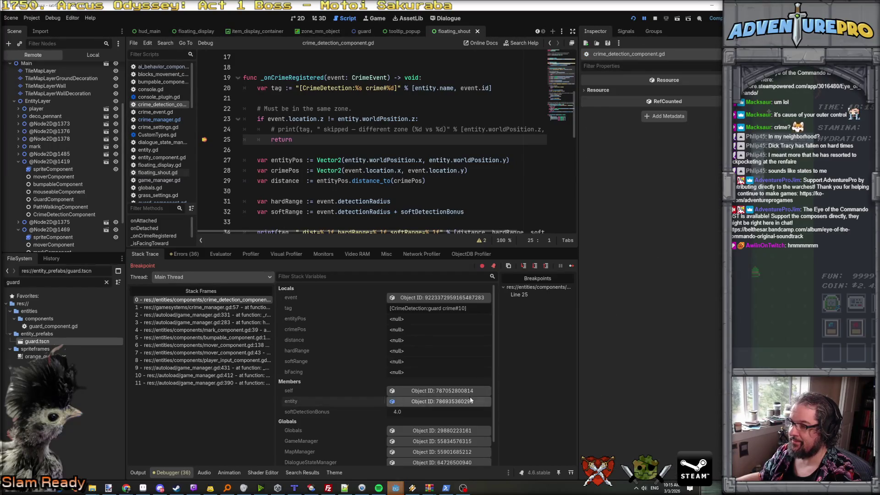
{"action": "left_click", "coordinate": [644, 19]}
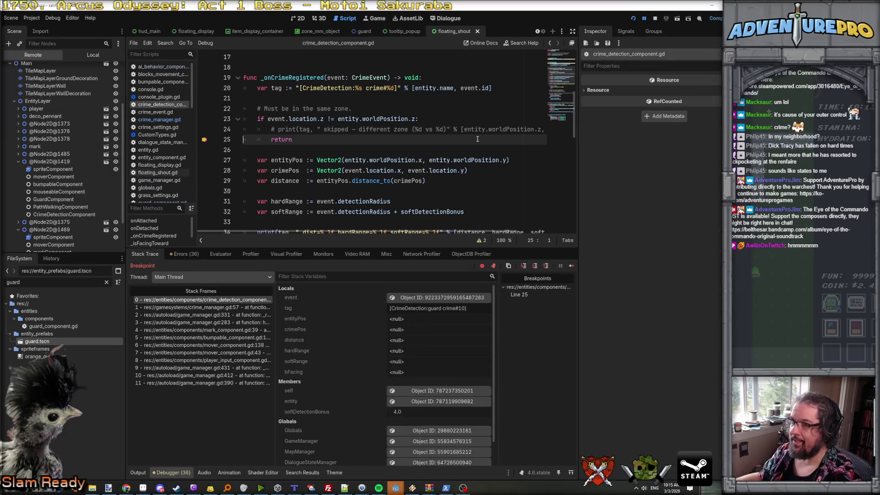
{"action": "left_click", "coordinate": [655, 18]}
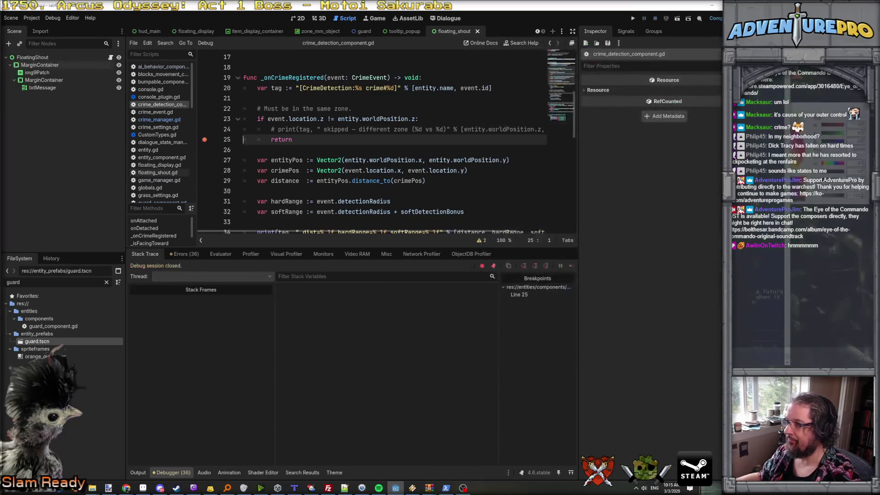
- Tell Claude Code that guards lose their crime manager connection when entities shuffle through zone changes
{"action": "key", "text": "alt+Tab"}
{"action": "type", "text": "when I le"}
{"action": "key", "text": "BackSpace"}
{"action": "type", "text": "e a zone, "}
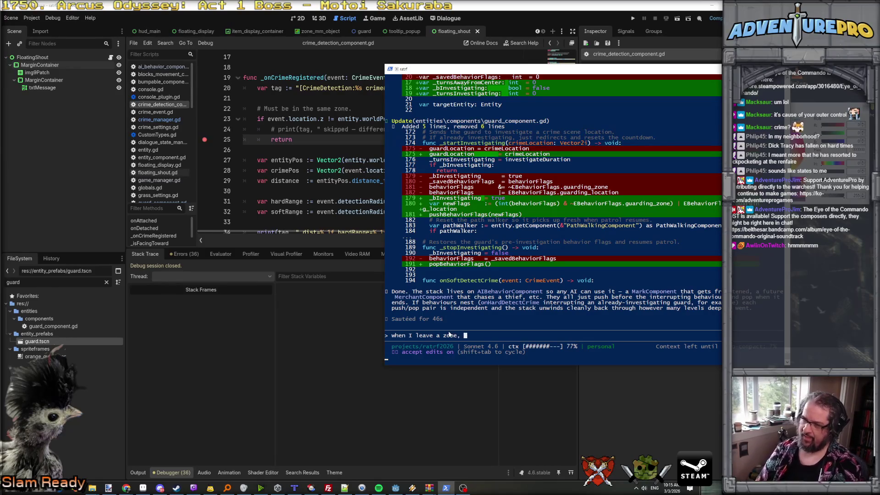
{"action": "type", "text": "and all the tn"}
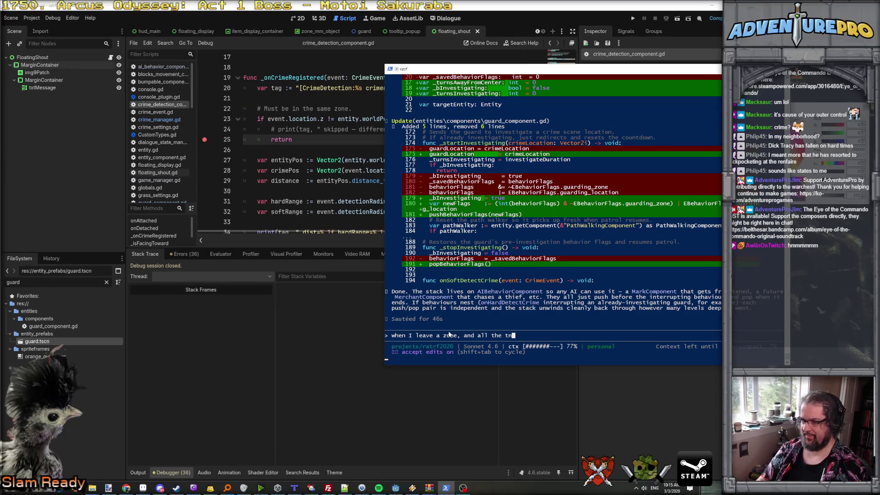
{"action": "type", "text": "tity s"}
{"action": "key", "text": "BackSpace"}
{"action": "type", "text": "ies "}
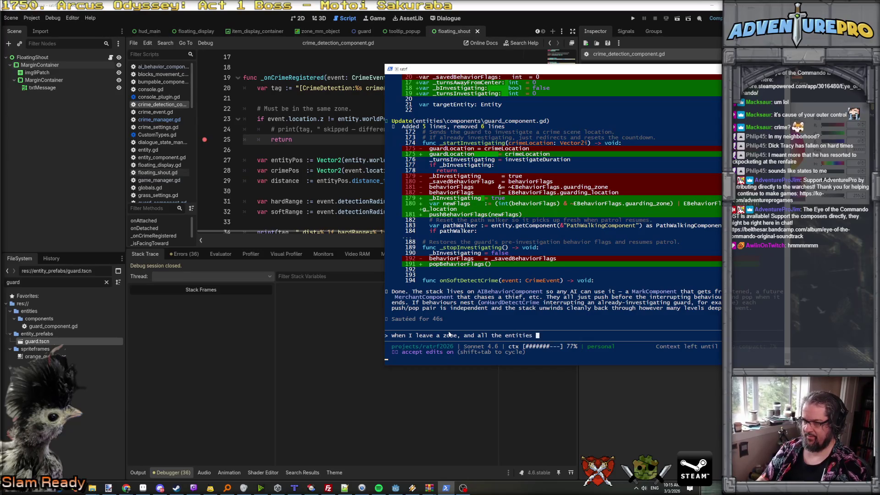
{"action": "type", "text": "shuffle throuzone change,I think the guards "}
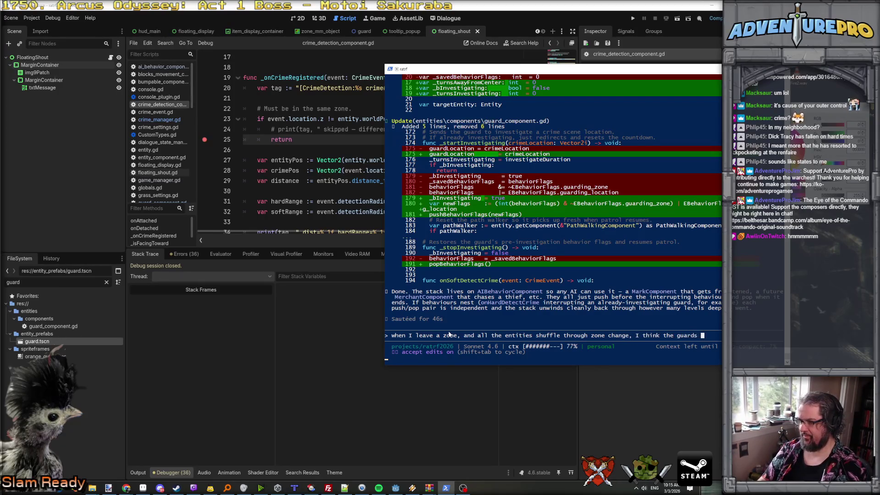
{"action": "type", "text": "are lo"}
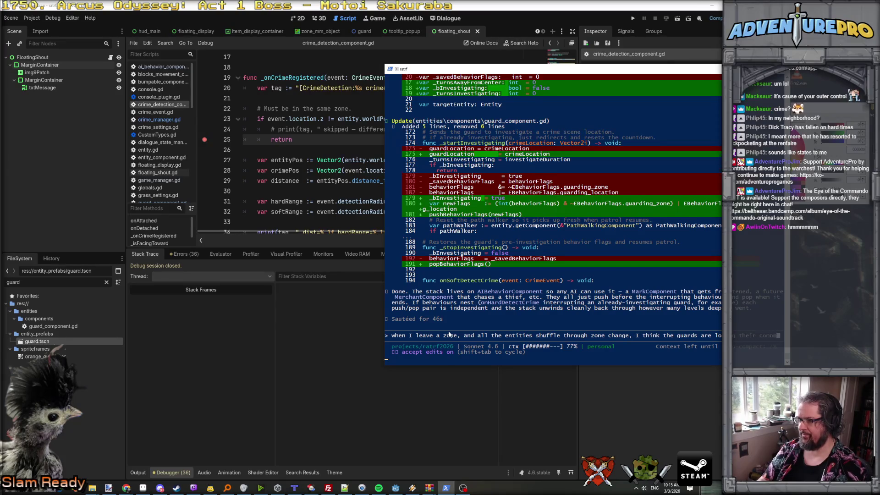
{"action": "type", "text": "sing their connection to the crimeManager. When I leave and come back, "}
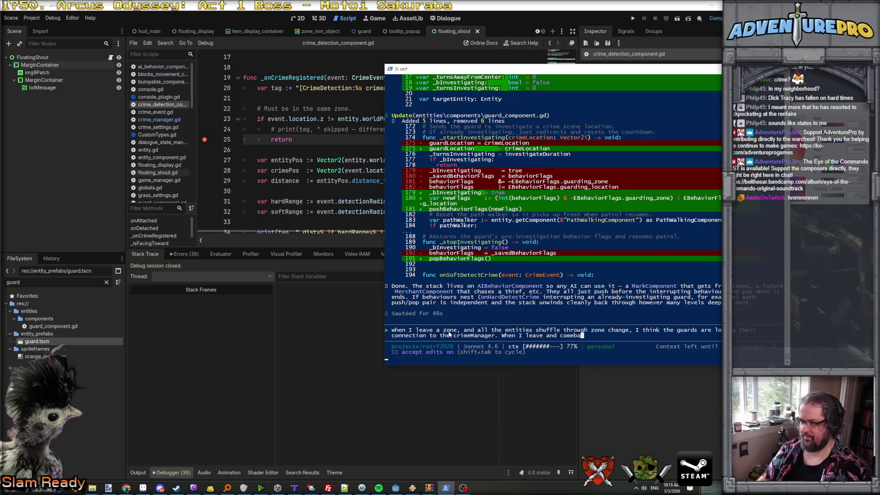
{"action": "type", "text": "the guards "}
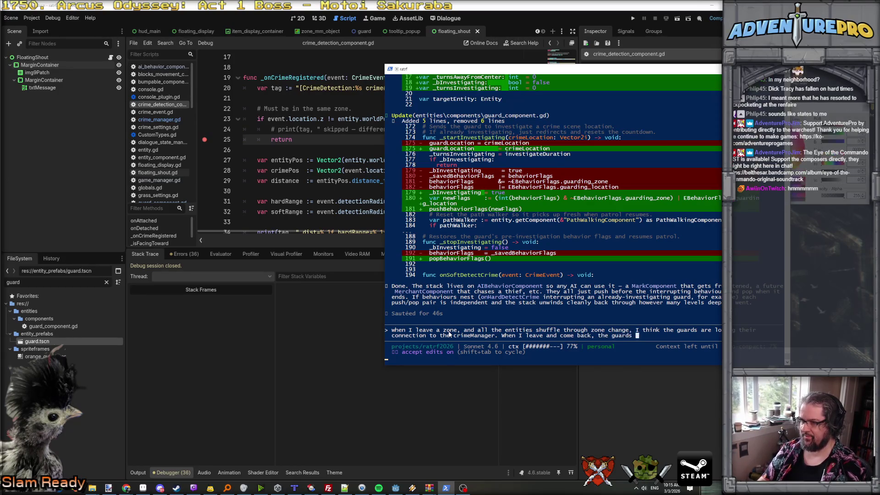
{"action": "type", "text": "no longercat"}
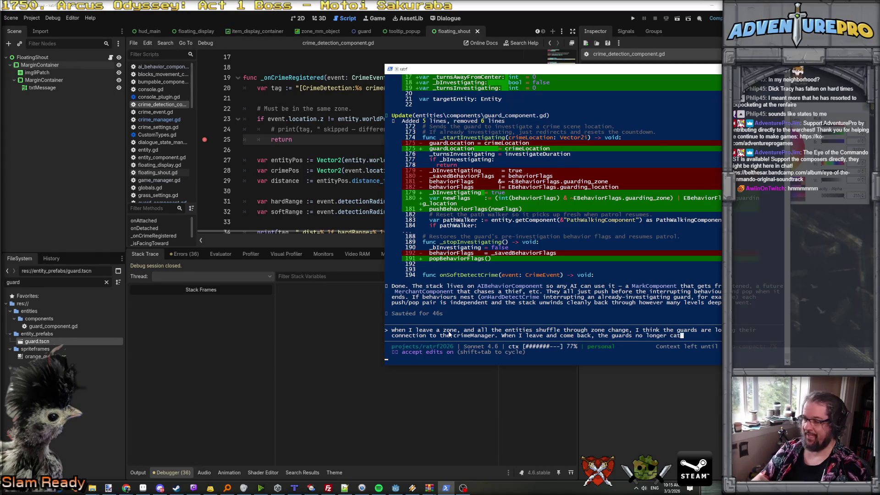
{"action": "type", "text": "ch _onCrime"}
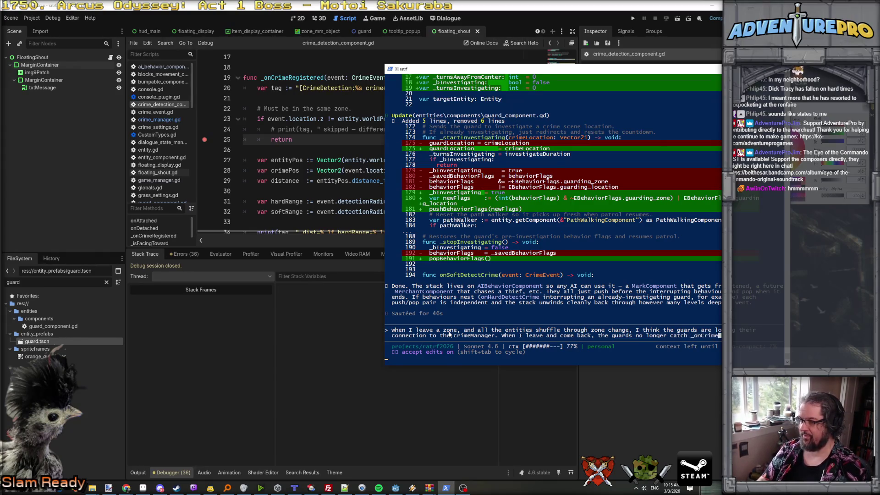
{"action": "type", "text": "istered"}
{"action": "key", "text": "Return"}
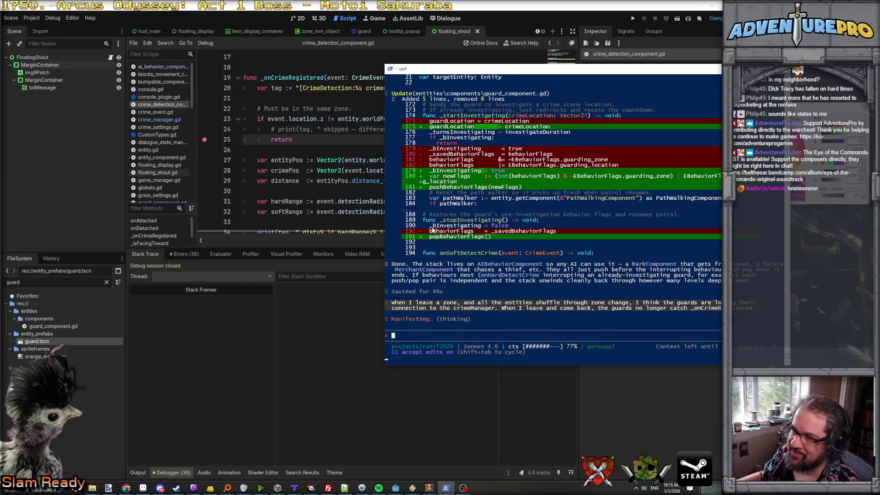
{"action": "left_click", "coordinate": [312, 181]}
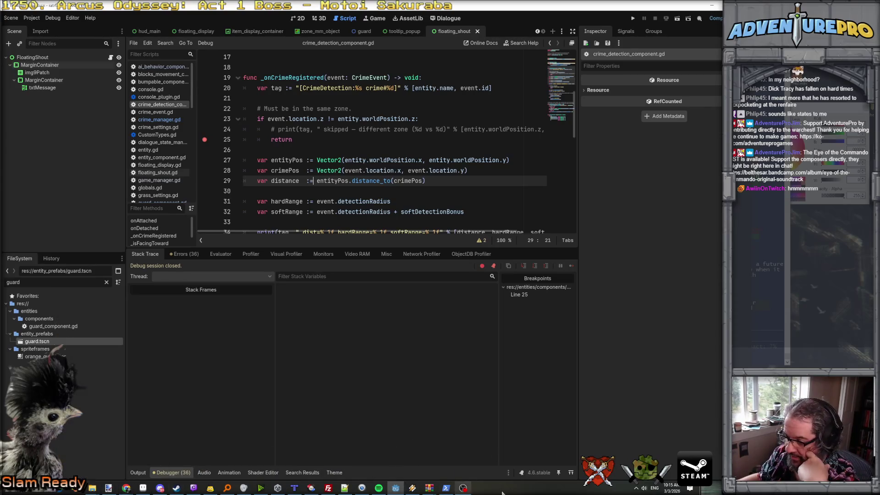
{"action": "left_click", "coordinate": [145, 492]}
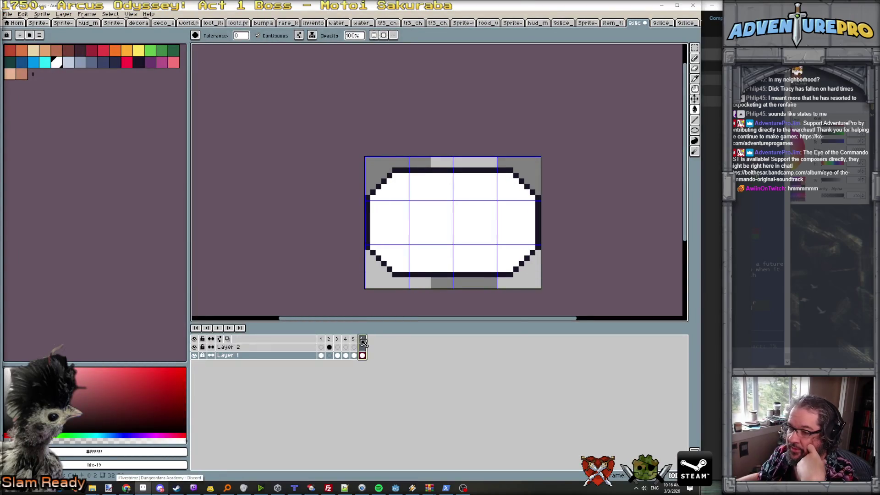
- Export the speech-bubble frames as a two-column sprite sheet opened as a new sprite
{"action": "left_click", "coordinate": [7, 13]}
{"action": "mouse_move", "coordinate": [41, 84]}
{"action": "left_click", "coordinate": [116, 89]}
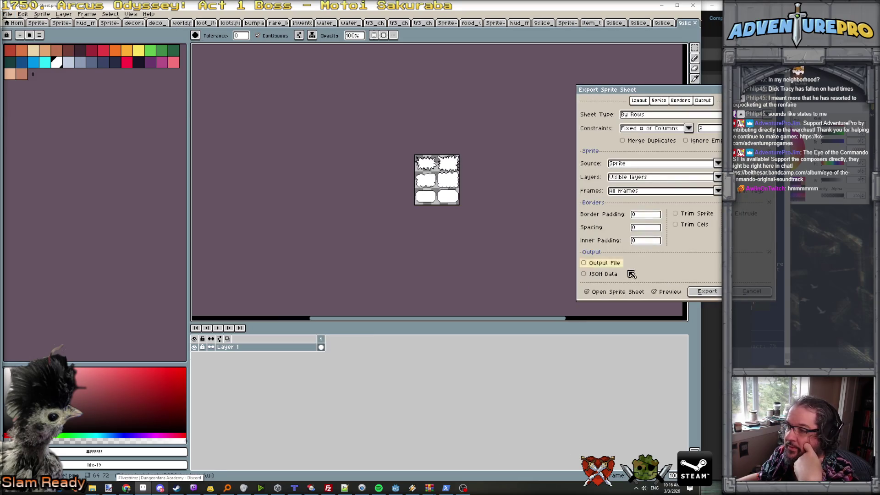
{"action": "left_click", "coordinate": [706, 292]}
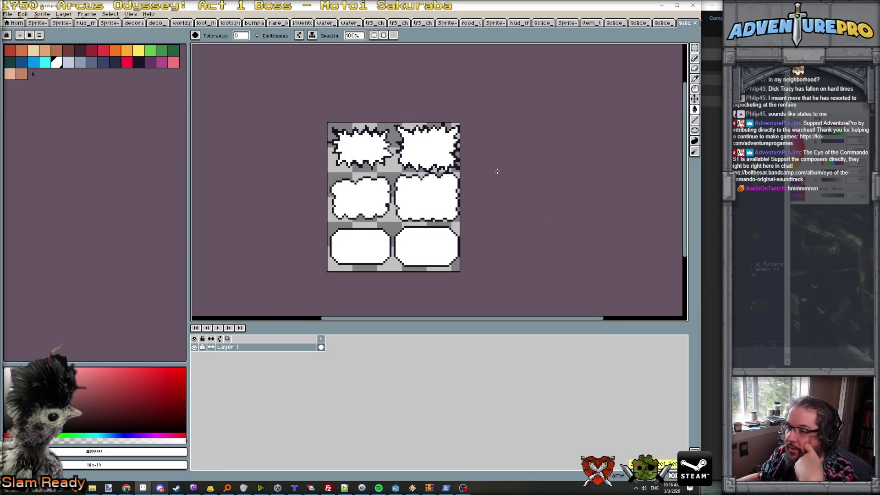
{"action": "scroll", "coordinate": [497, 171], "scroll_direction": "down", "scroll_amount": 1}
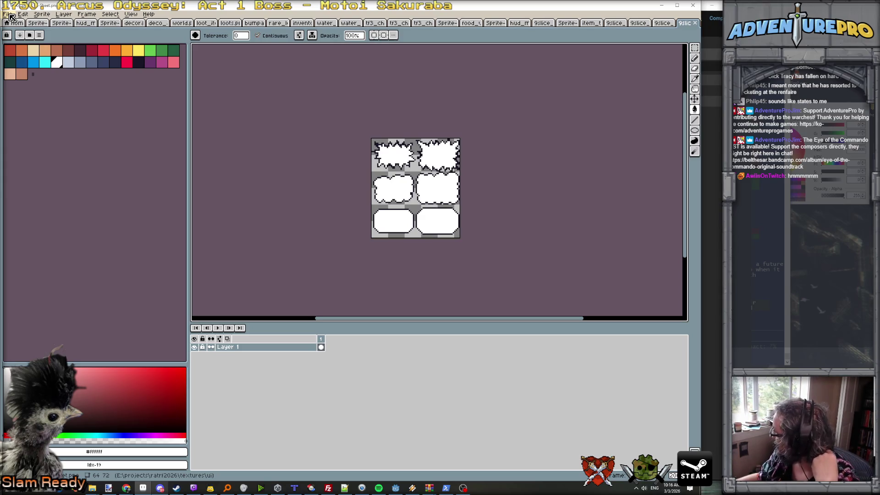
- Save the sprite sheet over 9slice_shout_01.png, confirming the overwrite
{"action": "left_click", "coordinate": [9, 14]}
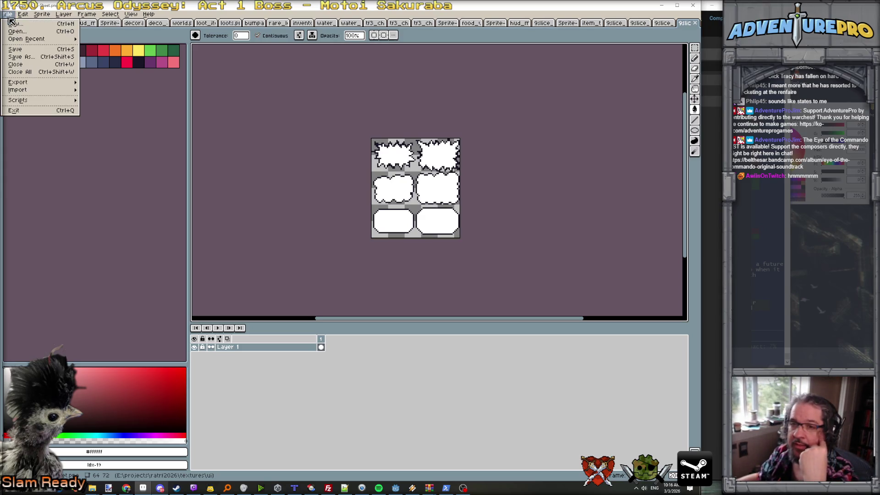
{"action": "left_click", "coordinate": [35, 56]}
{"action": "left_click", "coordinate": [252, 64]}
{"action": "left_click", "coordinate": [594, 443]}
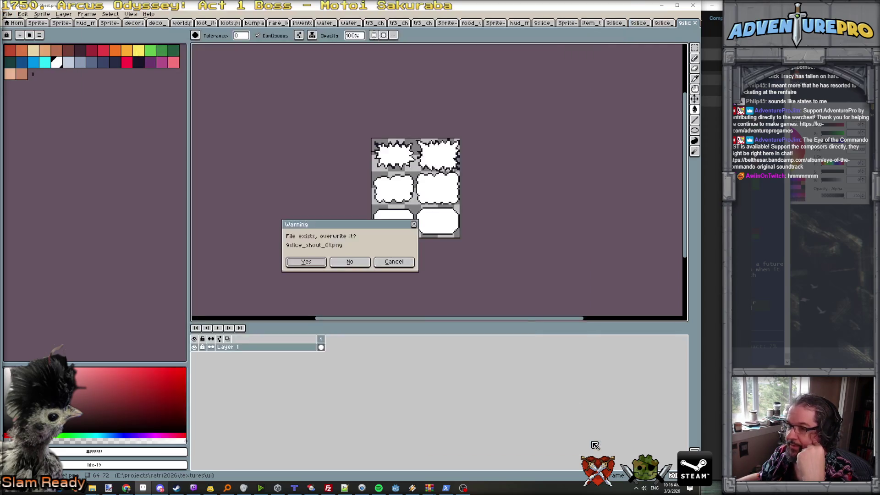
{"action": "left_click", "coordinate": [316, 265]}
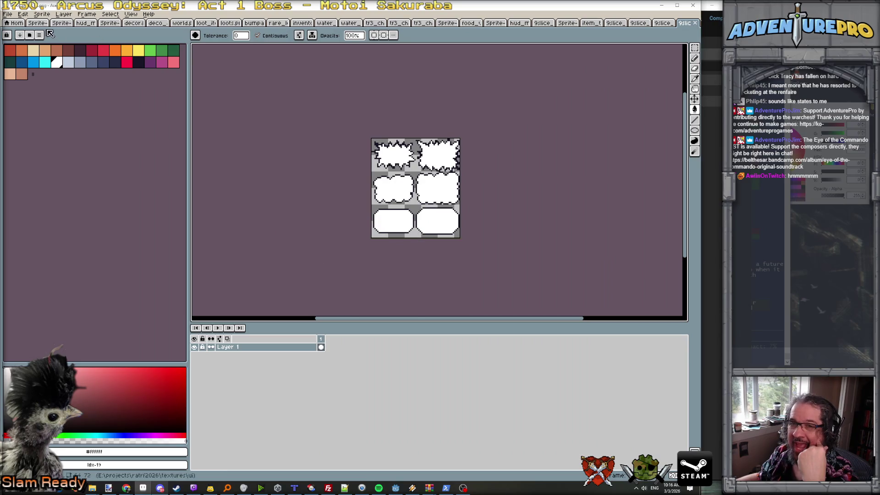
{"action": "left_click", "coordinate": [8, 14]}
- Create a new 8×8 pixel sprite
{"action": "left_click", "coordinate": [14, 24]}
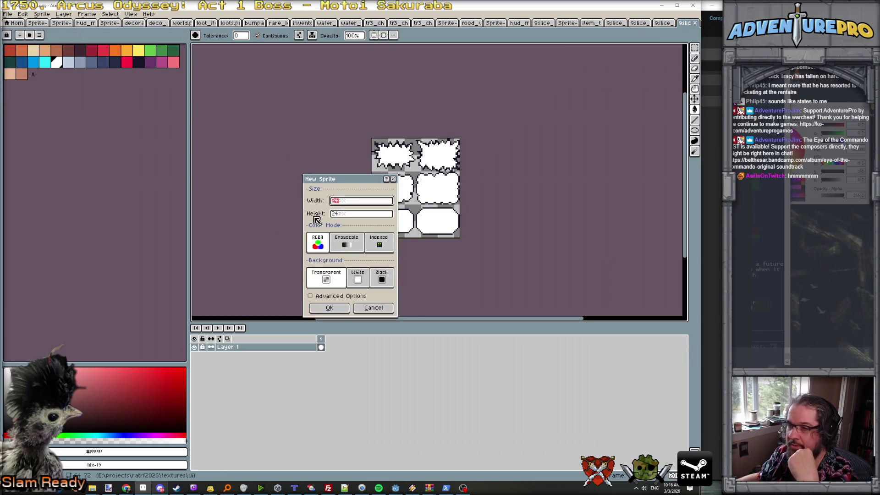
{"action": "type", "text": "8"}
{"action": "key", "text": "Tab"}
{"action": "type", "text": "8"}
{"action": "key", "text": "Tab"}
{"action": "scroll", "coordinate": [356, 216], "scroll_direction": "up", "scroll_amount": 4}
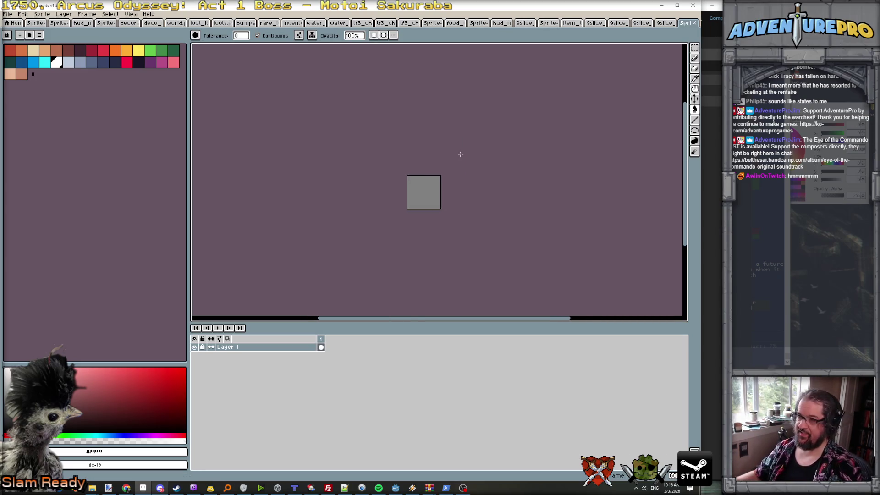
- Draw a dark V-shaped outline and fill its inside with white
{"action": "key", "text": "b"}
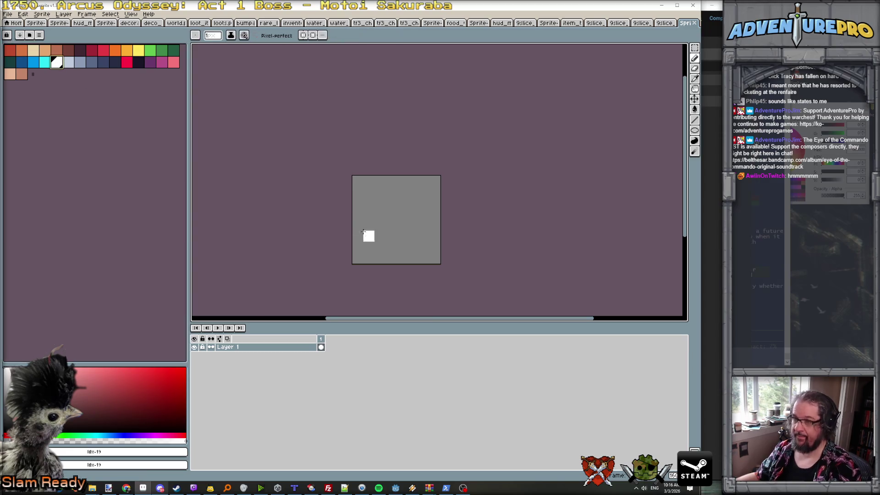
{"action": "left_click", "coordinate": [136, 63]}
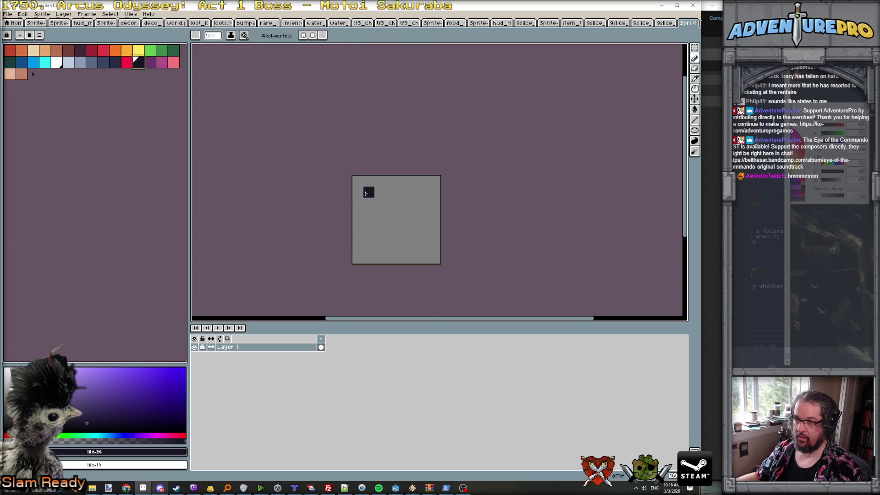
{"action": "mouse_move", "coordinate": [356, 180]}
{"action": "left_mouse_down"}
{"action": "mouse_move", "coordinate": [406, 275]}
{"action": "mouse_move", "coordinate": [438, 178]}
{"action": "left_mouse_up"}
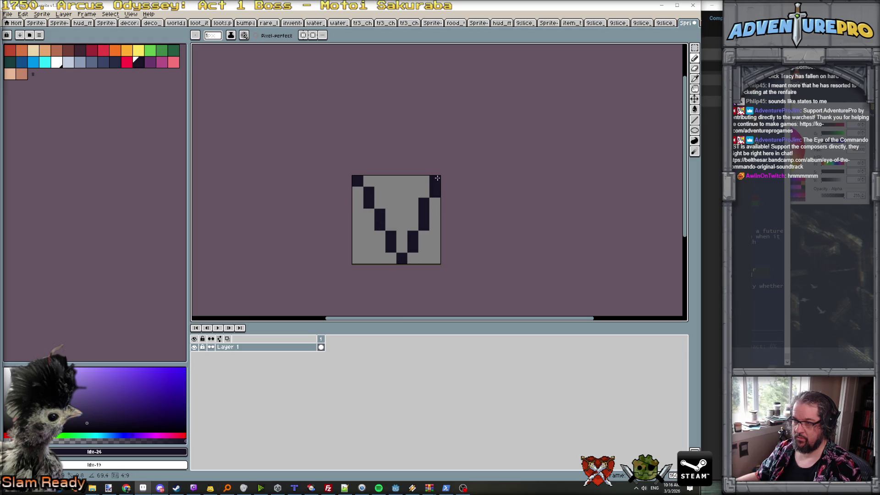
{"action": "left_click", "coordinate": [56, 62]}
{"action": "left_click", "coordinate": [392, 195]}
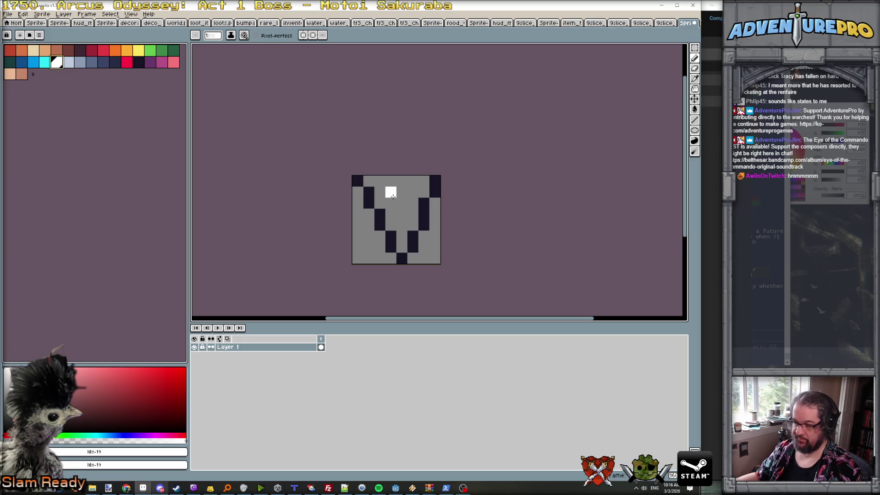
{"action": "key", "text": "g"}
{"action": "left_click", "coordinate": [395, 201]}
{"action": "scroll", "coordinate": [398, 205], "scroll_direction": "down", "scroll_amount": 3}
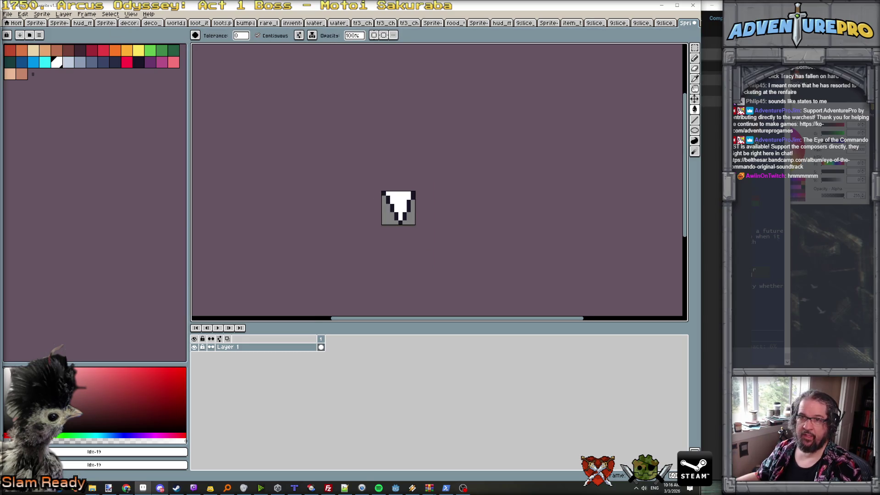
- Save the new sprite as speech_bubble_base.png
{"action": "left_click", "coordinate": [7, 14]}
{"action": "left_click", "coordinate": [21, 60]}
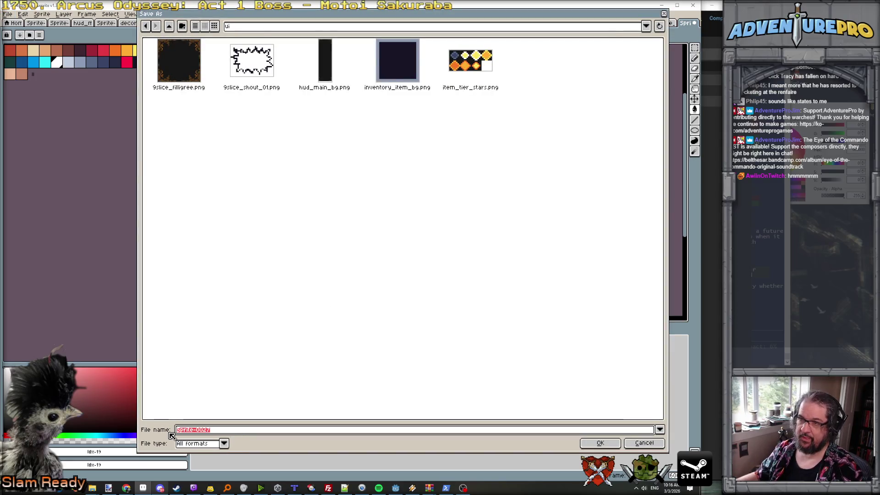
{"action": "type", "text": "speech"}
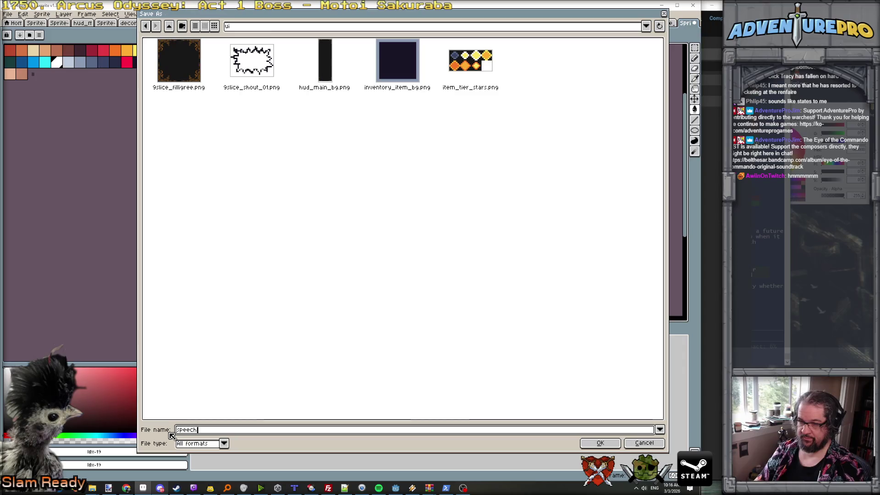
{"action": "type", "text": "_bu"}
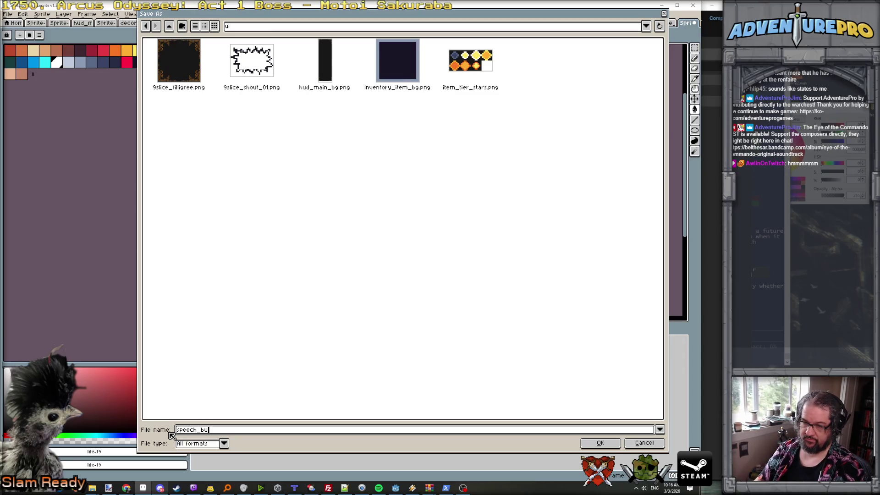
{"action": "type", "text": "bble_base.pn"}
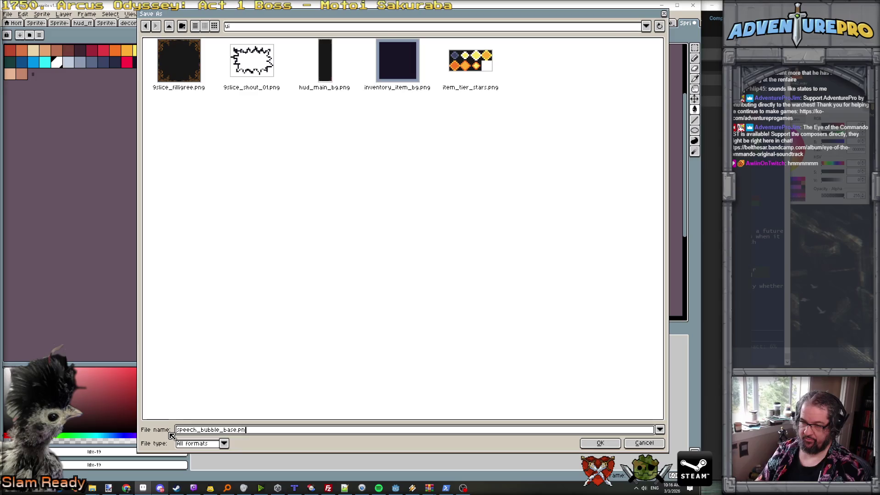
{"action": "key", "text": "Return"}
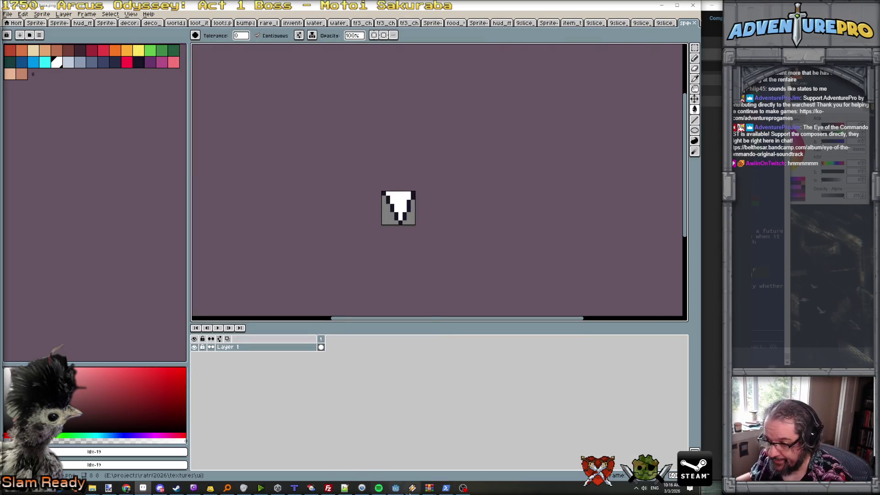
- Back in Godot, show the floating_shout scene in the 2D view
{"action": "left_click", "coordinate": [397, 488]}
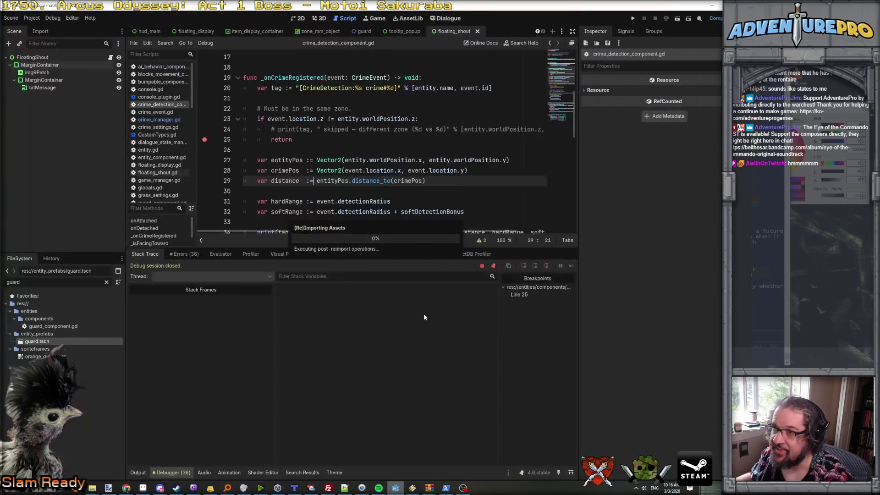
{"action": "left_click", "coordinate": [372, 31]}
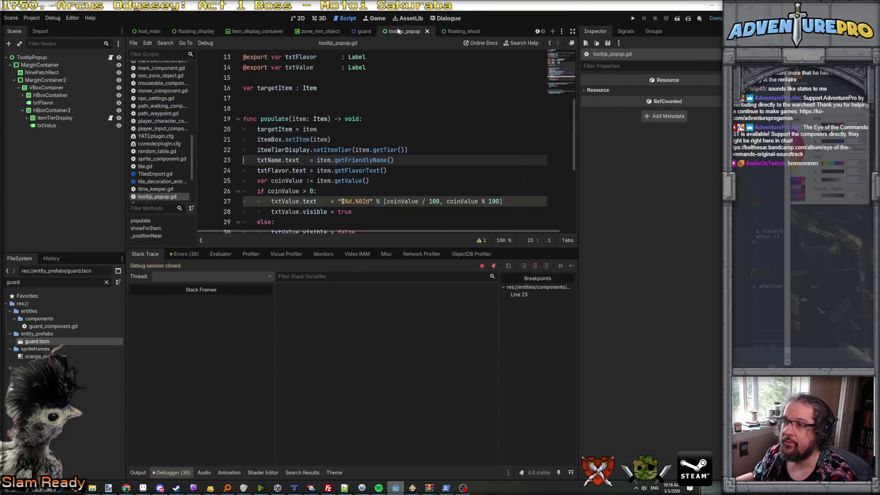
{"action": "left_click", "coordinate": [460, 31]}
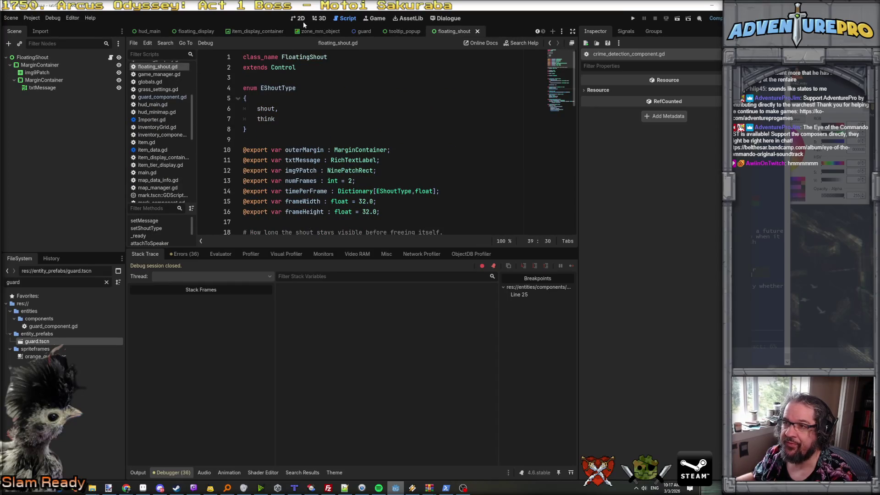
{"action": "left_click", "coordinate": [302, 19]}
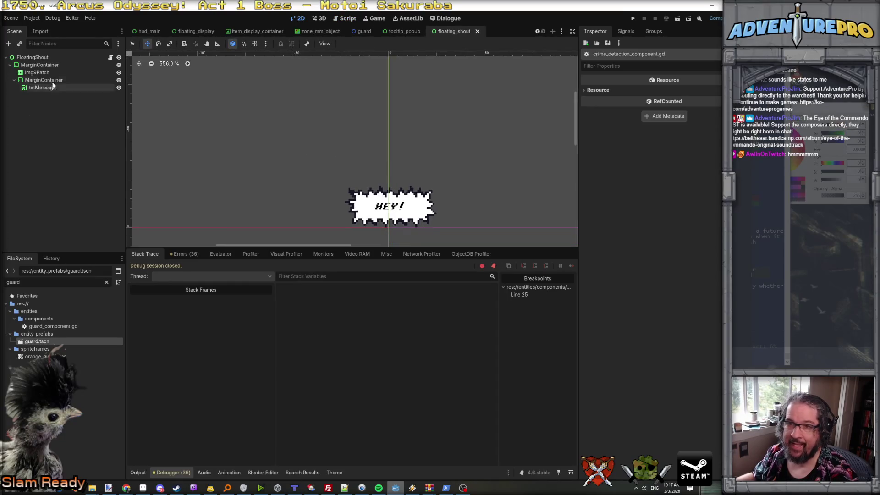
- Inspect the MarginContainer, inner MarginContainer and img9Patch nodes and their nine-patch settings
{"action": "left_click", "coordinate": [11, 65]}
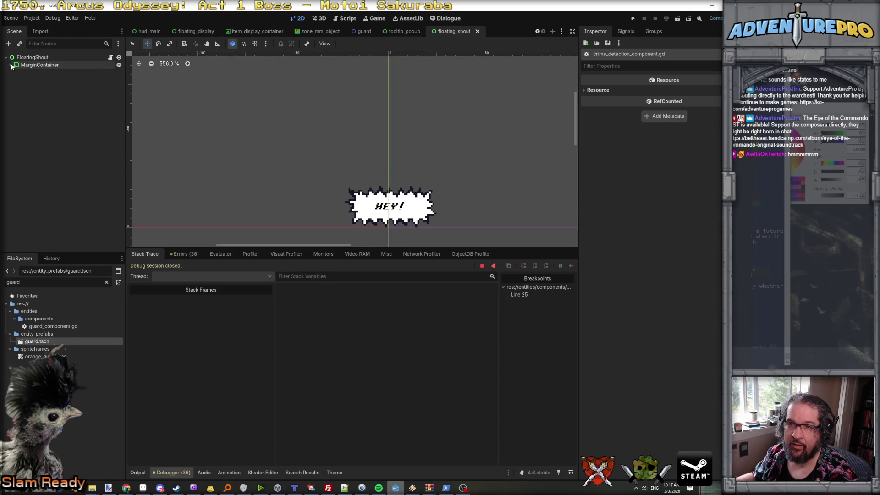
{"action": "left_click", "coordinate": [36, 67]}
{"action": "left_click", "coordinate": [10, 66]}
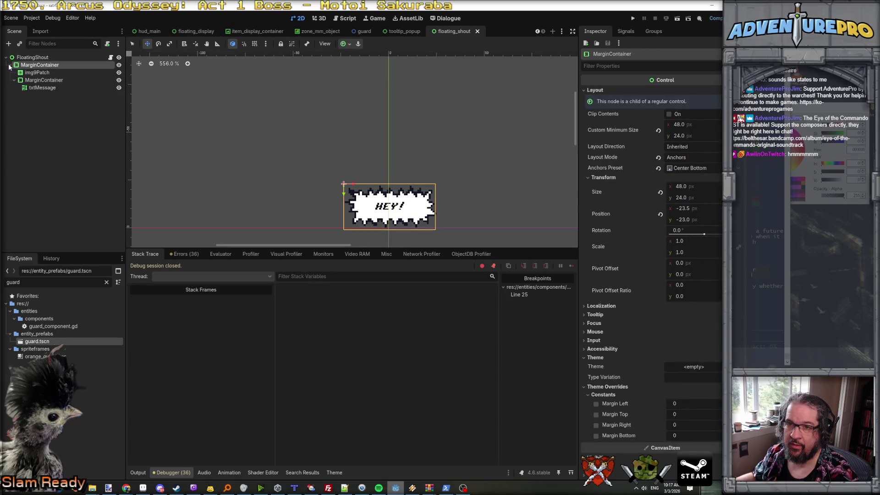
{"action": "left_click", "coordinate": [15, 81]}
{"action": "left_click", "coordinate": [16, 81]}
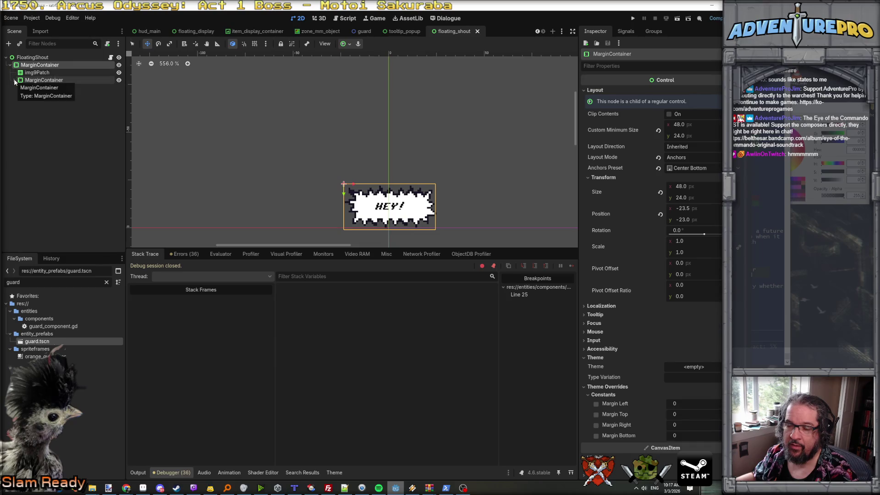
{"action": "left_click", "coordinate": [15, 80]}
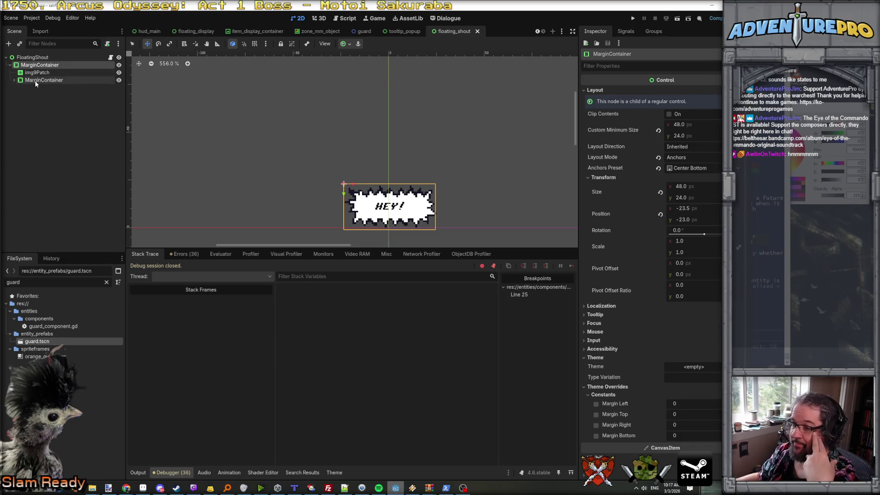
{"action": "left_click", "coordinate": [36, 73]}
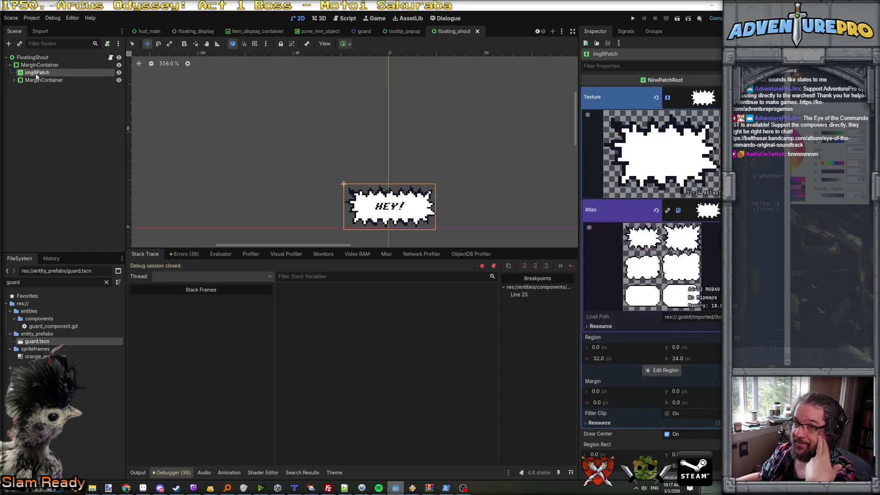
{"action": "left_click", "coordinate": [37, 80]}
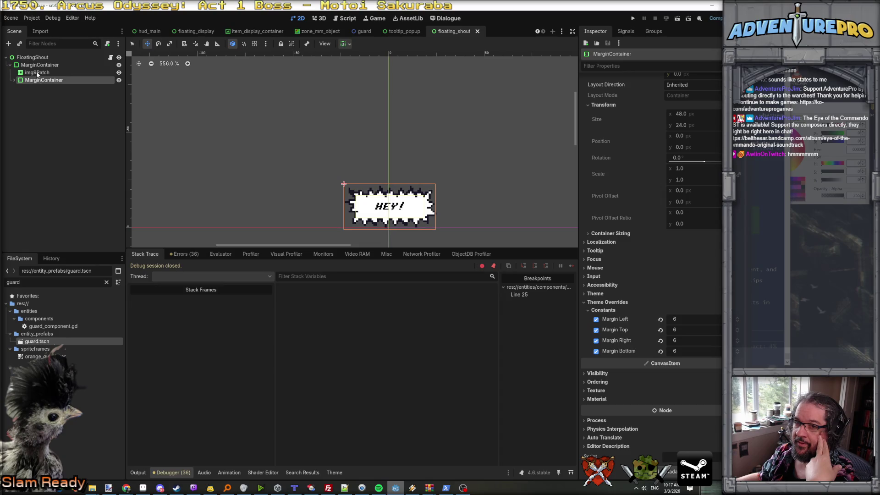
{"action": "left_click", "coordinate": [37, 73]}
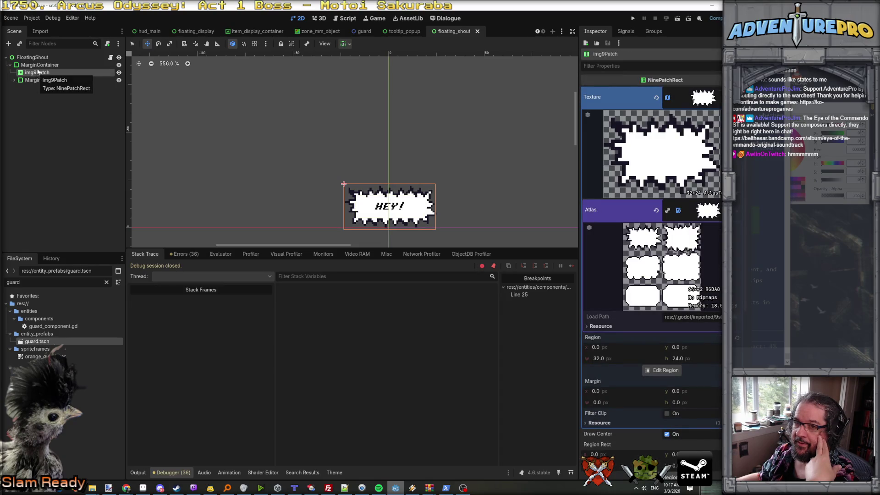
- Add a TextureRect child node under the outer MarginContainer
{"action": "left_click", "coordinate": [38, 67]}
{"action": "right_click", "coordinate": [39, 67]}
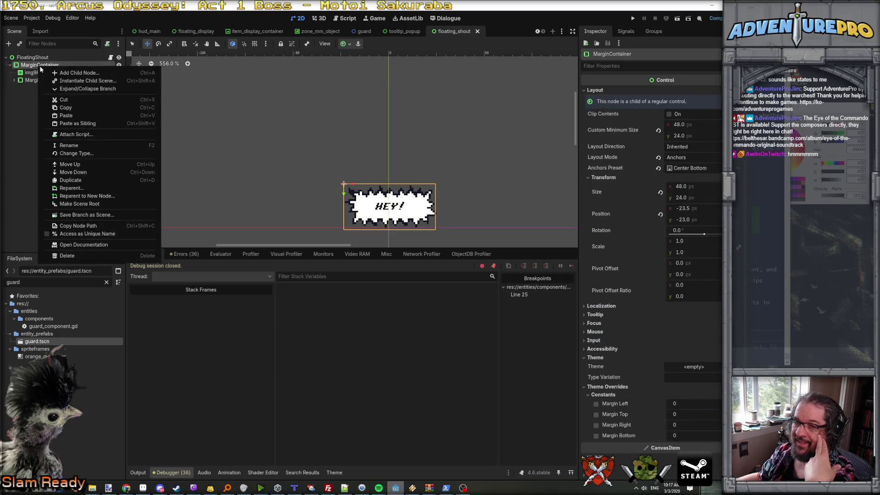
{"action": "left_click", "coordinate": [78, 72]}
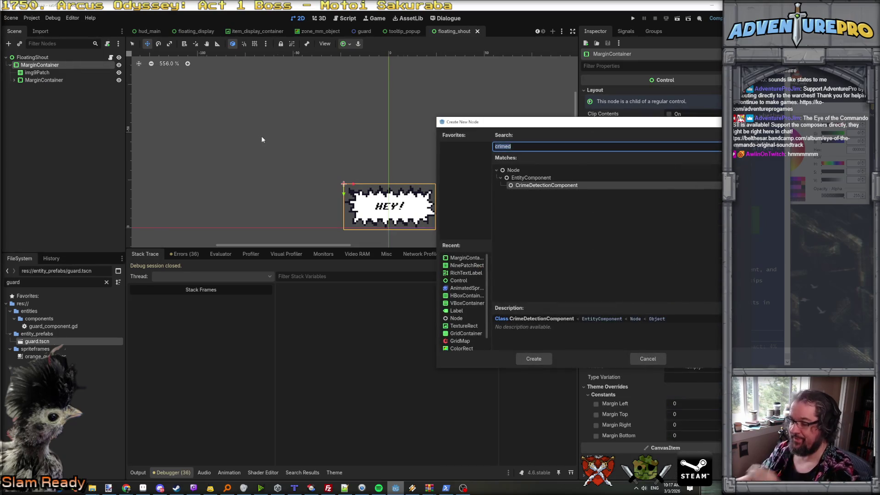
{"action": "type", "text": "texture"}
{"action": "key", "text": "Return"}
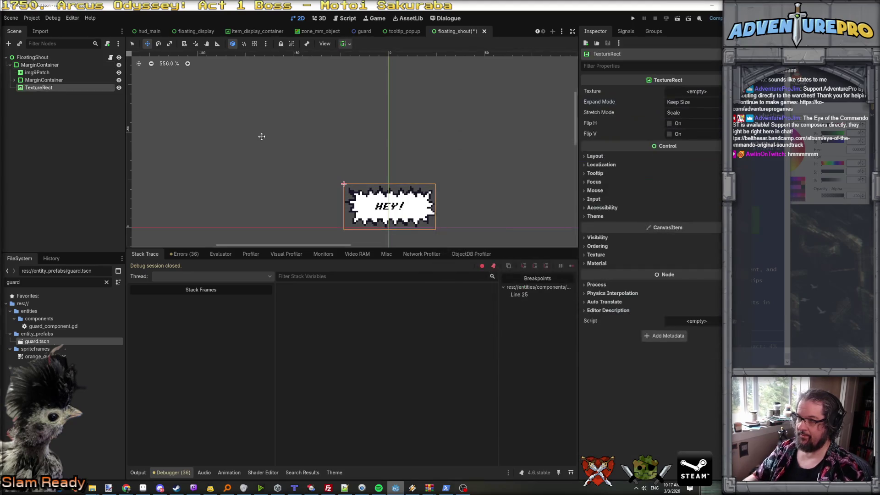
- Quick Load the speech-bubble tail texture into the TextureRect and set Stretch Mode to Keep
{"action": "left_click", "coordinate": [704, 92]}
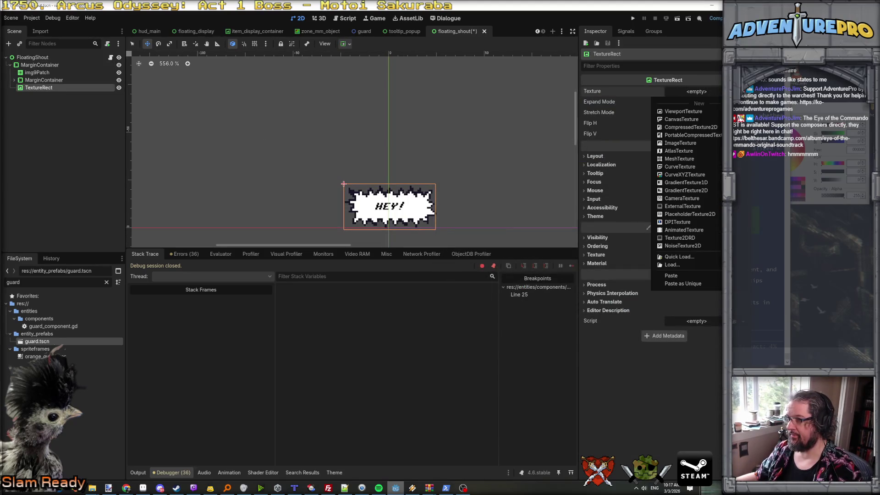
{"action": "left_click", "coordinate": [685, 257]}
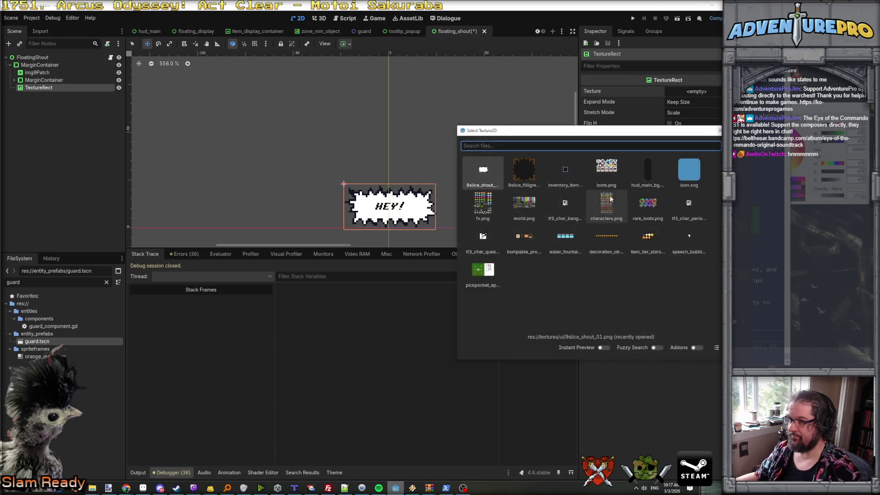
{"action": "left_click", "coordinate": [688, 242]}
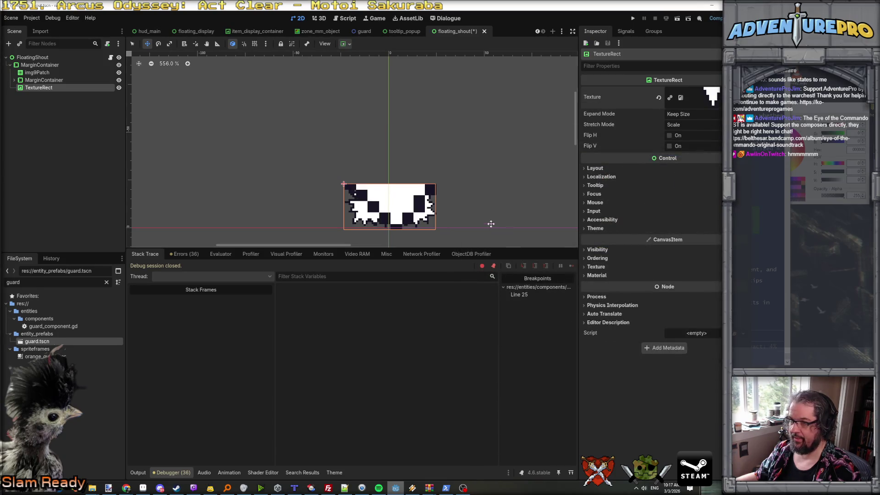
{"action": "left_click", "coordinate": [696, 113]}
{"action": "left_click", "coordinate": [629, 122]}
{"action": "left_click", "coordinate": [686, 124]}
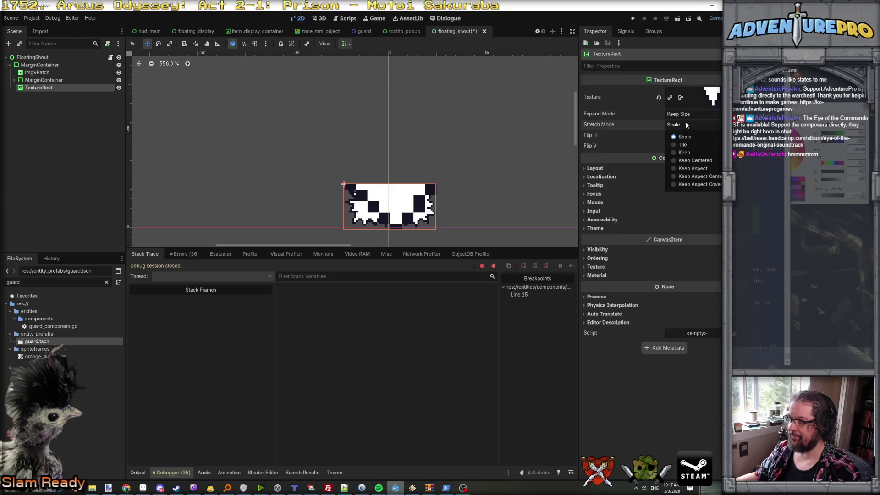
{"action": "left_click", "coordinate": [683, 153]}
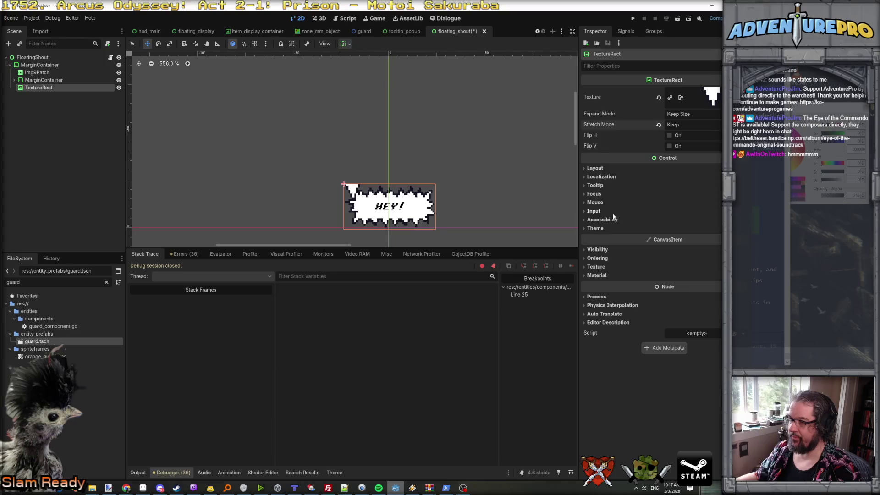
{"action": "left_click", "coordinate": [595, 168]}
- Set the TextureRect's custom minimum width to 8 and move it directly under FloatingShout
{"action": "left_click", "coordinate": [700, 203]}
{"action": "type", "text": "8"}
{"action": "key", "text": "Tab"}
{"action": "type", "text": "8"}
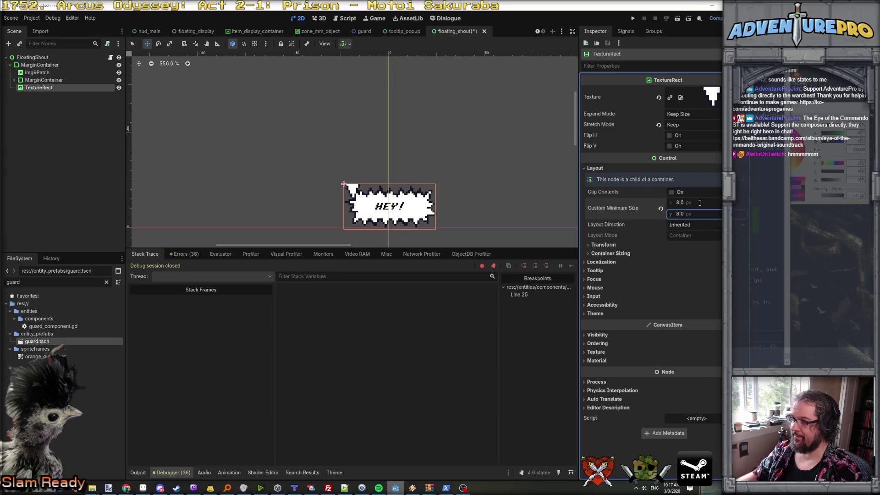
{"action": "left_click", "coordinate": [615, 245]}
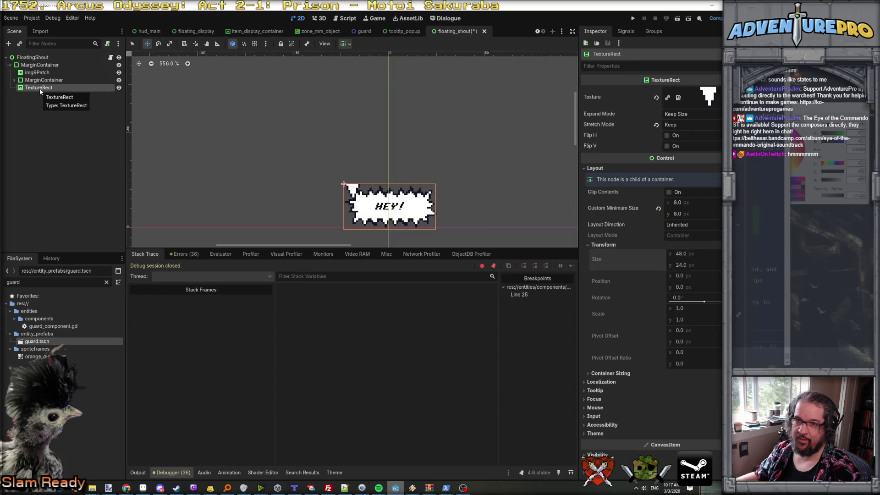
{"action": "scroll", "coordinate": [419, 155], "scroll_direction": "up", "scroll_amount": 1}
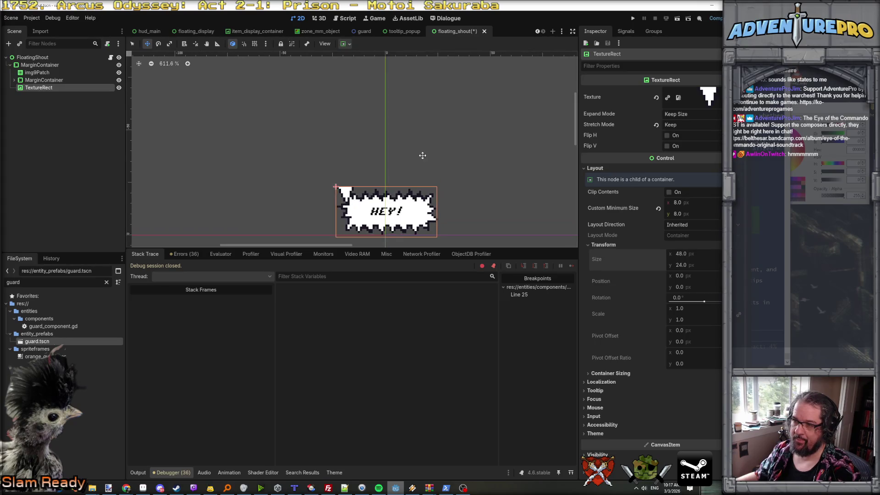
{"action": "left_click_drag", "start_coordinate": [420, 155], "coordinate": [403, 73]}
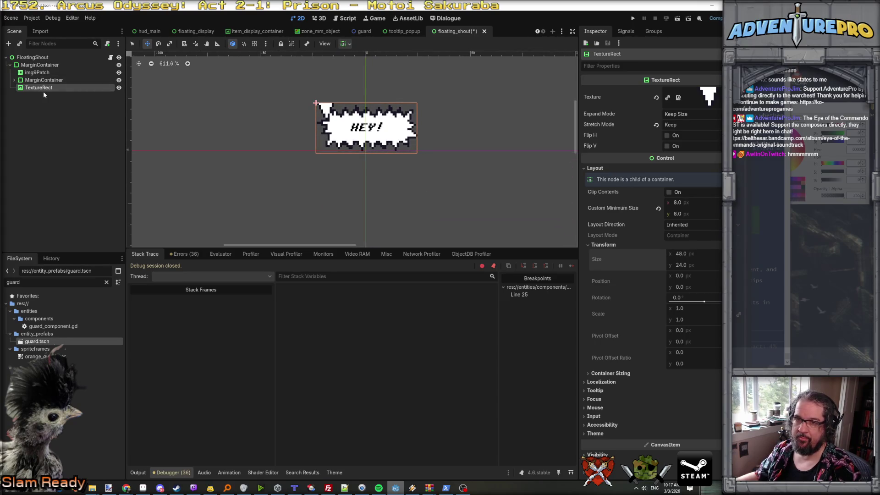
{"action": "left_click_drag", "start_coordinate": [42, 90], "coordinate": [34, 58]}
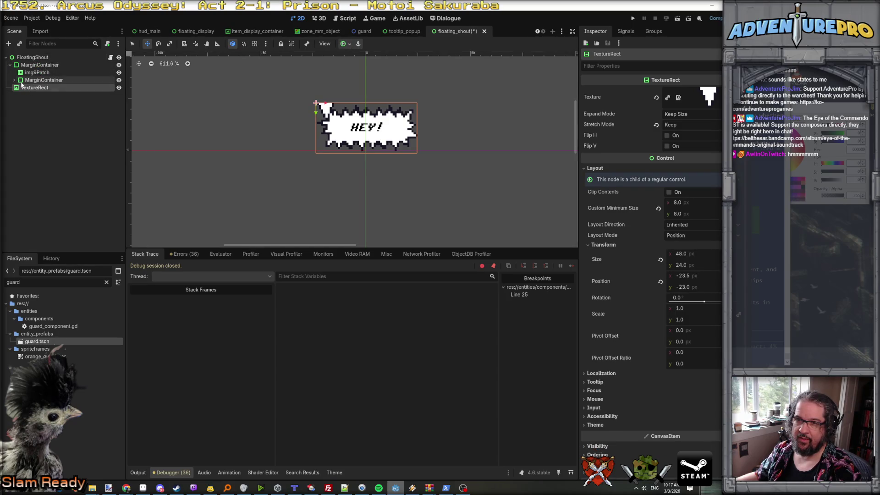
- Size the TextureRect to 8×8 px and anchor it to the centre
{"action": "left_click", "coordinate": [705, 254]}
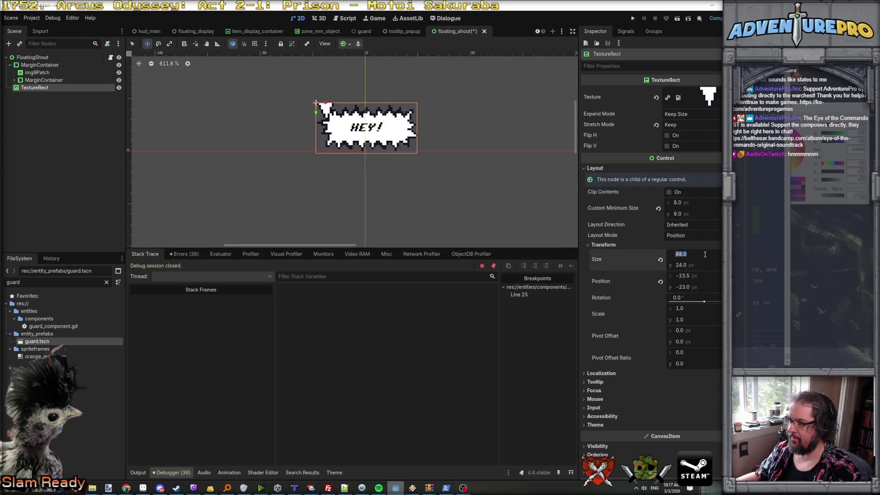
{"action": "type", "text": "8"}
{"action": "key", "text": "Tab"}
{"action": "type", "text": "8"}
{"action": "key", "text": "Return"}
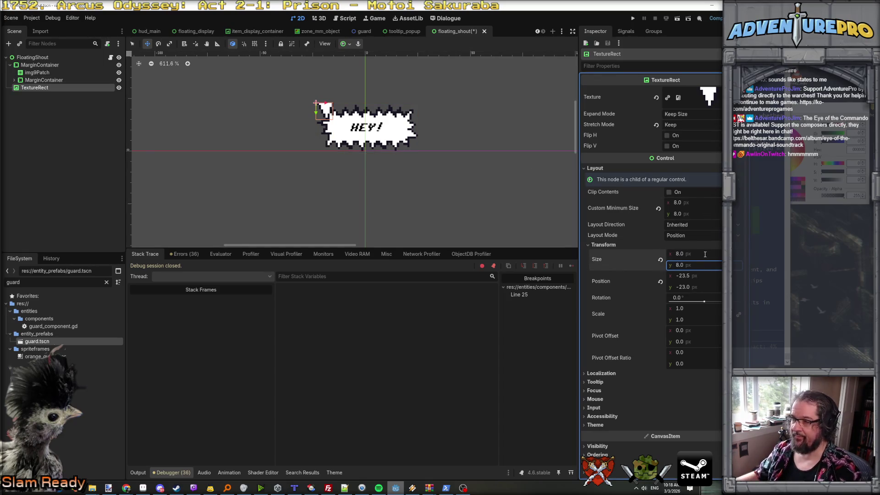
{"action": "left_click", "coordinate": [344, 44]}
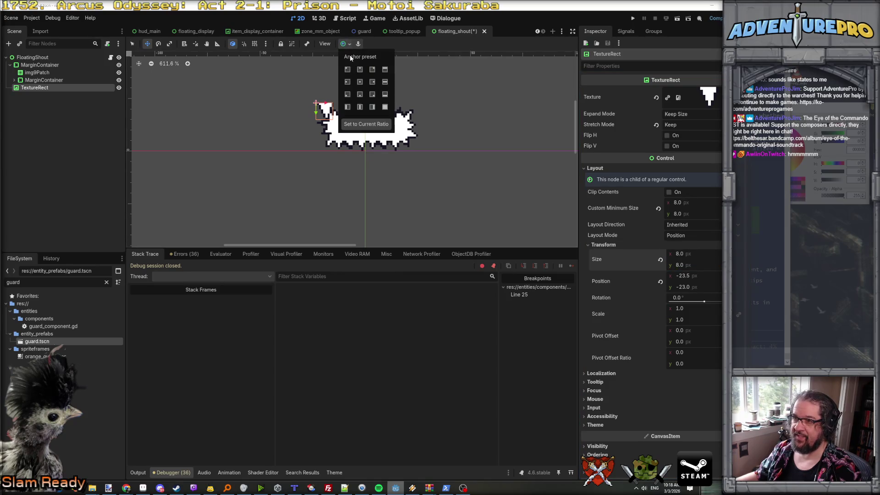
{"action": "left_click", "coordinate": [361, 82]}
{"action": "left_click", "coordinate": [448, 85]}
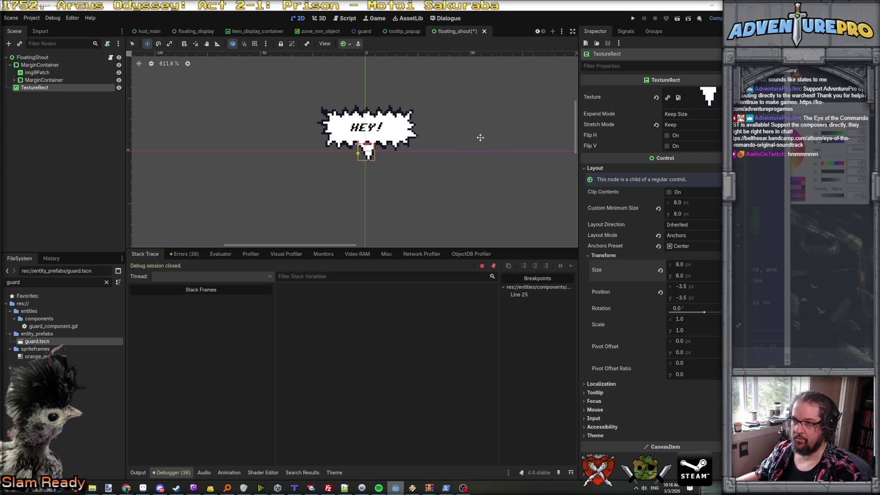
{"action": "left_click", "coordinate": [220, 105]}
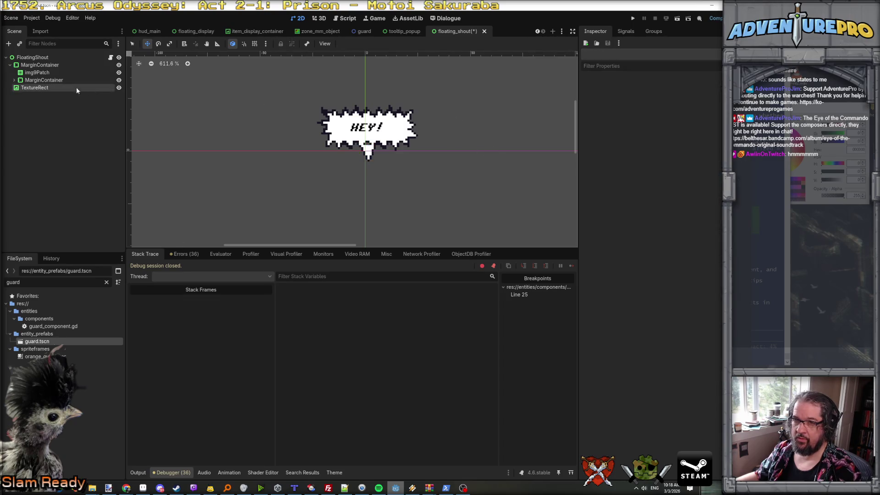
{"action": "left_click", "coordinate": [35, 88]}
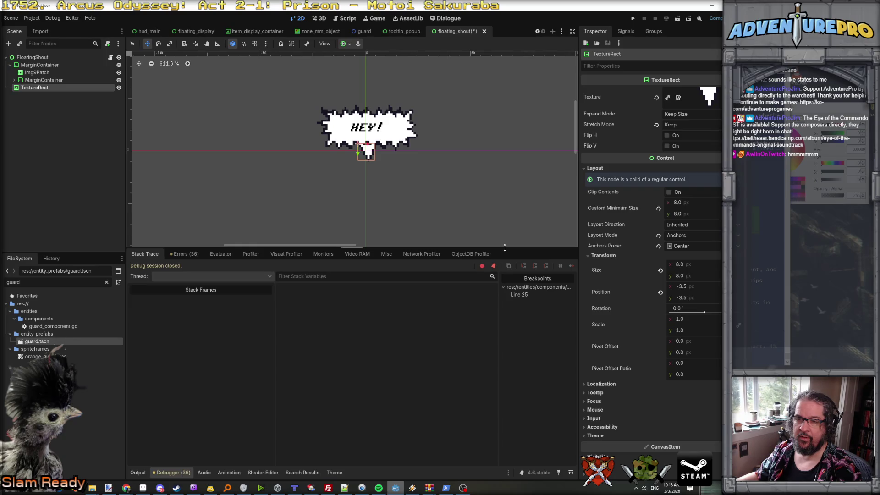
- Select the bubble container, expand the inner MarginContainer and select the txtMessage label
{"action": "left_click", "coordinate": [39, 64]}
{"action": "left_click", "coordinate": [38, 64]}
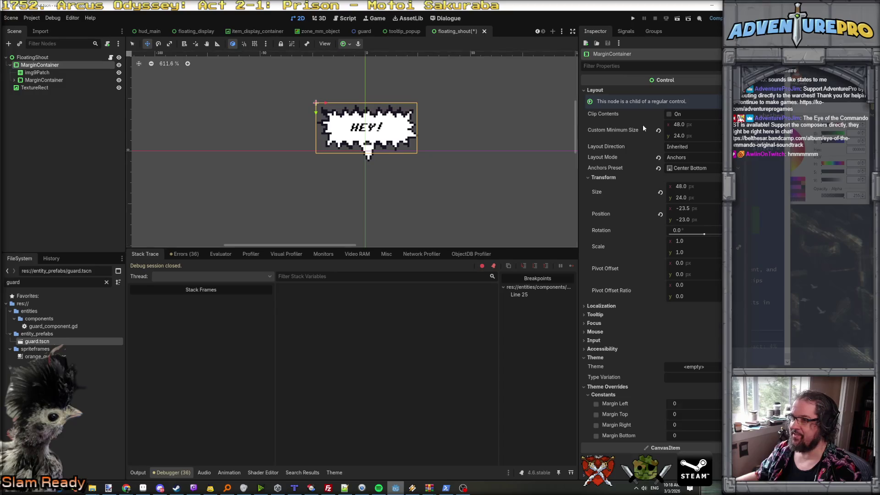
{"action": "left_click", "coordinate": [44, 79]}
{"action": "left_click", "coordinate": [14, 80]}
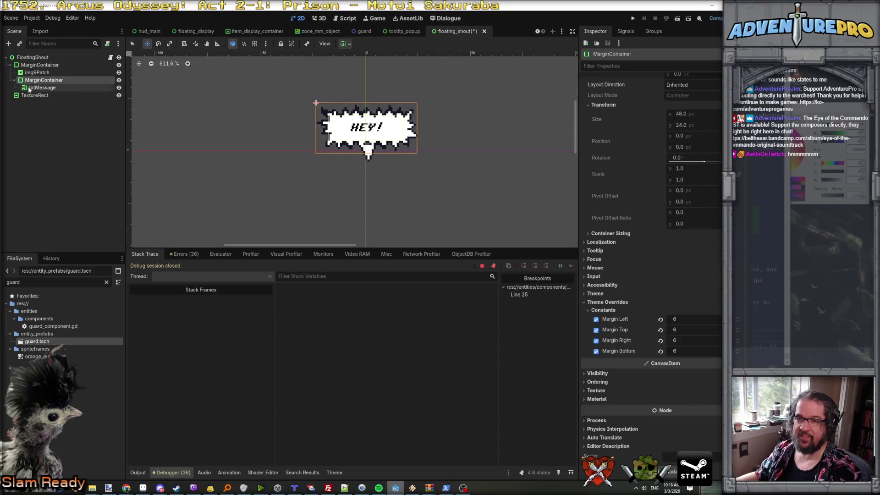
- Test a long message in txtMessage's Text to see the bubble grow, then clear it
{"action": "left_click", "coordinate": [42, 87]}
{"action": "left_click", "coordinate": [628, 116]}
{"action": "type", "text": "O"}
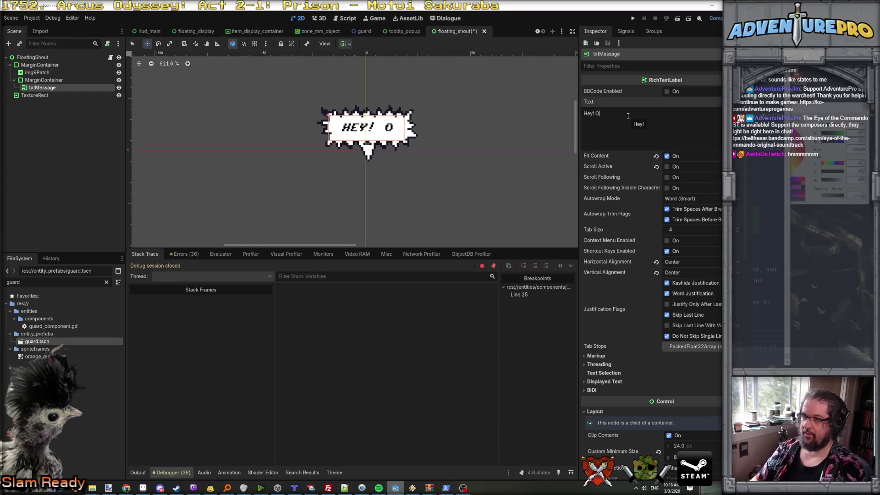
{"action": "type", "text": "h no! here's a "}
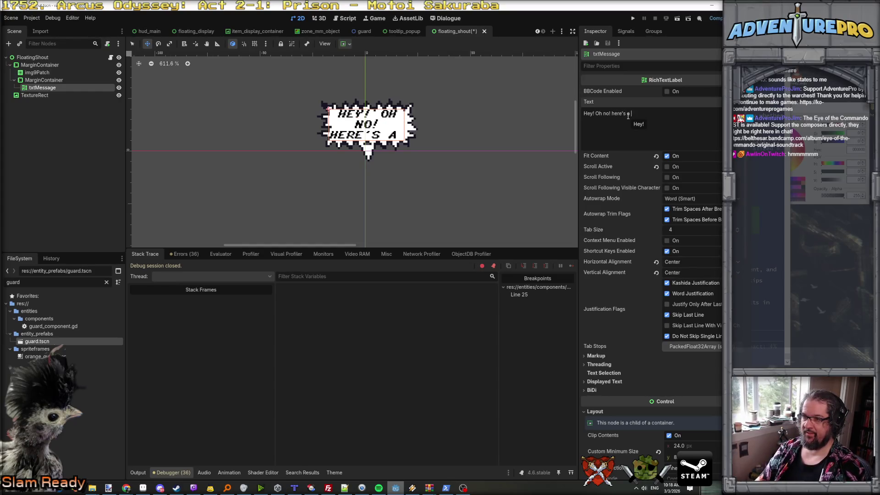
{"action": "type", "text": "thing! oh!"}
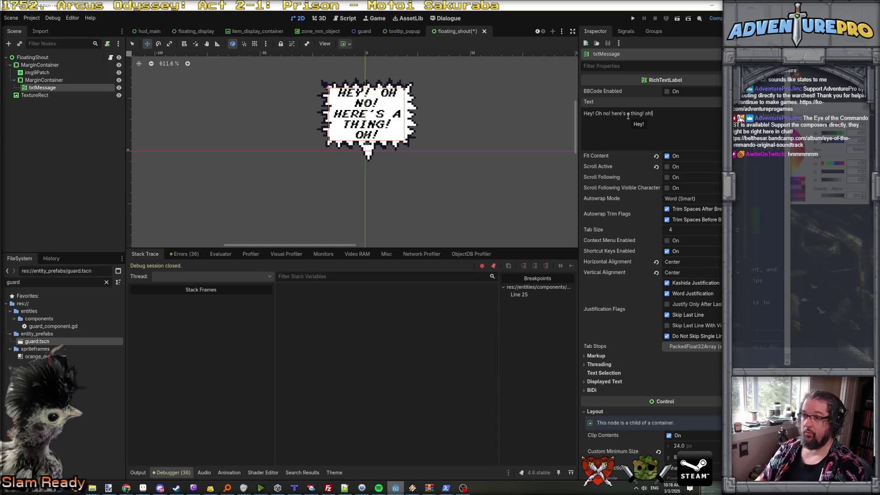
{"action": "type", "text": " OH! it "}
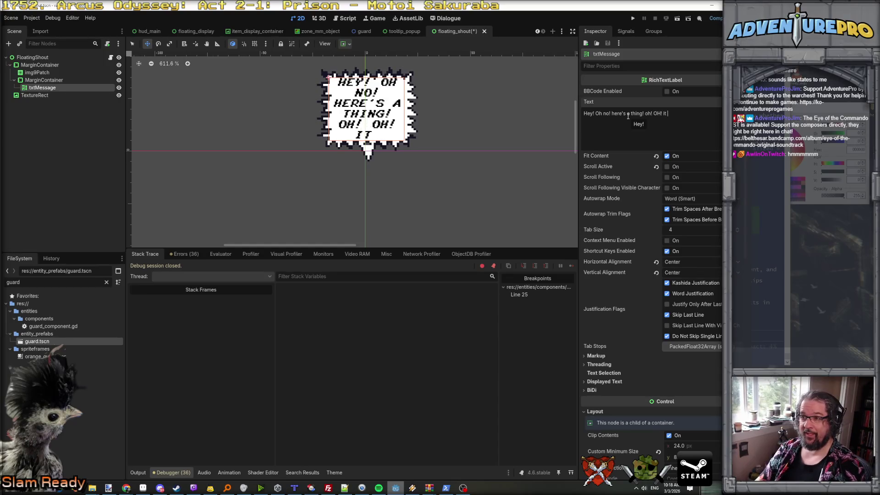
{"action": "type", "text": "goes up? Ok."}
{"action": "key", "text": "Return"}
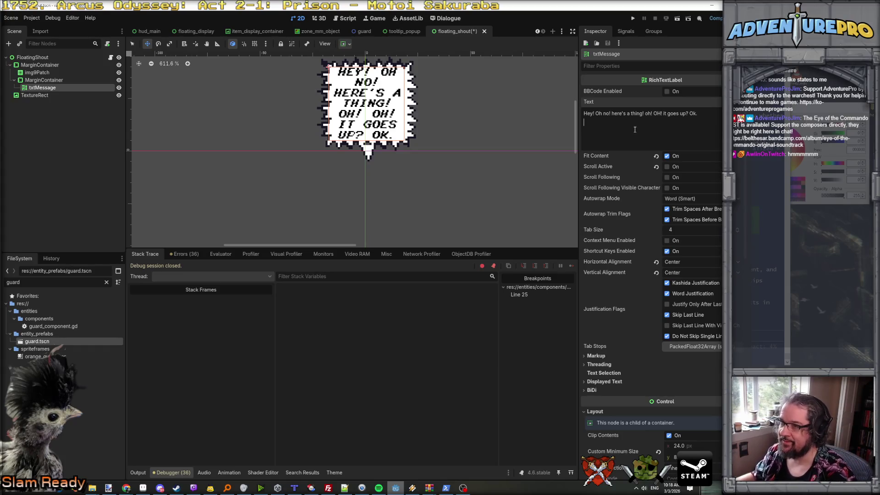
{"action": "left_click_drag", "start_coordinate": [627, 126], "coordinate": [569, 108]}
{"action": "key", "text": "BackSpace"}
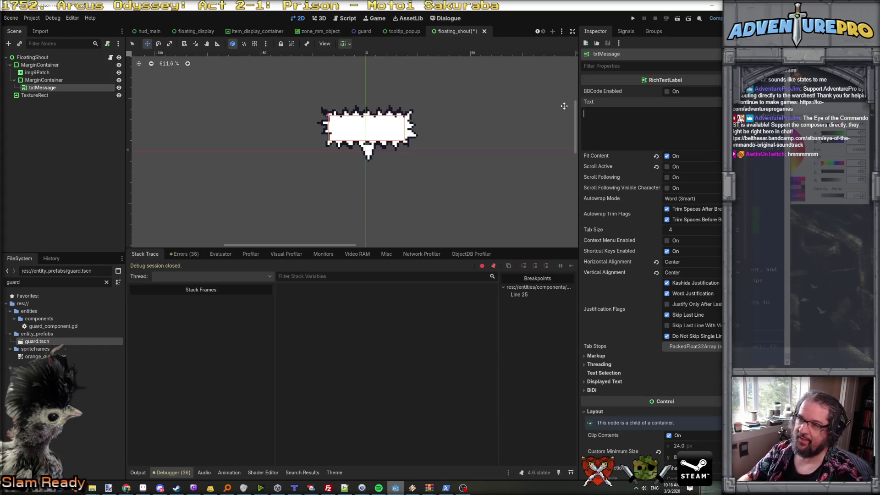
- Raise the TextureRect tail to position y -5.0 and save the floating_shout scene
{"action": "left_click", "coordinate": [42, 95]}
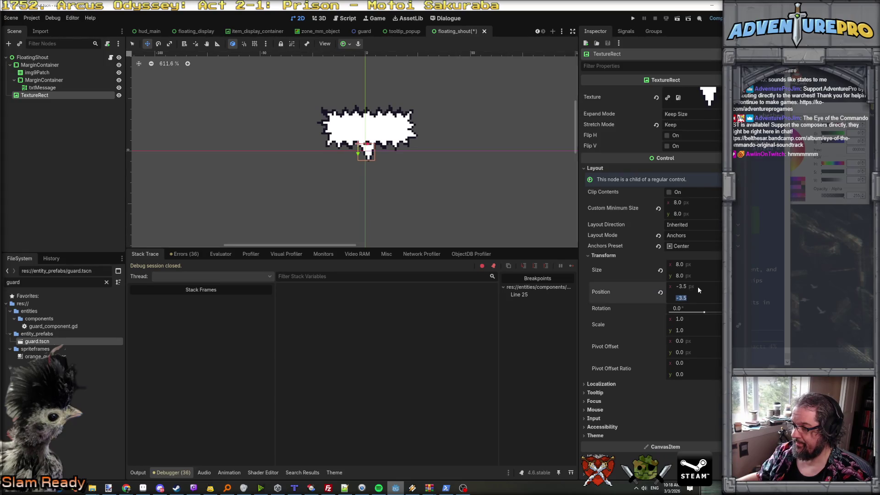
{"action": "type", "text": "-"}
{"action": "key", "text": "Return"}
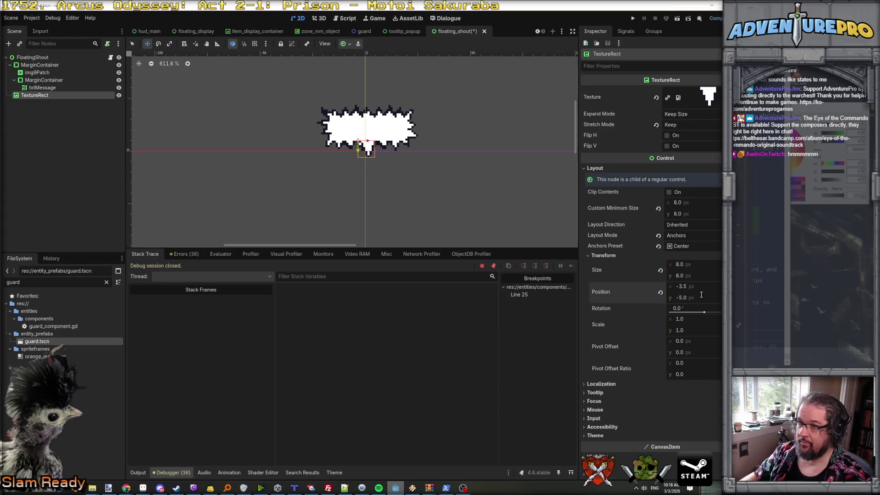
{"action": "left_click", "coordinate": [491, 131]}
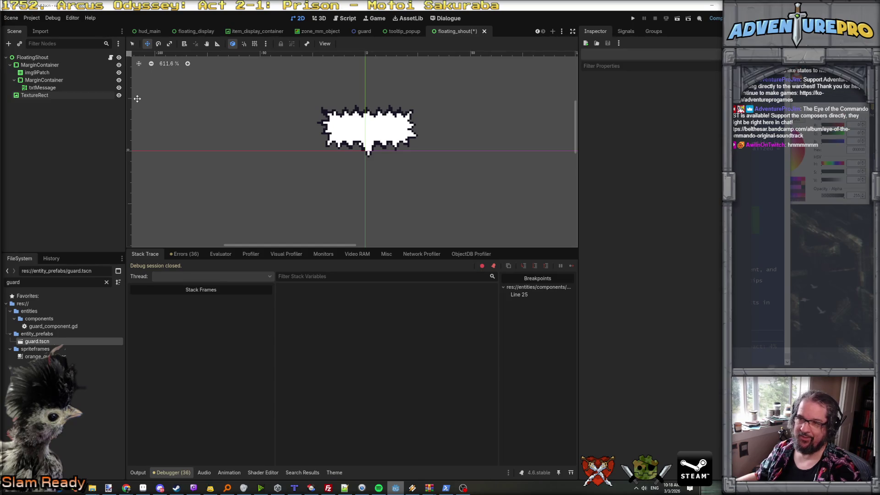
{"action": "key", "text": "ctrl+s"}
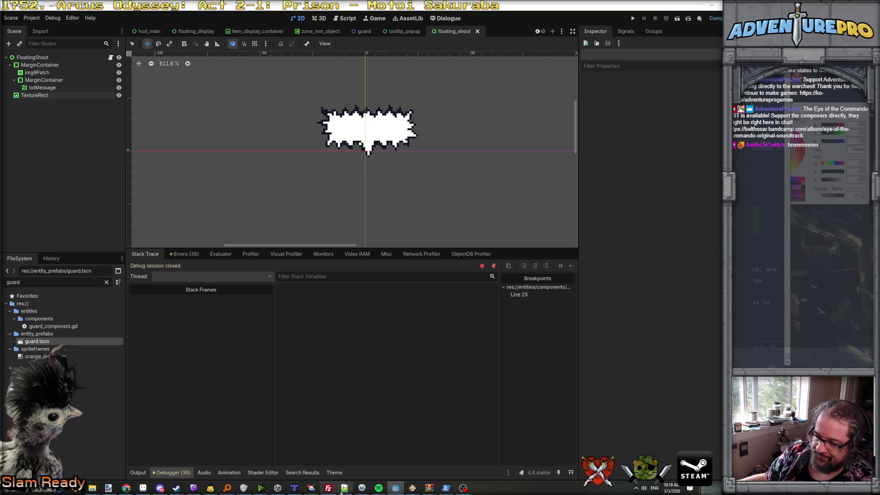
{"action": "left_click", "coordinate": [445, 489]}
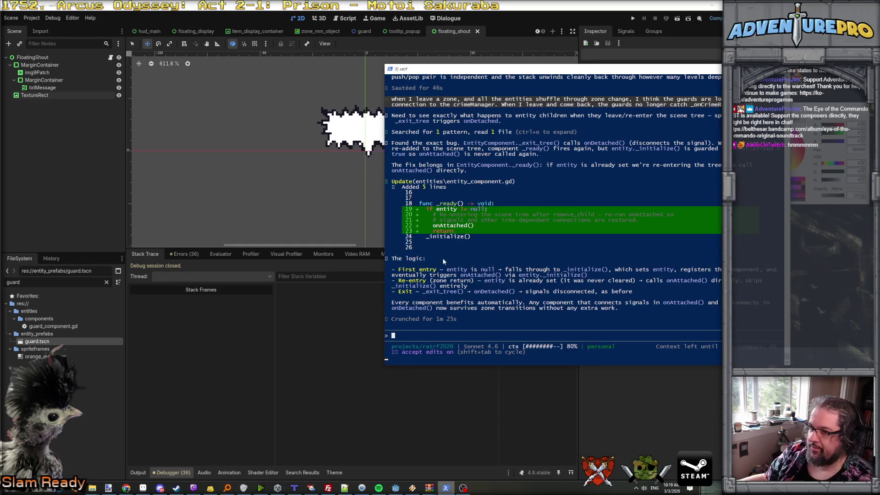
{"action": "scroll", "coordinate": [460, 216], "scroll_direction": "up", "scroll_amount": 2}
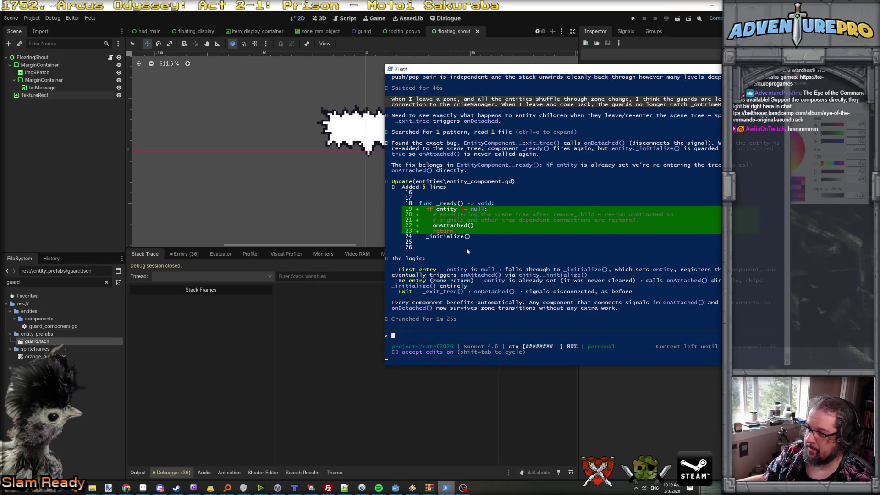
{"action": "left_click", "coordinate": [396, 488]}
{"action": "left_click", "coordinate": [636, 17]}
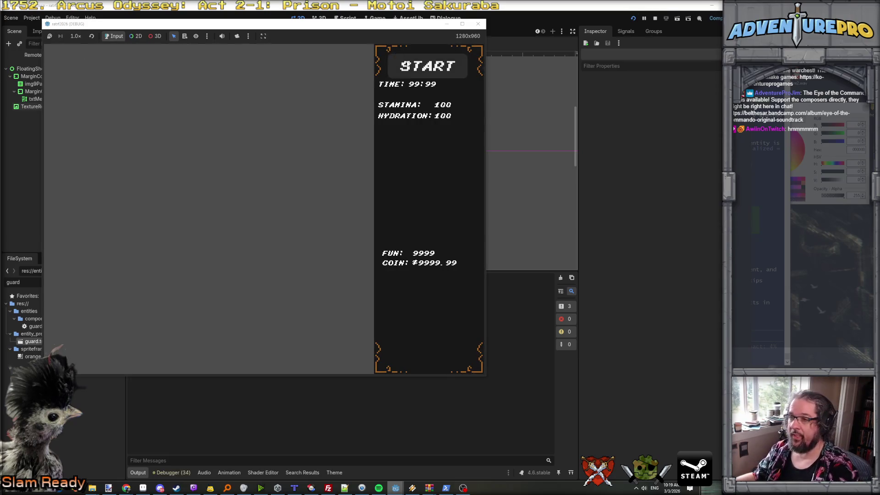
- Start a new game, hit the crime breakpoint, remove the line-25 breakpoint and resume
{"action": "left_click", "coordinate": [263, 165]}
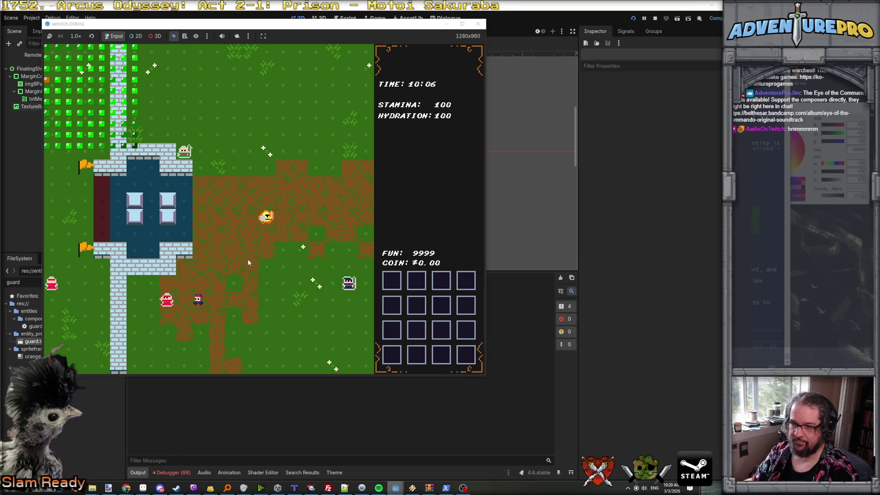
{"action": "key", "text": "Left"}
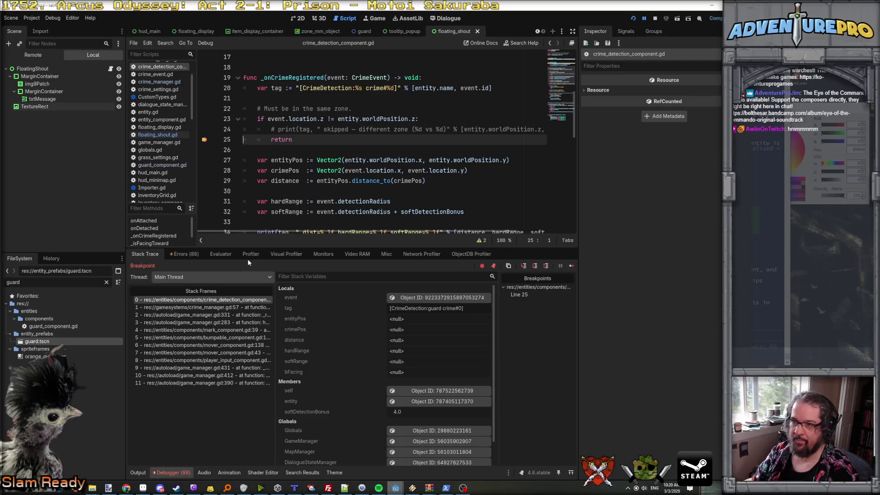
{"action": "left_click", "coordinate": [204, 139]}
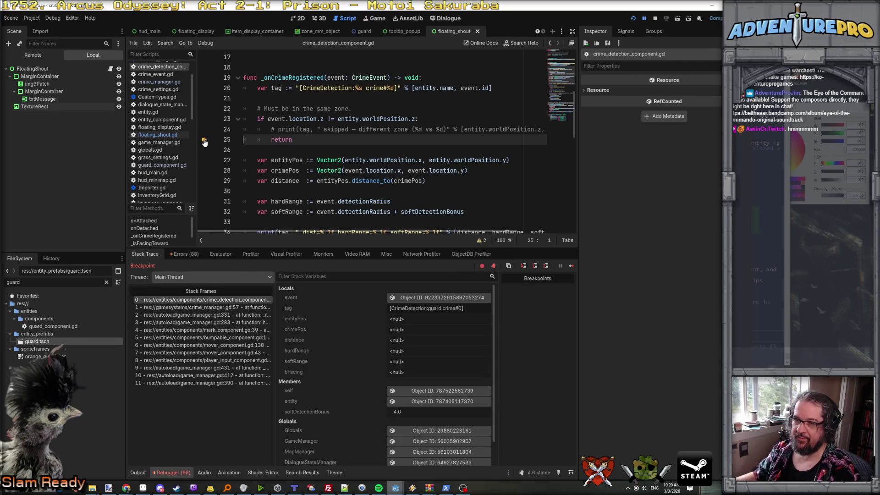
{"action": "left_click", "coordinate": [643, 18]}
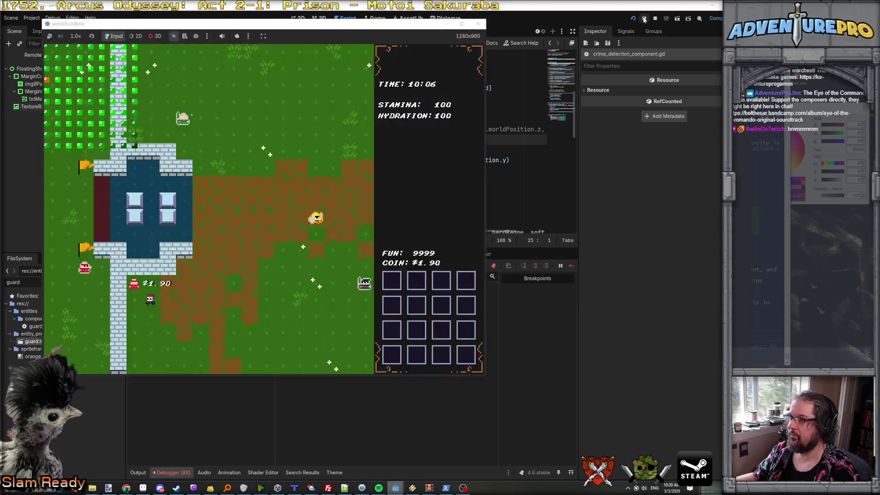
- Stop the game and trace the 'bumped' already-connected error to mark_component.gd line 24
{"action": "left_click", "coordinate": [260, 368]}
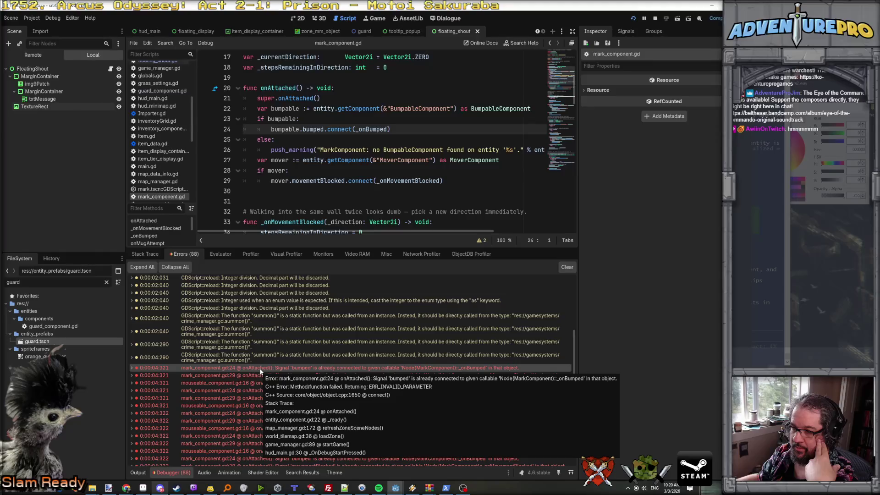
{"action": "double_click", "coordinate": [238, 368]}
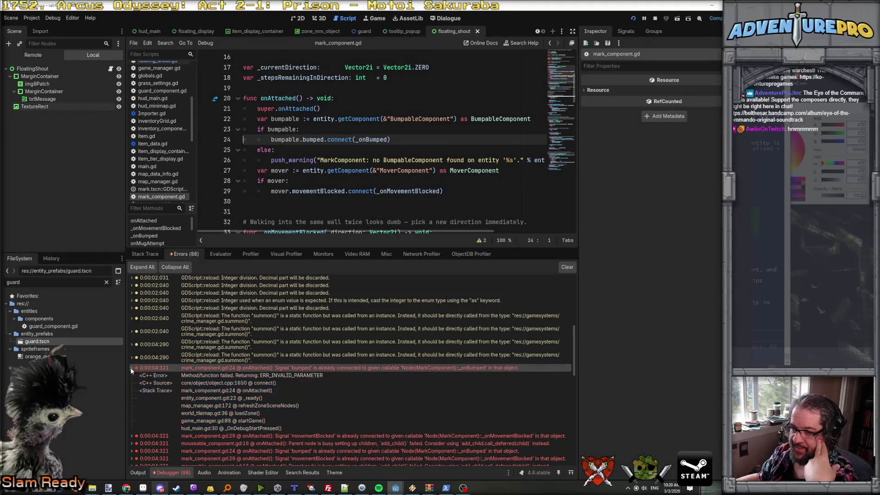
{"action": "left_click", "coordinate": [216, 397]}
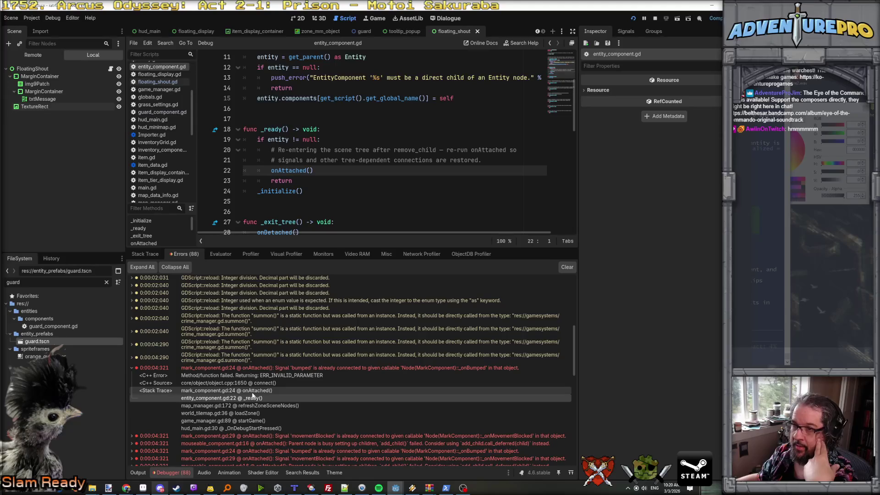
{"action": "left_click", "coordinate": [254, 392]}
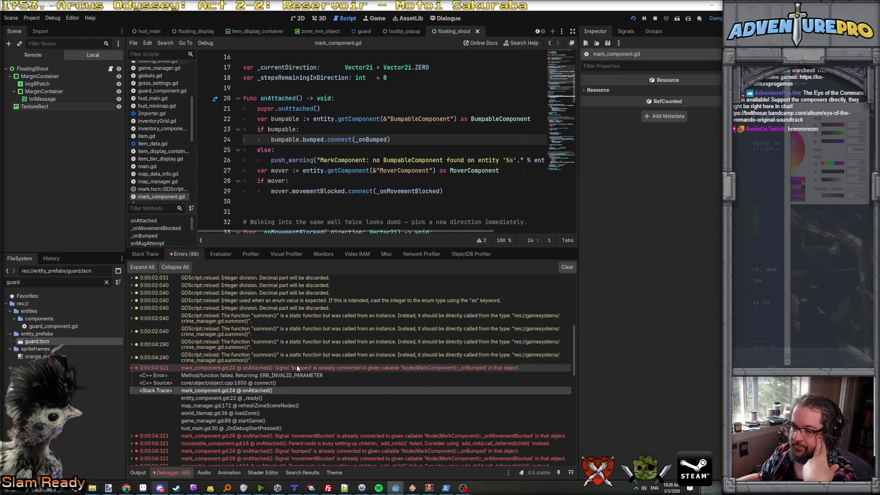
{"action": "scroll", "coordinate": [296, 365], "scroll_direction": "down", "scroll_amount": 2}
{"action": "scroll", "coordinate": [296, 365], "scroll_direction": "down", "scroll_amount": 2}
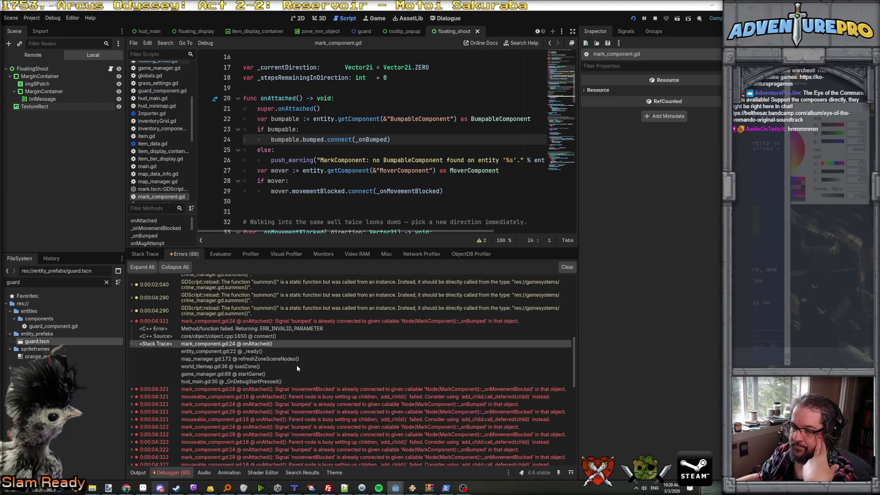
- Inspect the mouseable_component.gd line 16 error details
{"action": "left_click", "coordinate": [310, 398]}
{"action": "double_click", "coordinate": [310, 398]}
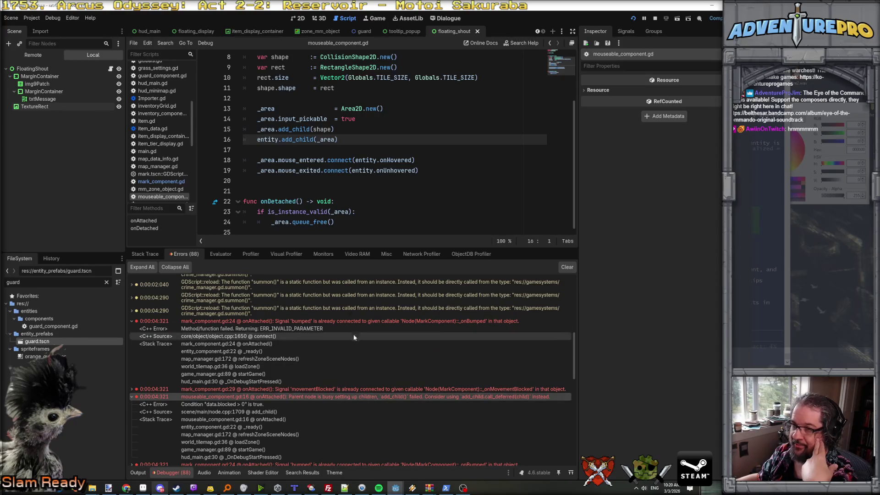
{"action": "scroll", "coordinate": [341, 214], "scroll_direction": "up", "scroll_amount": 3}
{"action": "scroll", "coordinate": [341, 212], "scroll_direction": "down", "scroll_amount": 2}
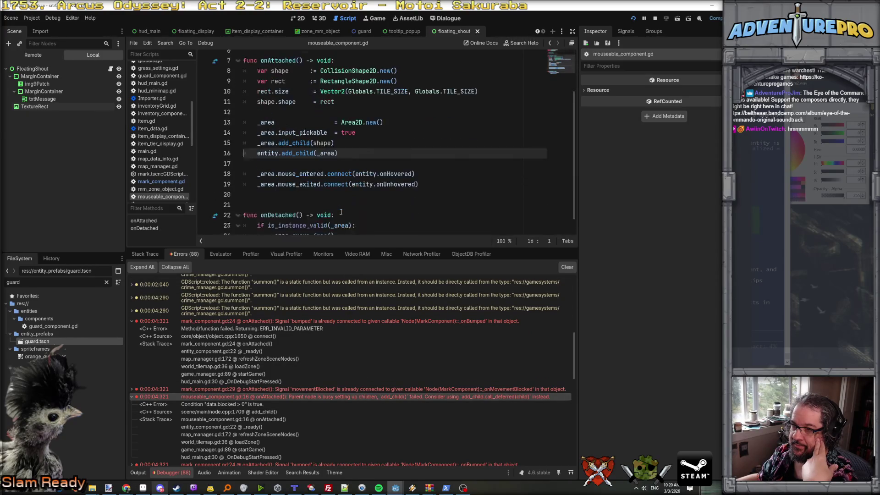
- Review the movementBlocked and bumped errors' source lines, then switch to Claude Code
{"action": "left_click", "coordinate": [294, 389]}
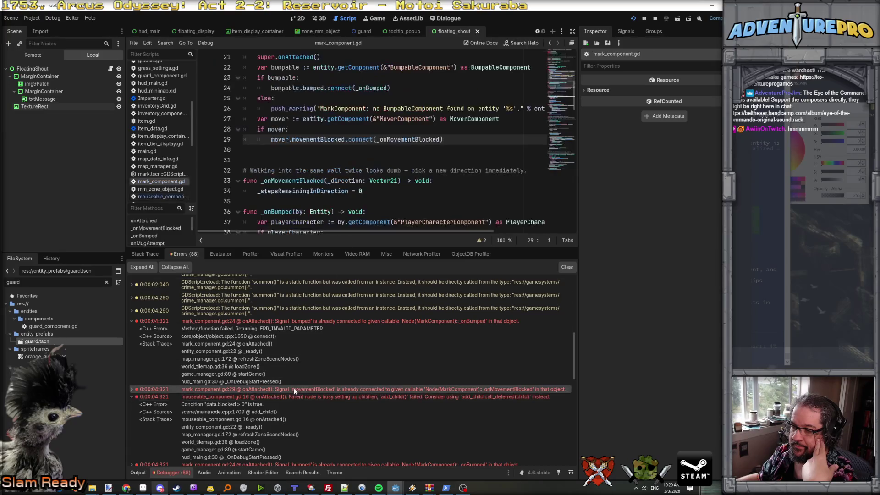
{"action": "left_click", "coordinate": [300, 321]}
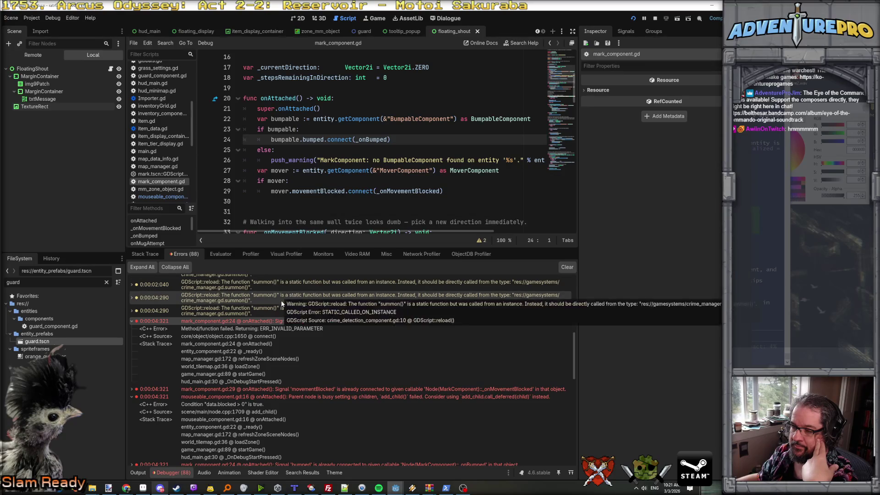
{"action": "scroll", "coordinate": [282, 301], "scroll_direction": "up", "scroll_amount": 3}
{"action": "scroll", "coordinate": [281, 301], "scroll_direction": "down", "scroll_amount": 6}
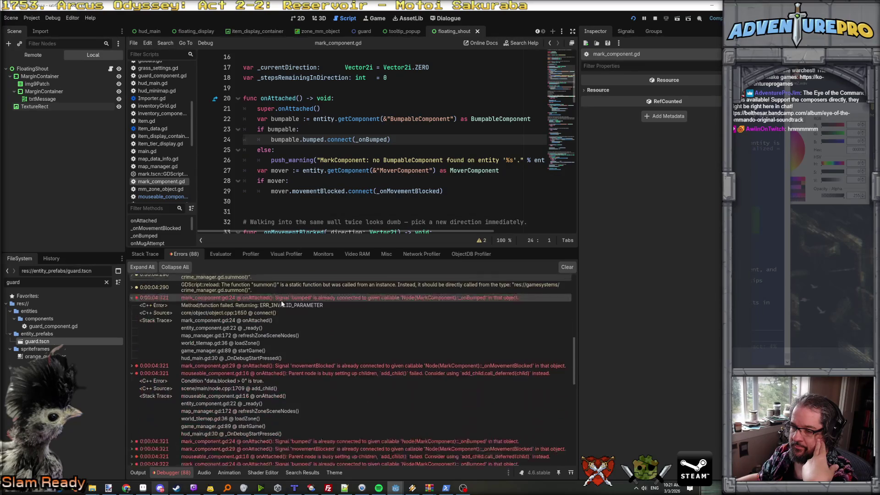
{"action": "scroll", "coordinate": [281, 301], "scroll_direction": "up", "scroll_amount": 4}
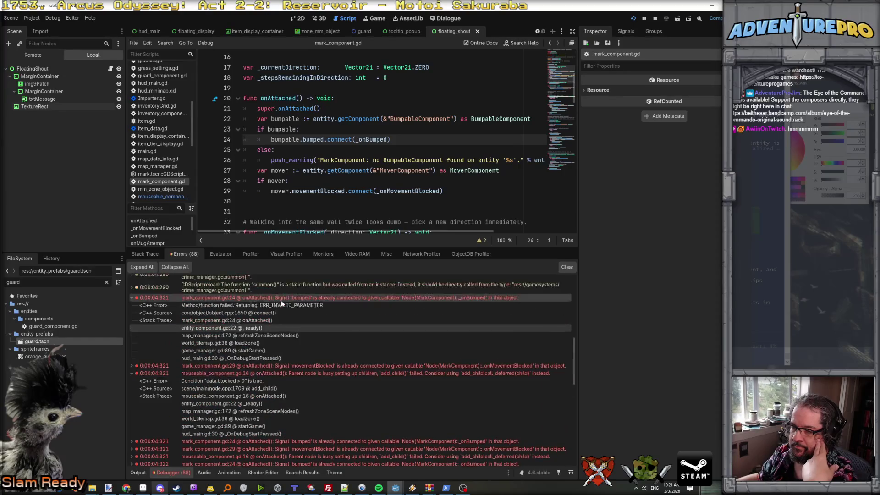
{"action": "scroll", "coordinate": [306, 198], "scroll_direction": "down", "scroll_amount": 2}
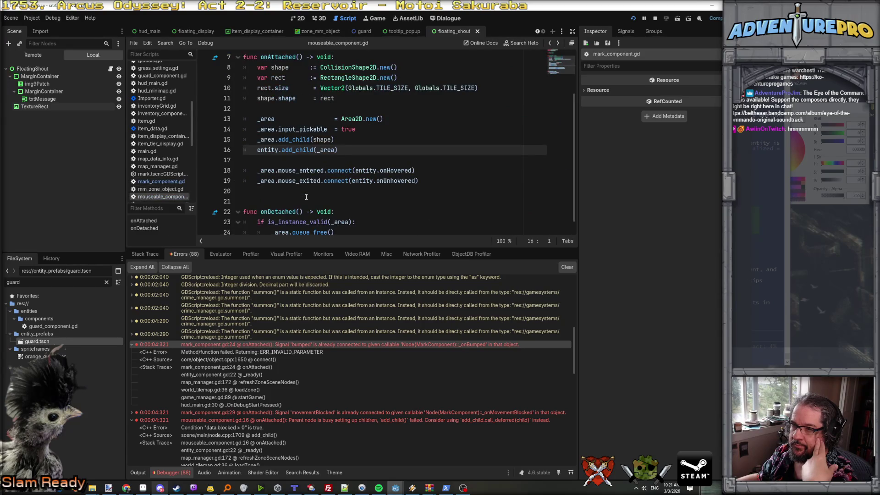
{"action": "scroll", "coordinate": [307, 197], "scroll_direction": "up", "scroll_amount": 2}
{"action": "scroll", "coordinate": [306, 197], "scroll_direction": "up", "scroll_amount": 1}
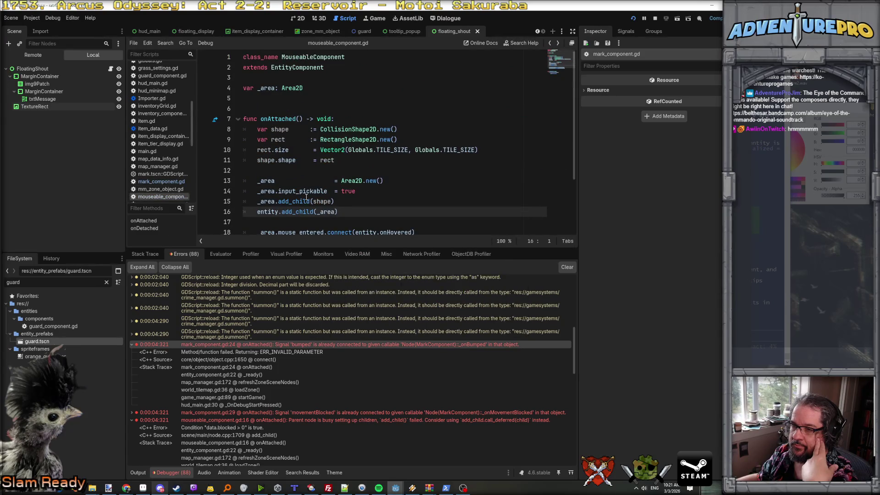
{"action": "scroll", "coordinate": [306, 197], "scroll_direction": "down", "scroll_amount": 3}
{"action": "scroll", "coordinate": [306, 197], "scroll_direction": "up", "scroll_amount": 3}
{"action": "scroll", "coordinate": [306, 197], "scroll_direction": "down", "scroll_amount": 3}
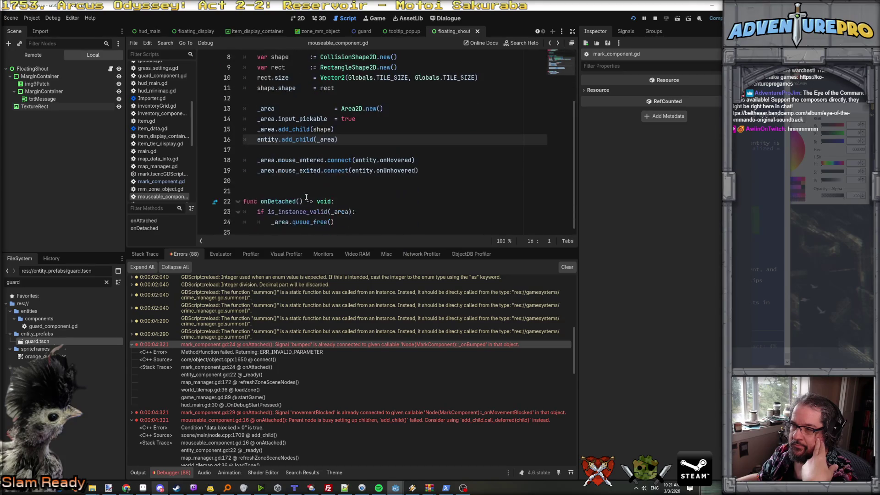
{"action": "key", "text": "alt+Tab"}
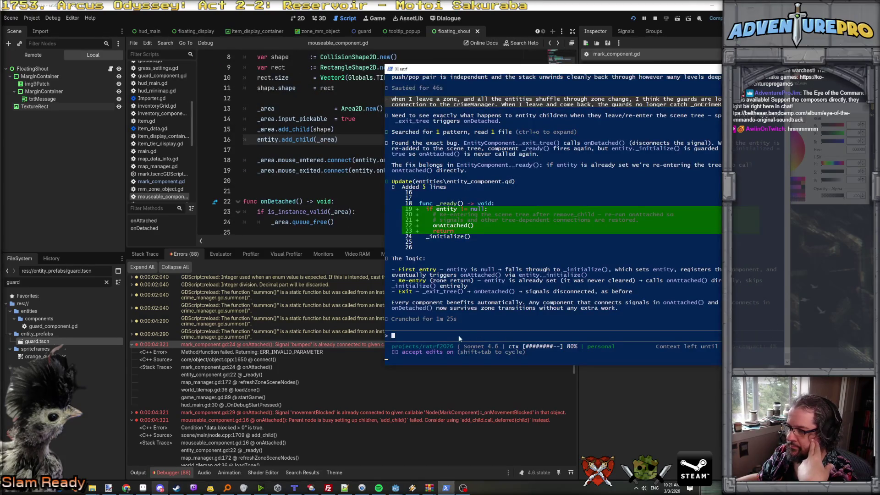
- Ask Claude Code to call onAttached deferred so it runs after ready
{"action": "type", "text": "tha"}
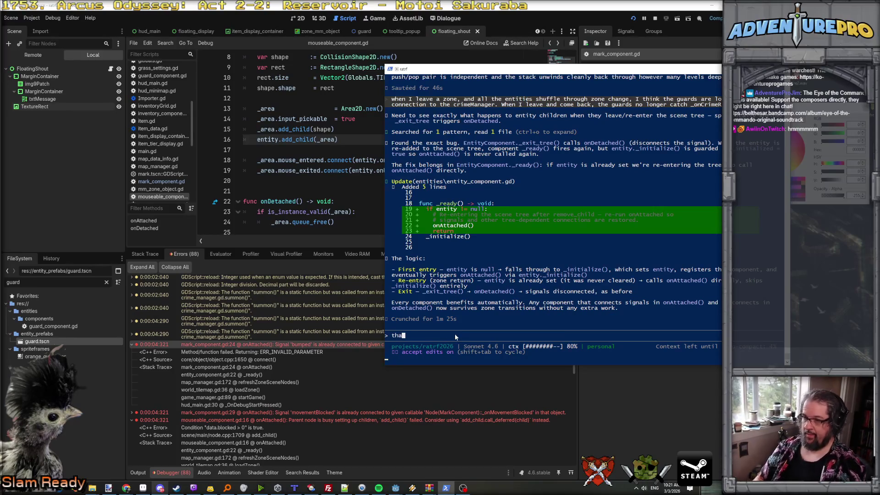
{"action": "type", "text": "t caused a lot of er"}
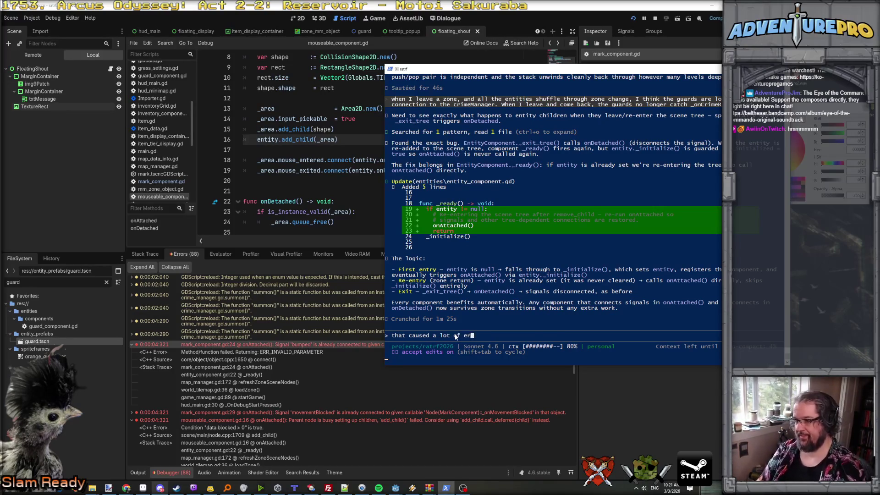
{"action": "type", "text": "rors. Can we "}
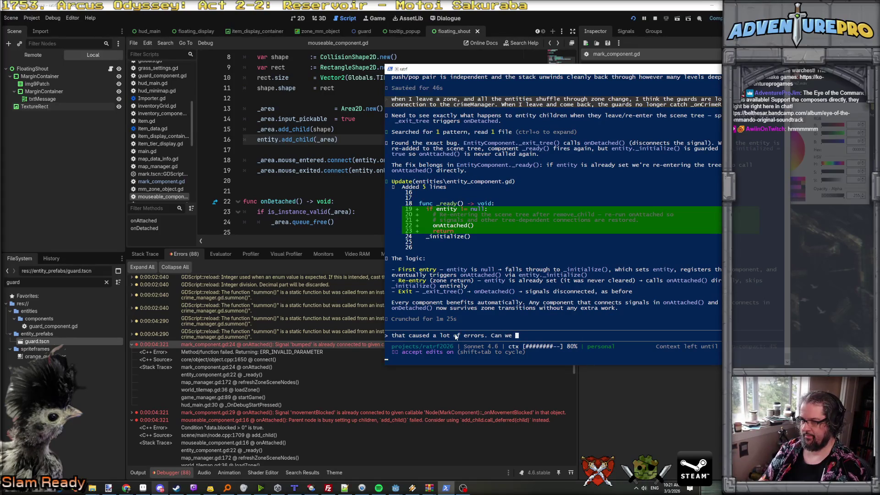
{"action": "type", "text": "ca"}
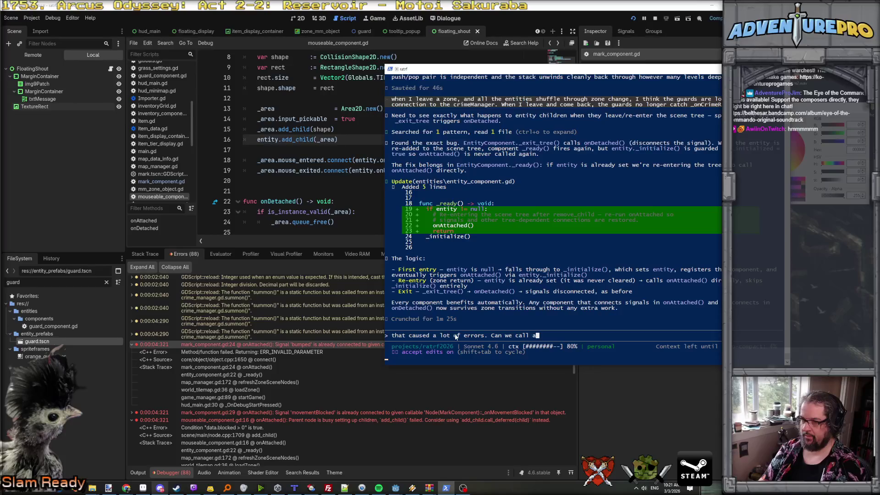
{"action": "type", "text": "ll onAttached defe"}
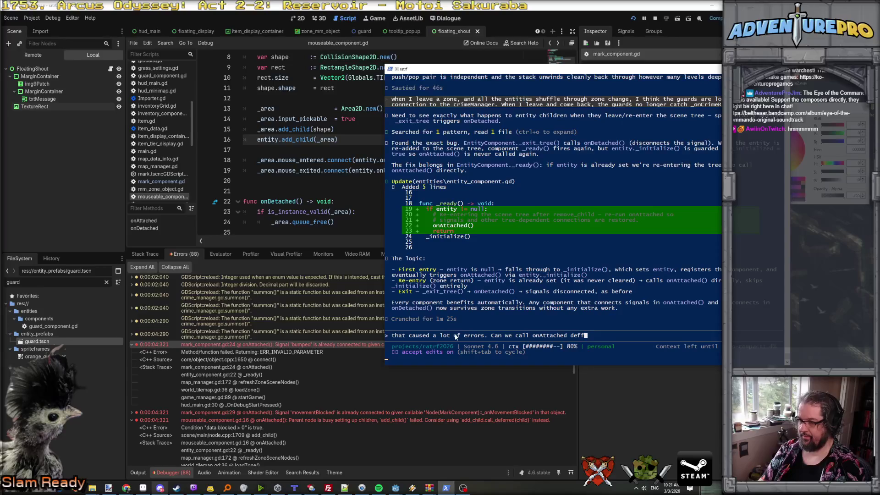
{"action": "type", "text": "rred "}
{"action": "type", "text": "so th"}
{"action": "key", "text": "BackSpace"}
{"action": "key", "text": "BackSpace"}
{"action": "key", "text": "BackSpace"}
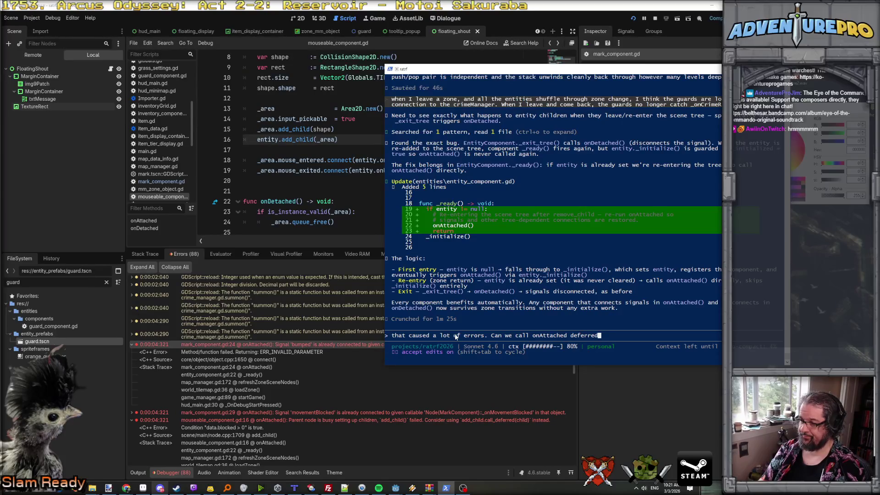
{"action": "type", "text": "so it that runs after ready?"}
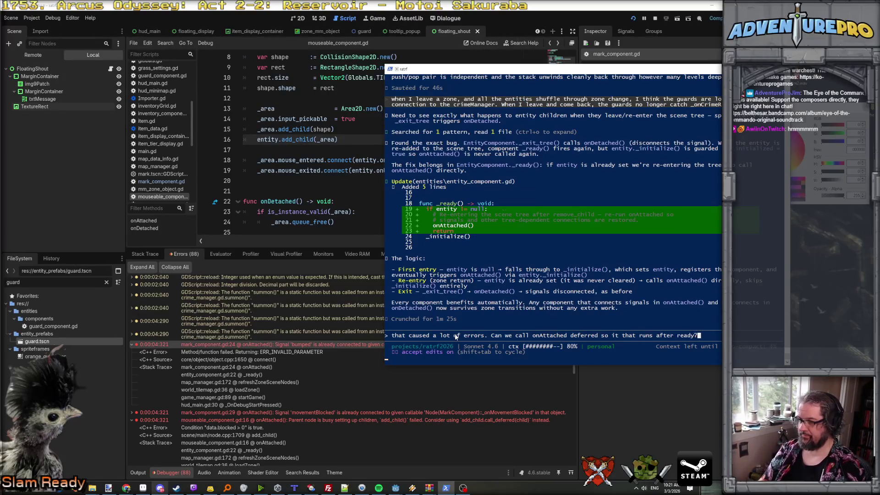
{"action": "key", "text": "Return"}
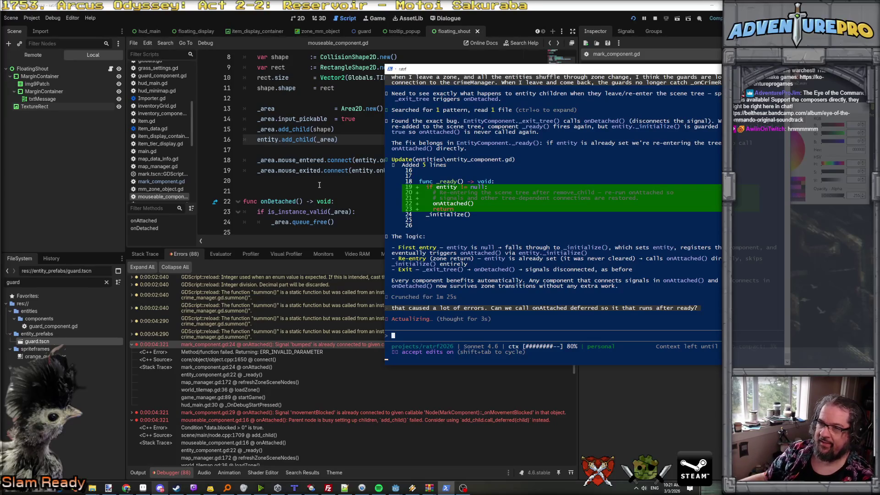
{"action": "scroll", "coordinate": [319, 184], "scroll_direction": "up", "scroll_amount": 1}
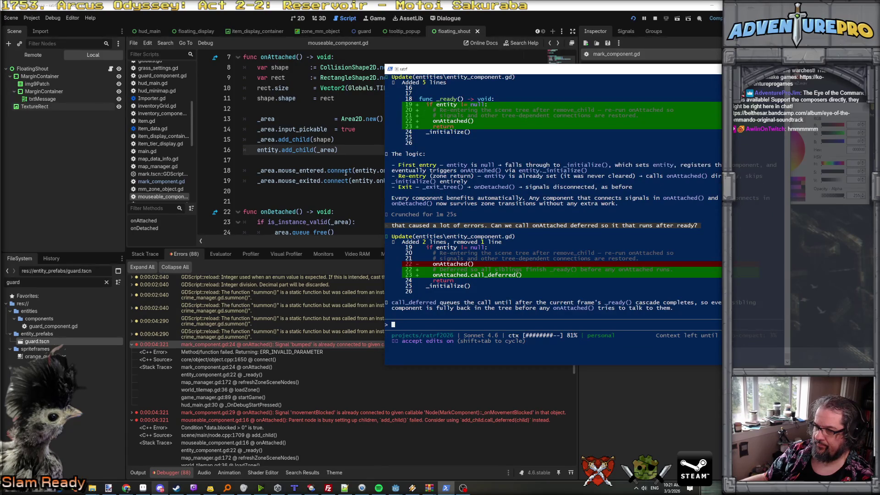
- Rerun the game from the start screen and check the debugger errors
{"action": "key", "text": "alt+Tab"}
{"action": "left_click", "coordinate": [634, 19]}
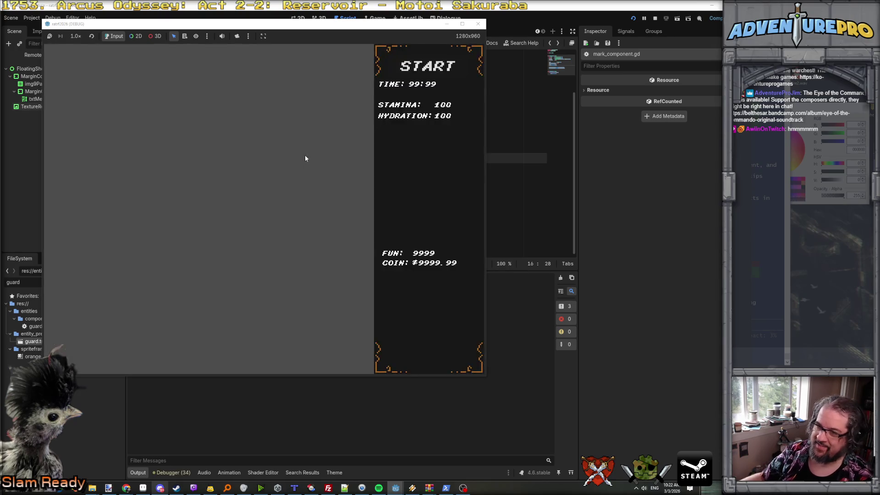
{"action": "left_click", "coordinate": [417, 63]}
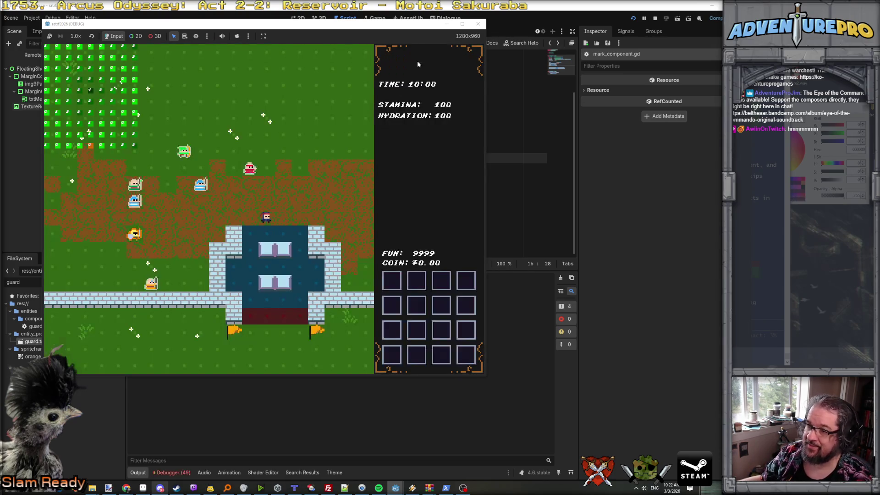
{"action": "left_click", "coordinate": [171, 472]}
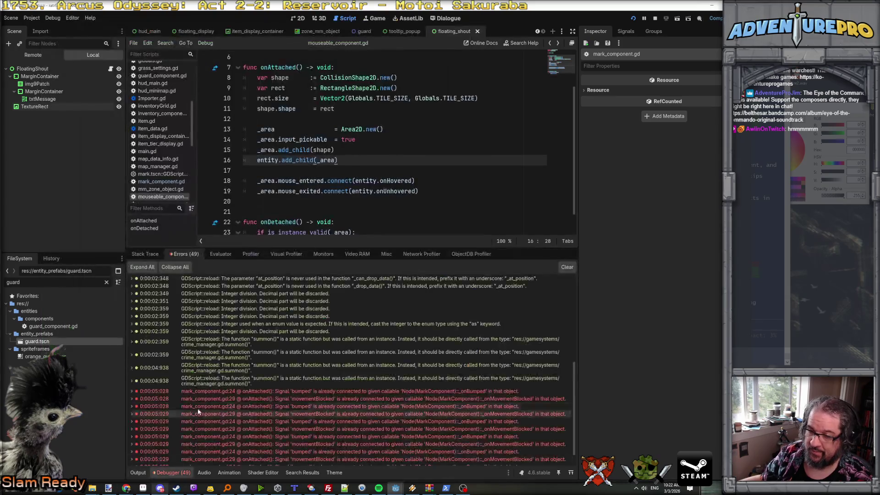
- Open the bumped error's source in mark_component.gd, select onAttached, and search project files for it
{"action": "scroll", "coordinate": [284, 402], "scroll_direction": "down", "scroll_amount": 1}
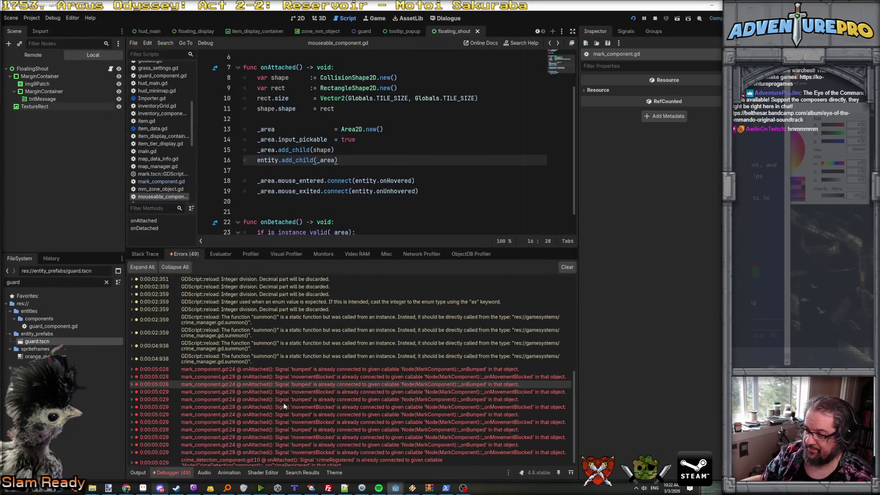
{"action": "double_click", "coordinate": [306, 370]}
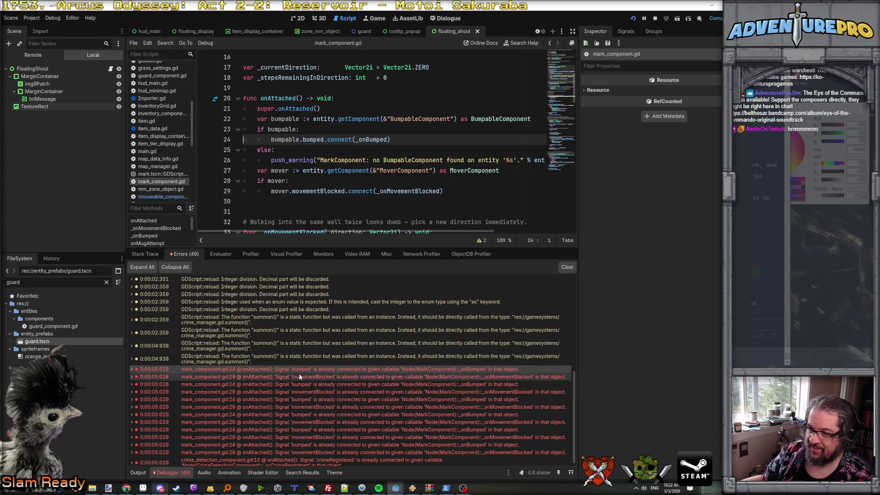
{"action": "left_click", "coordinate": [132, 370]}
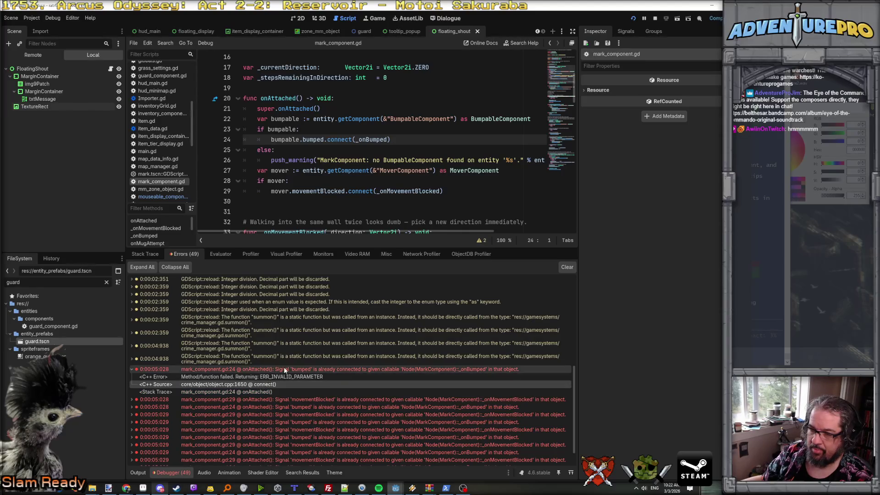
{"action": "scroll", "coordinate": [299, 400], "scroll_direction": "down", "scroll_amount": 2}
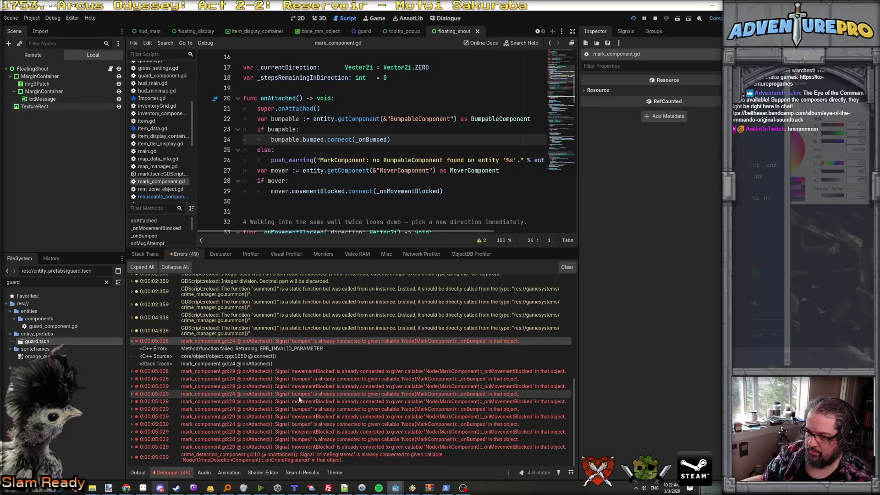
{"action": "scroll", "coordinate": [299, 400], "scroll_direction": "up", "scroll_amount": 5}
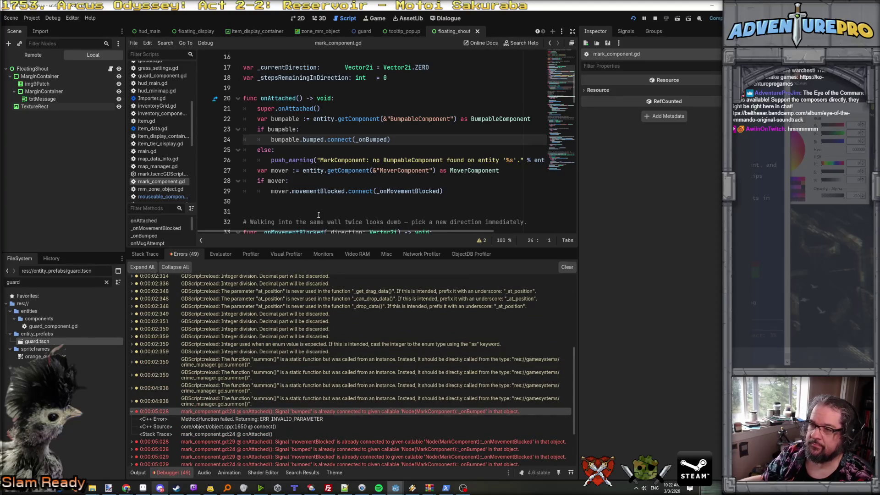
{"action": "double_click", "coordinate": [279, 96]}
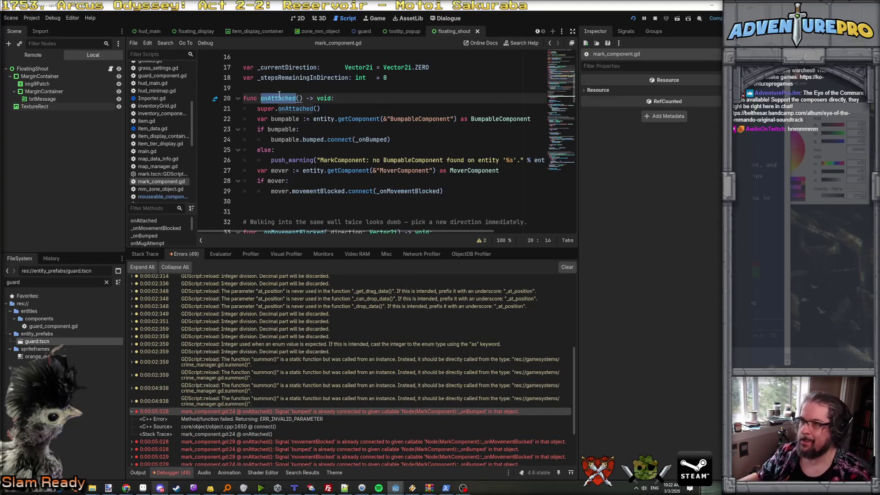
{"action": "key", "text": "ctrl+shift+f"}
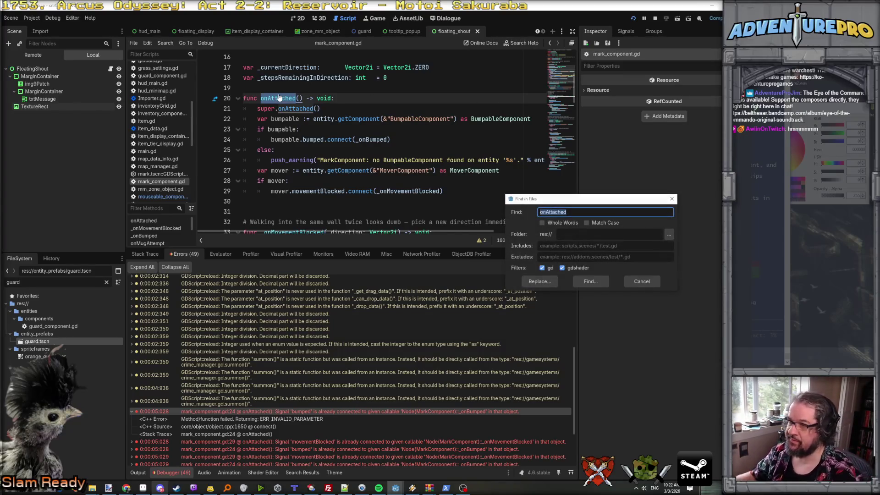
- List all onAttached matches and inspect the override and parent AIBehaviorComponent script
{"action": "left_click", "coordinate": [590, 281]}
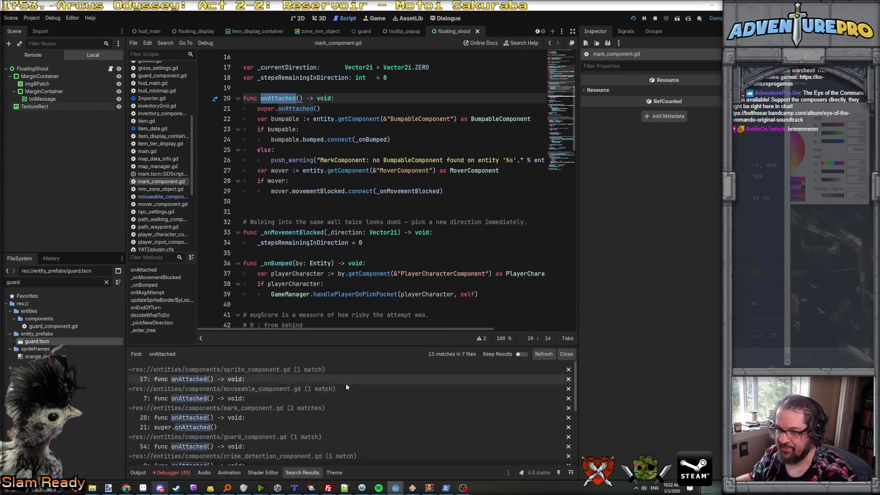
{"action": "scroll", "coordinate": [277, 406], "scroll_direction": "down", "scroll_amount": 1}
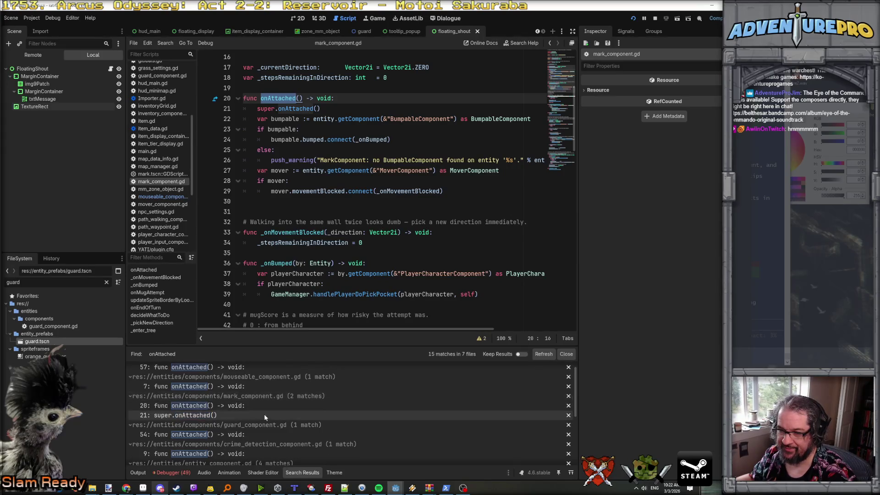
{"action": "left_click", "coordinate": [203, 416]}
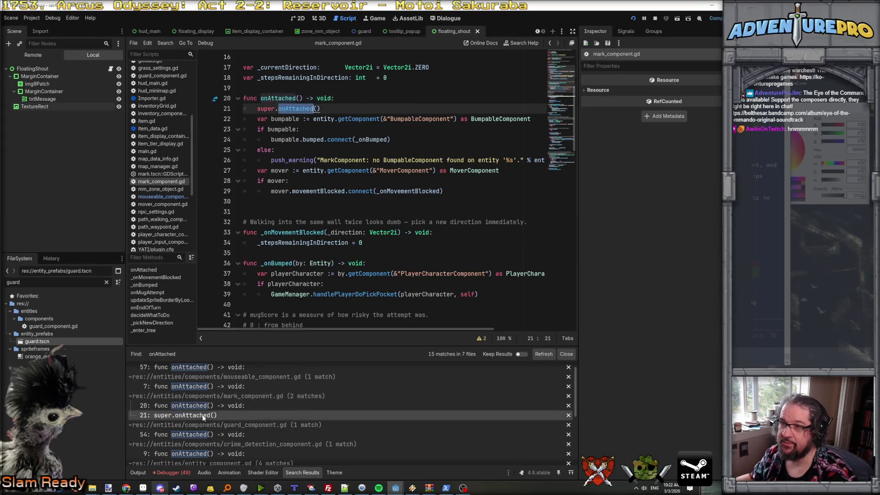
{"action": "left_click", "coordinate": [203, 405]}
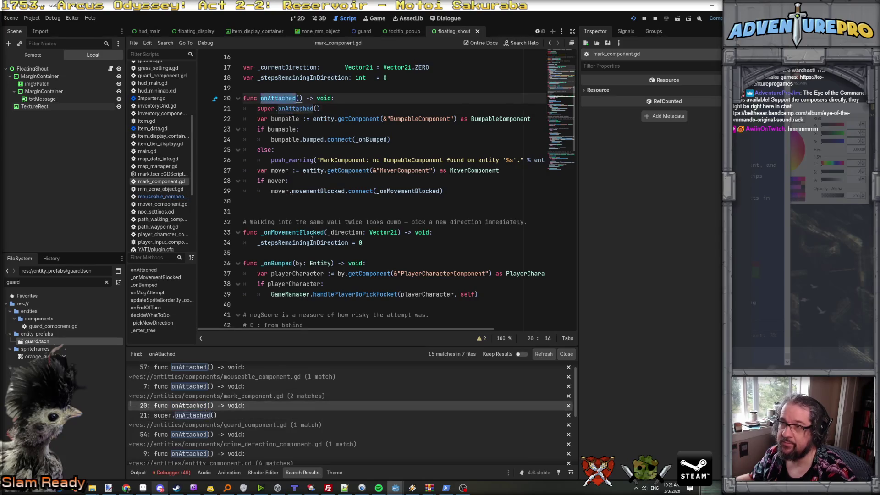
{"action": "scroll", "coordinate": [318, 232], "scroll_direction": "up", "scroll_amount": 5}
{"action": "left_click", "coordinate": [295, 88], "text": "ctrl"}
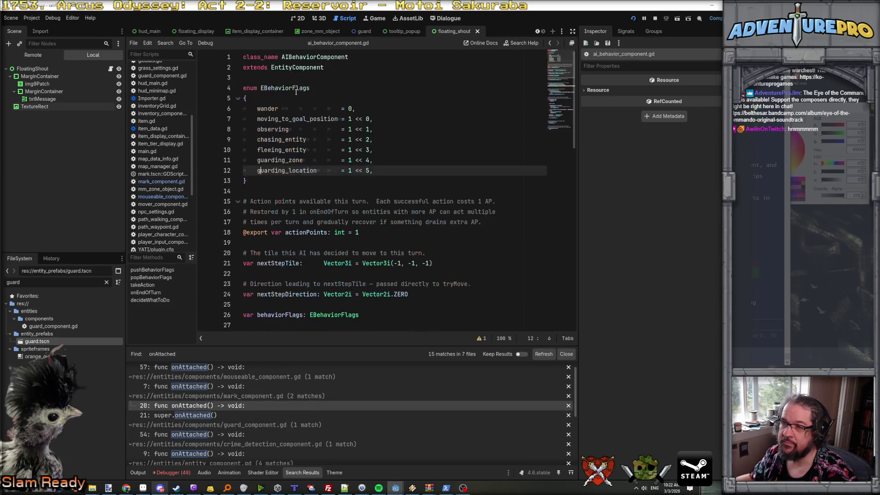
{"action": "scroll", "coordinate": [334, 232], "scroll_direction": "down", "scroll_amount": 12}
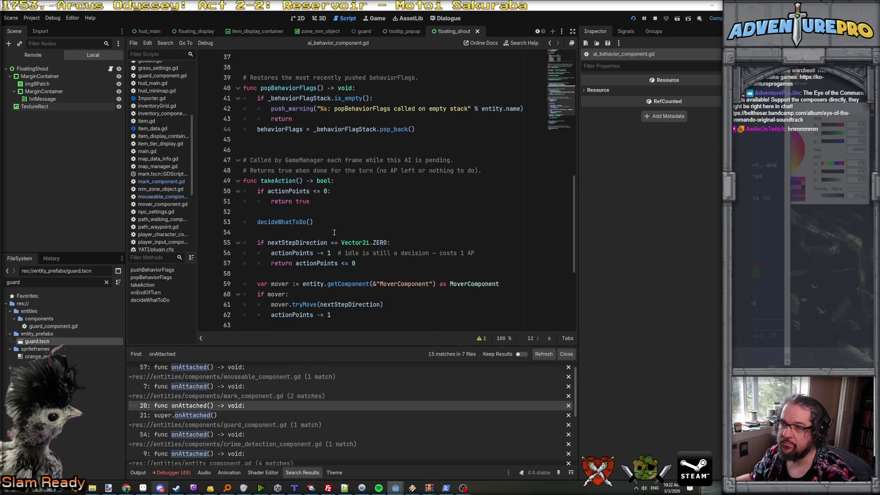
{"action": "scroll", "coordinate": [334, 232], "scroll_direction": "down", "scroll_amount": 5}
{"action": "scroll", "coordinate": [334, 232], "scroll_direction": "up", "scroll_amount": 11}
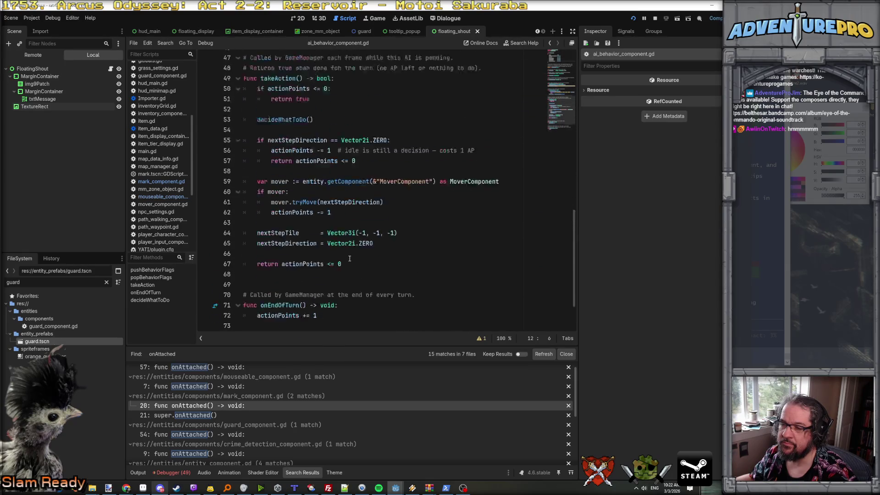
{"action": "scroll", "coordinate": [350, 259], "scroll_direction": "up", "scroll_amount": 5}
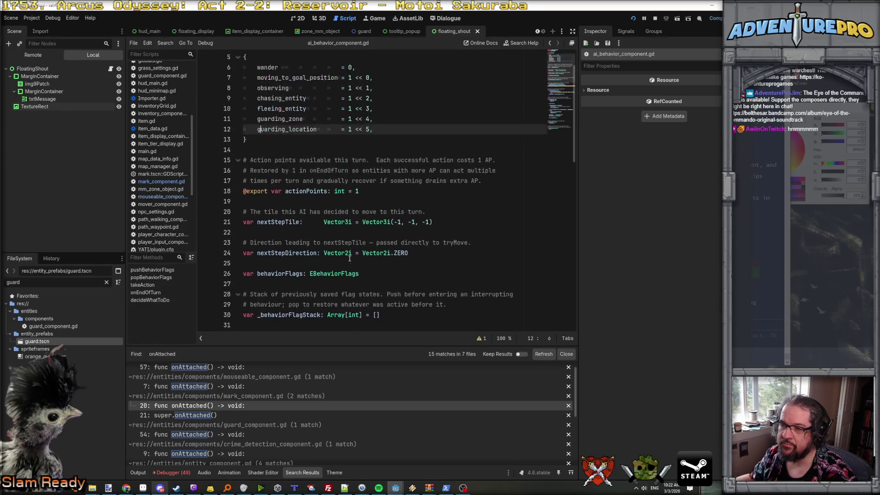
{"action": "scroll", "coordinate": [350, 259], "scroll_direction": "down", "scroll_amount": 3}
{"action": "scroll", "coordinate": [244, 415], "scroll_direction": "down", "scroll_amount": 2}
{"action": "scroll", "coordinate": [243, 414], "scroll_direction": "down", "scroll_amount": 1}
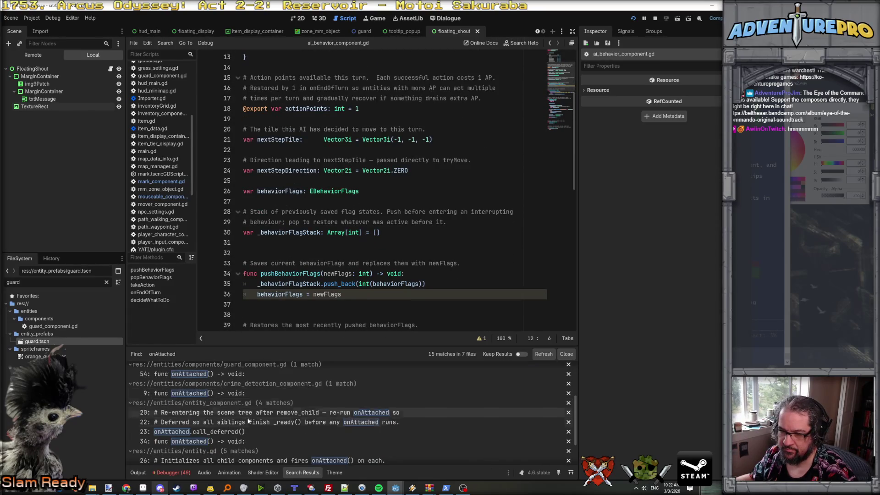
- Follow onAttached through entity_component.gd to entity.gd's addComponent call on line 51, then view the Errors list
{"action": "left_click", "coordinate": [217, 432]}
{"action": "left_click", "coordinate": [213, 441]}
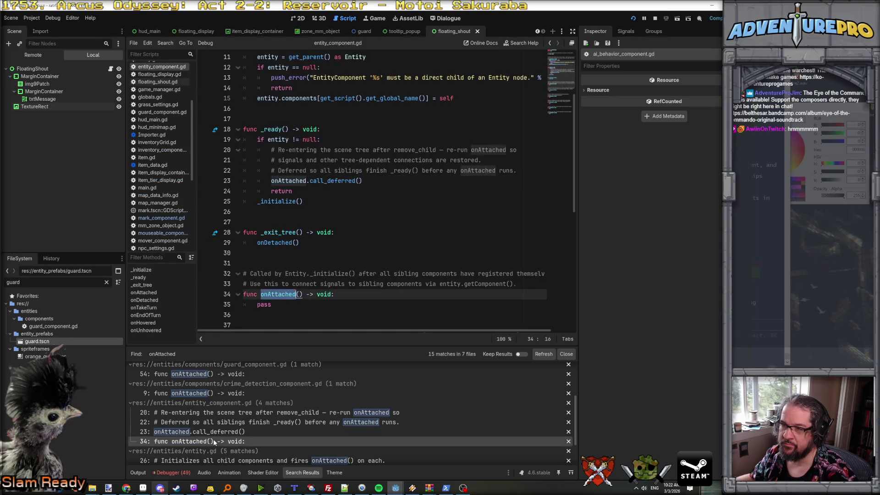
{"action": "scroll", "coordinate": [267, 385], "scroll_direction": "down", "scroll_amount": 2}
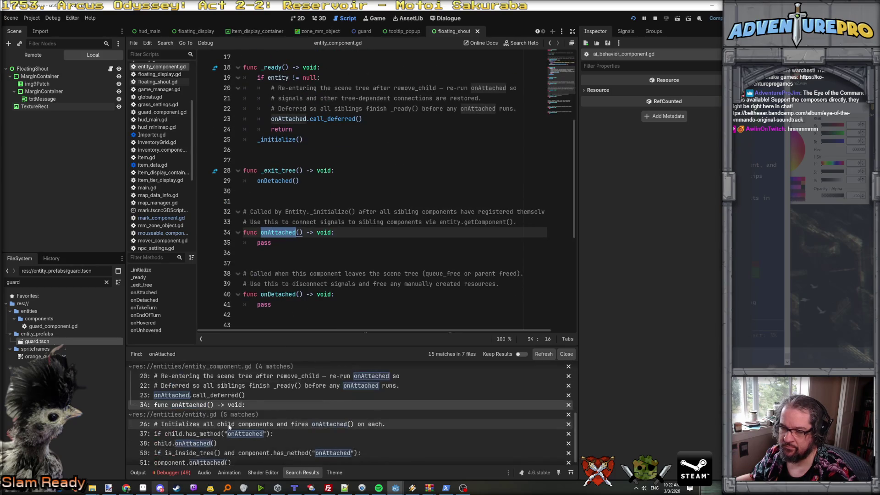
{"action": "left_click", "coordinate": [214, 443]}
{"action": "left_click", "coordinate": [221, 433]}
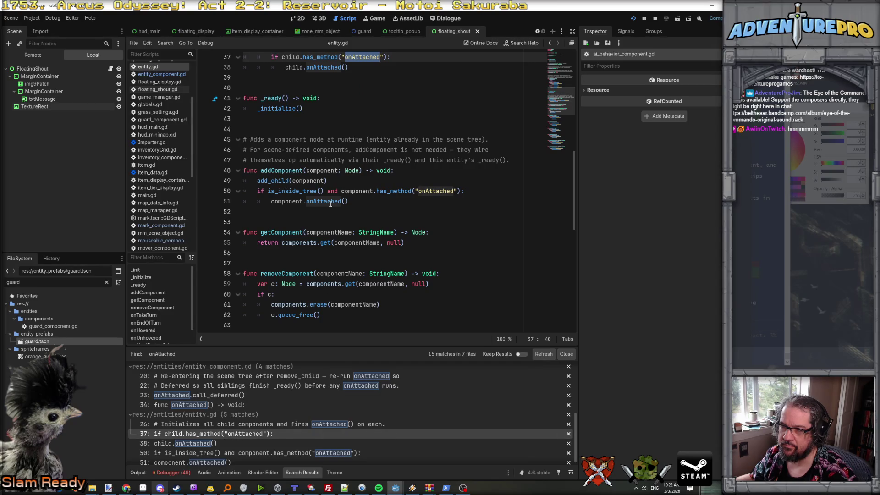
{"action": "scroll", "coordinate": [331, 204], "scroll_direction": "down", "scroll_amount": 2}
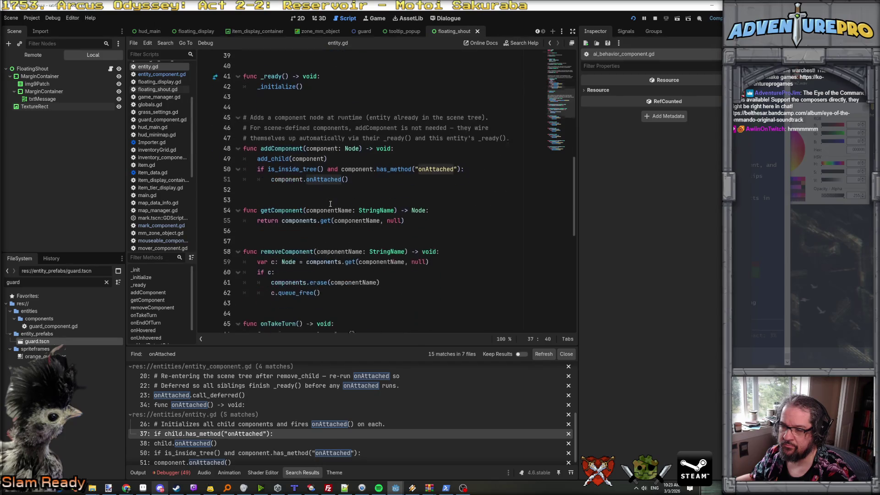
{"action": "scroll", "coordinate": [262, 405], "scroll_direction": "down", "scroll_amount": 1}
{"action": "left_click", "coordinate": [232, 447]}
{"action": "left_click", "coordinate": [221, 457]}
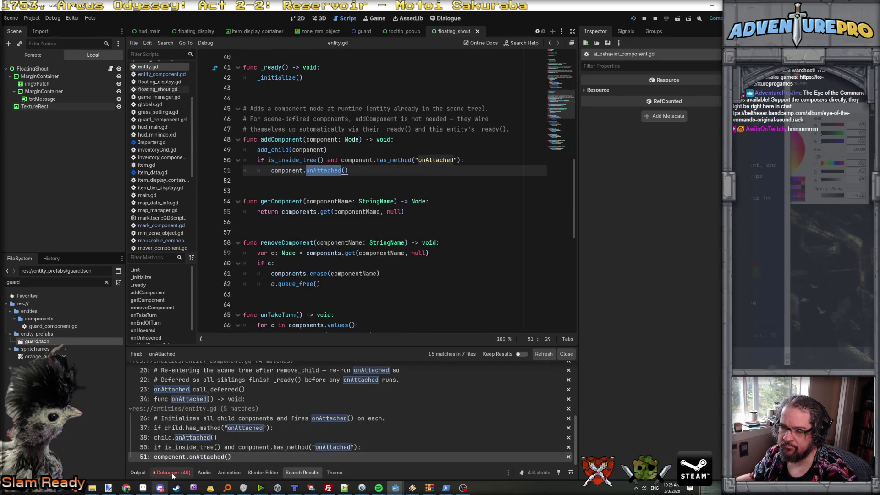
{"action": "left_click", "coordinate": [172, 473]}
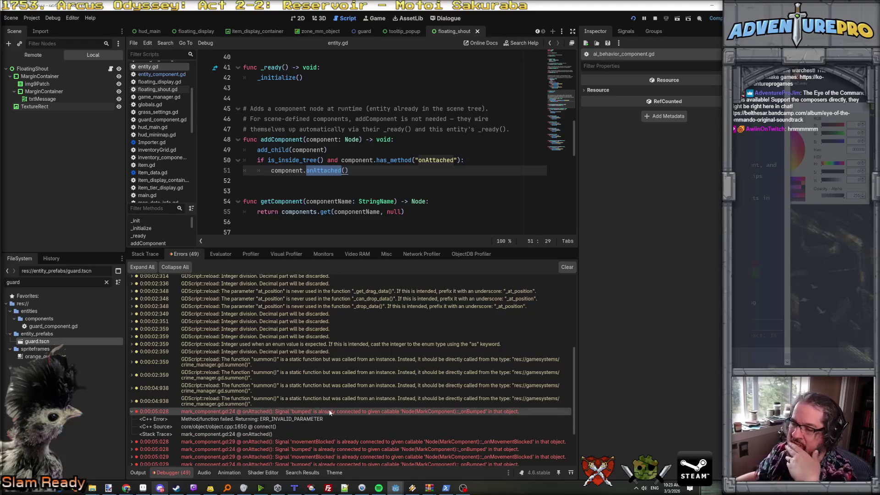
- Open mark_component.gd from the bumped error, select onAttached, and switch to Claude Code
{"action": "double_click", "coordinate": [257, 413]}
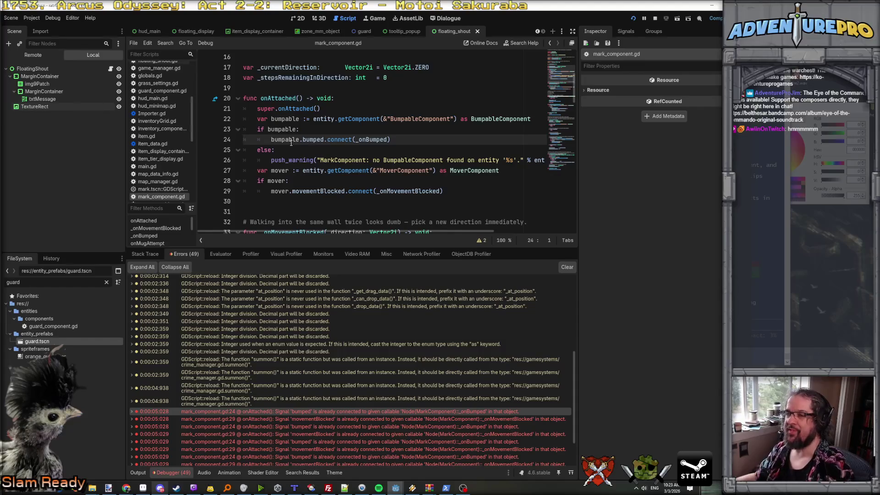
{"action": "double_click", "coordinate": [276, 99]}
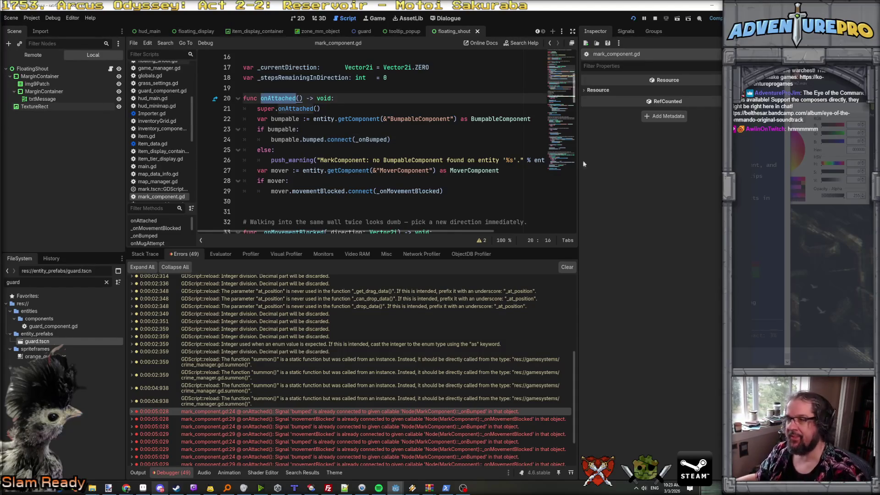
{"action": "key", "text": "alt+Tab"}
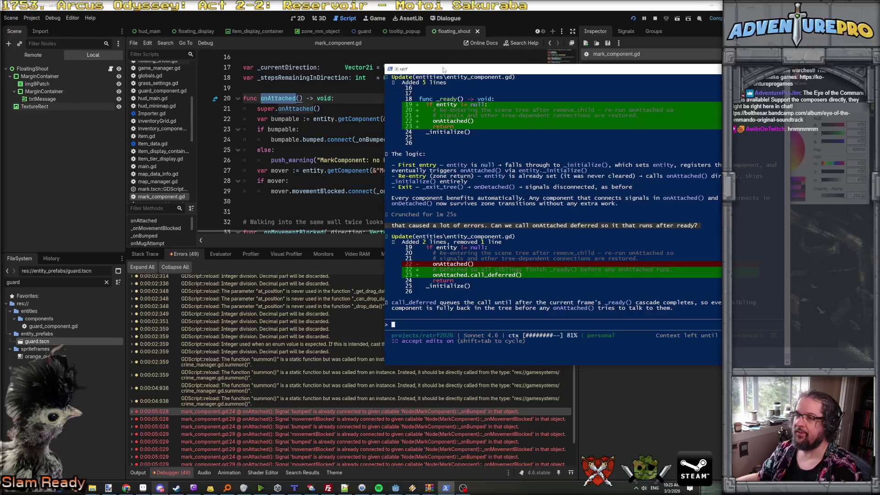
- Ask Claude Code why markComponent's onAttached is called more than once at spawn time
{"action": "left_click_drag", "start_coordinate": [444, 69], "coordinate": [628, 73]}
{"action": "type", "text": "t"}
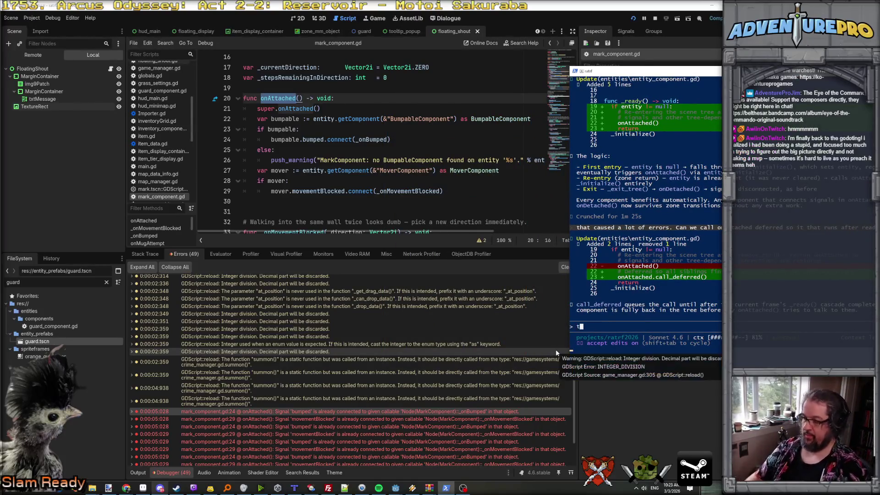
{"action": "type", "text": "he markCompon"}
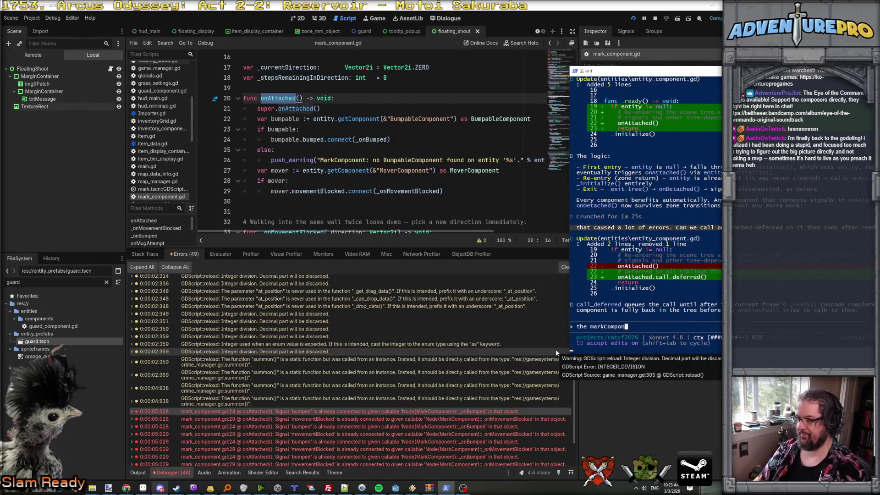
{"action": "type", "text": "ent is getting "}
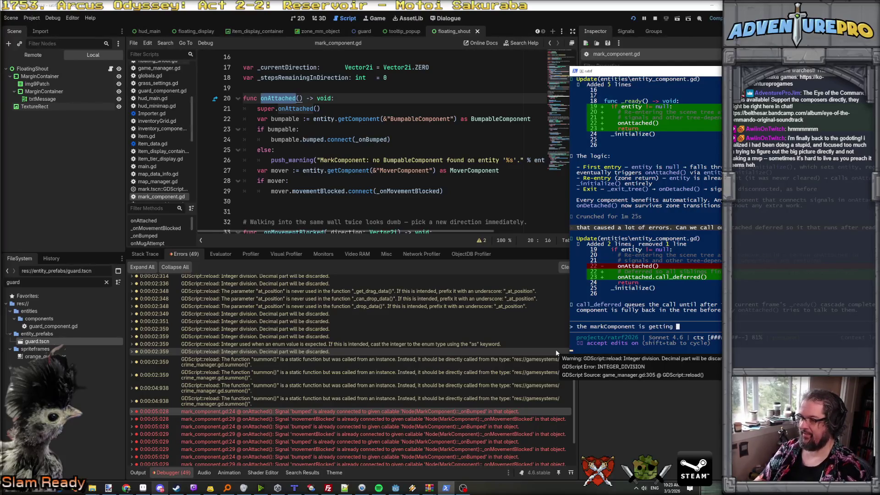
{"action": "type", "text": "onAttached ca t"}
{"action": "type", "text": "wice"}
{"action": "type", "text": ", i'm see"}
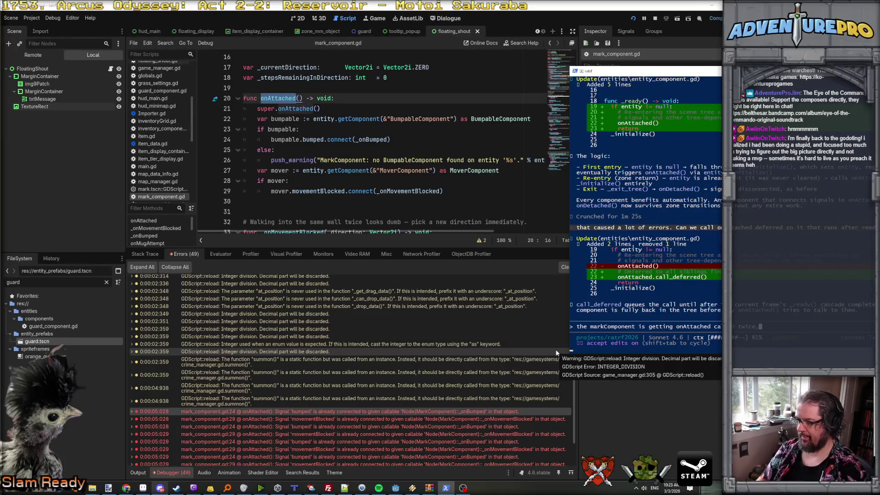
{"action": "type", "text": "ing a"}
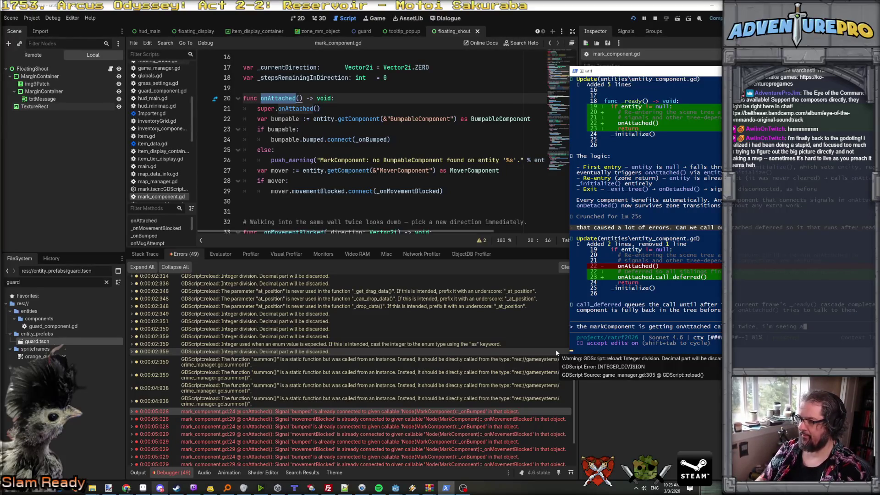
{"action": "type", "text": " bunch of errors for"}
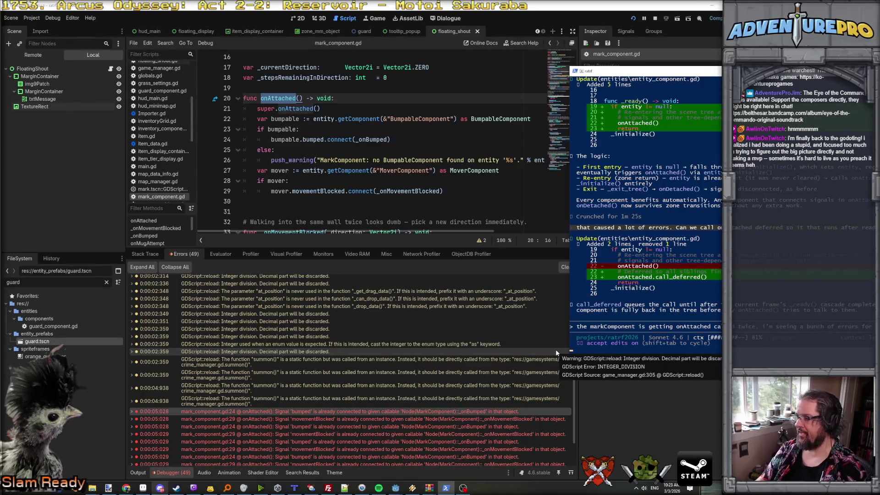
{"action": "type", "text": "C"}
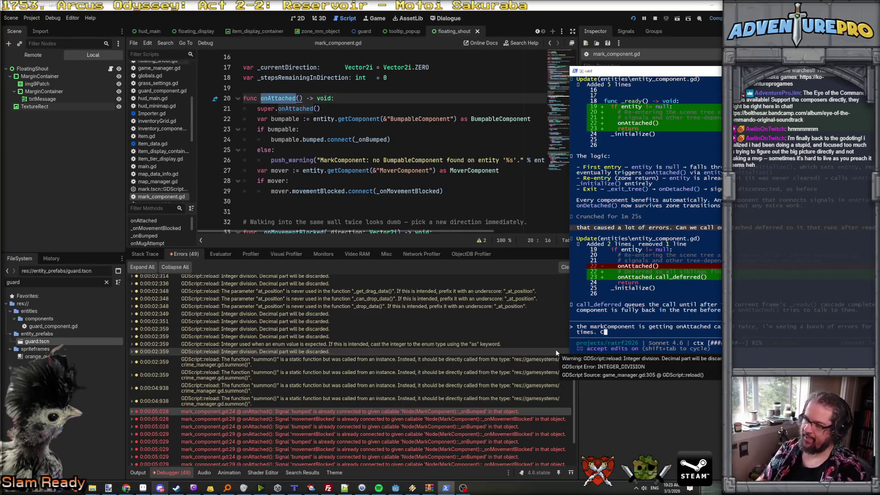
{"action": "type", "text": "an we figu"}
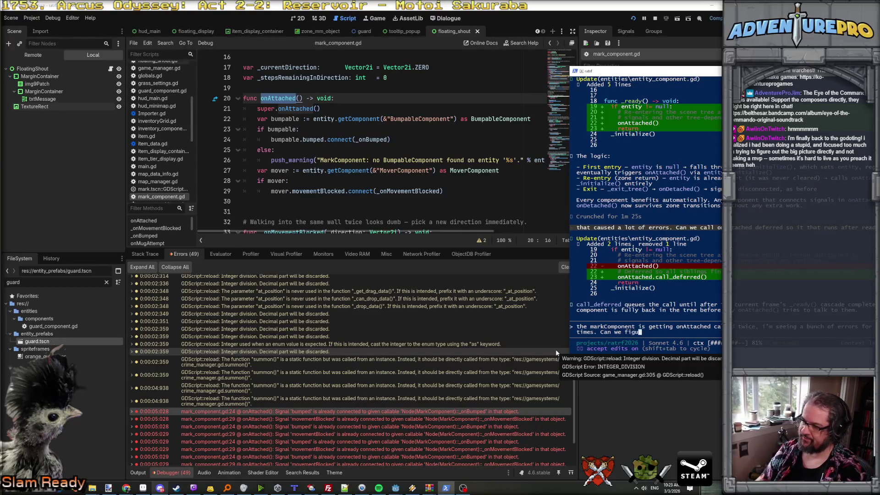
{"action": "type", "text": "re out why onA"}
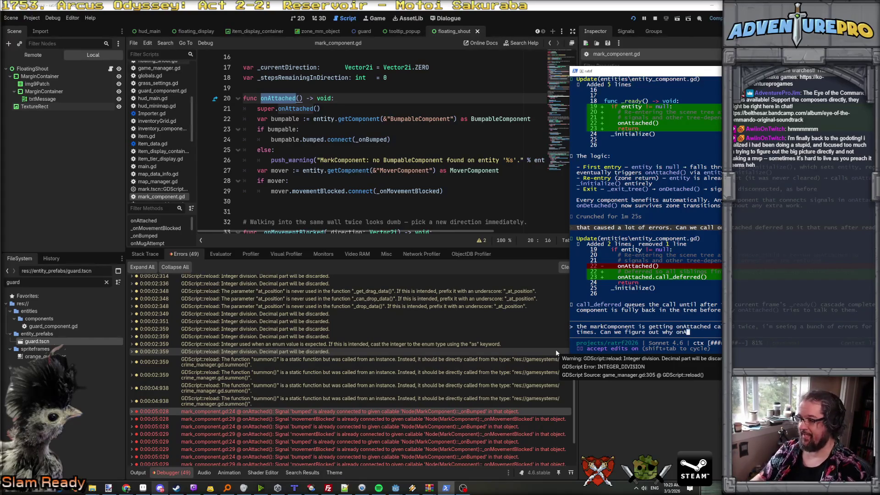
{"action": "type", "text": "ttached is being call"}
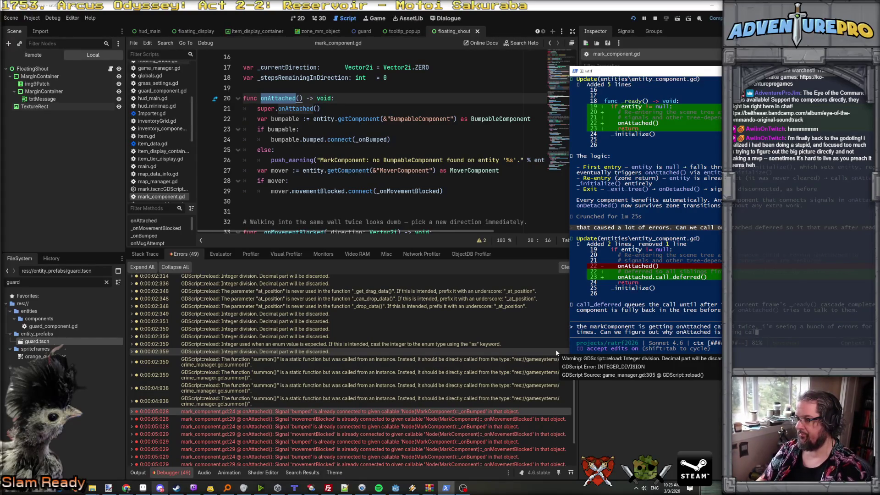
{"action": "type", "text": "ed more than once "}
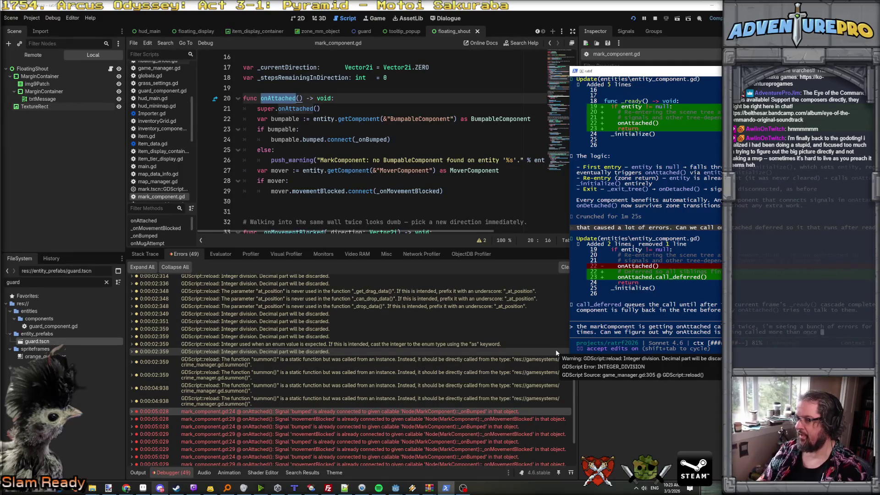
{"action": "type", "text": "at spawntime?"}
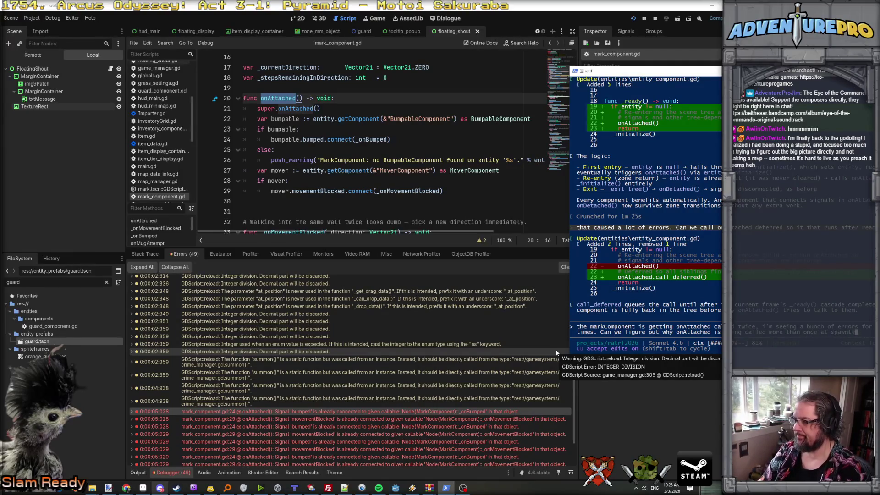
{"action": "key", "text": "Return"}
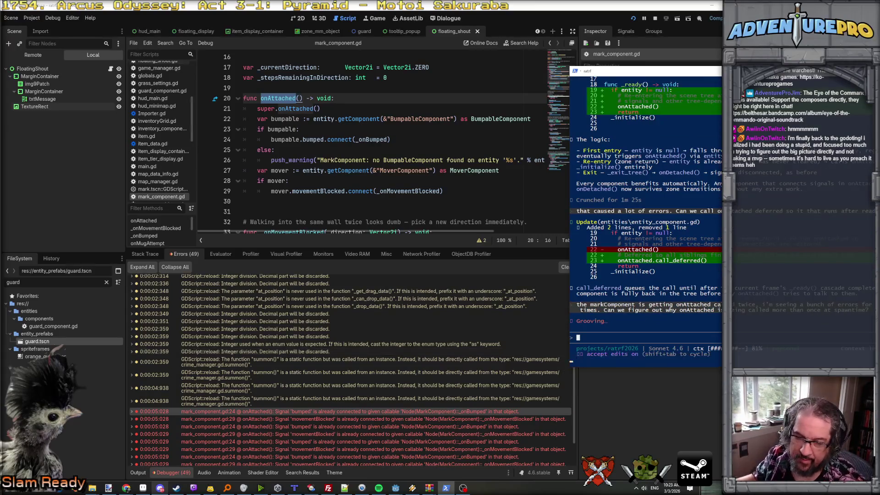
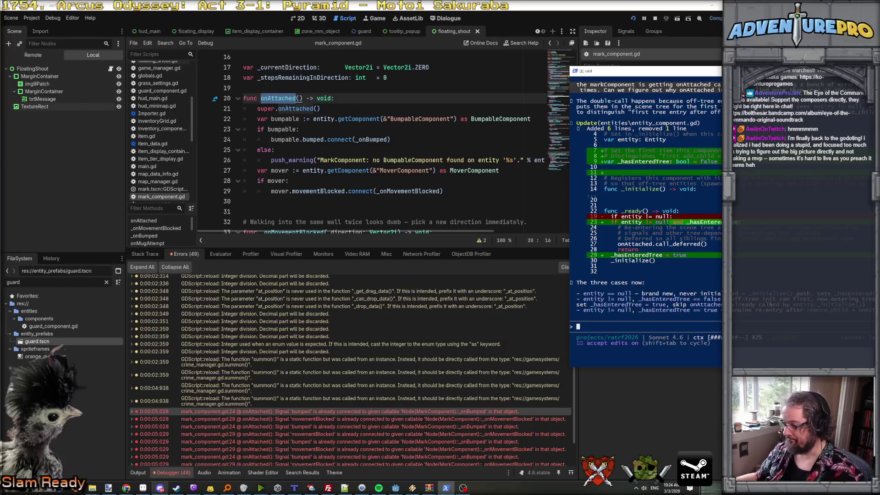
- Relaunch the game from the mark_component script to test the changes
{"action": "left_click", "coordinate": [407, 202]}
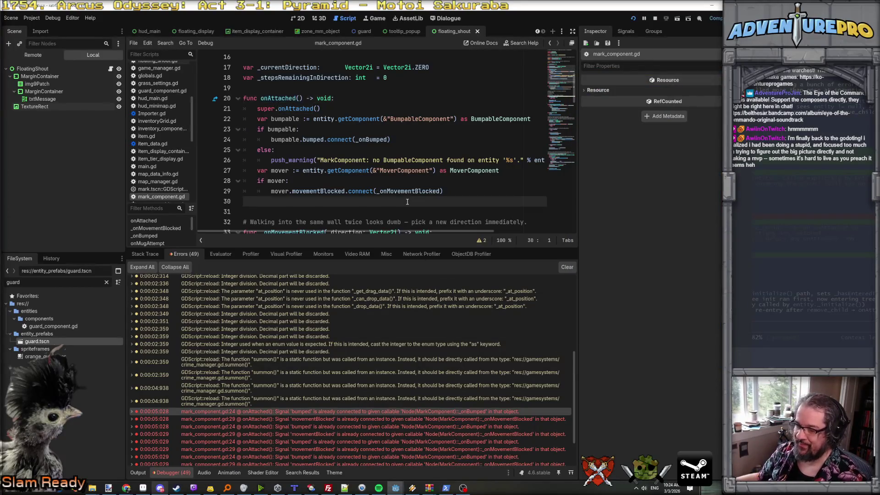
{"action": "left_click", "coordinate": [430, 160]}
{"action": "left_click", "coordinate": [633, 18]}
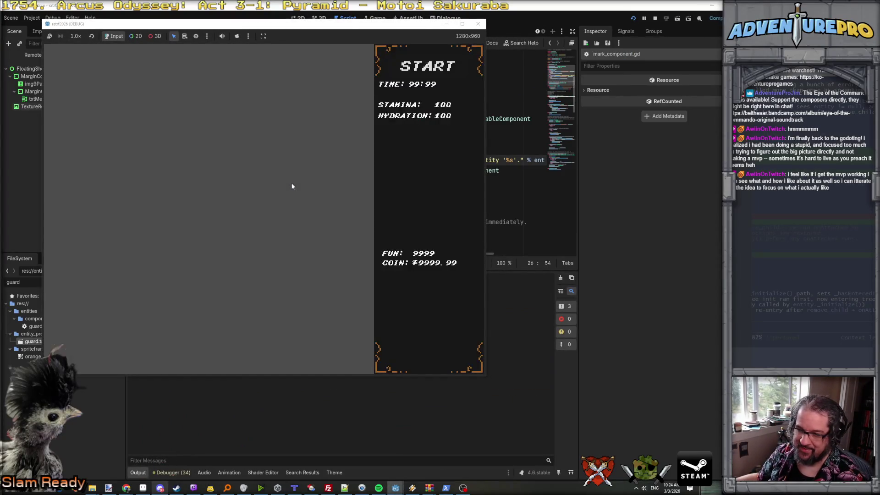
- Start playing from the START screen and review the Debugger's Errors list
{"action": "left_click", "coordinate": [411, 64]}
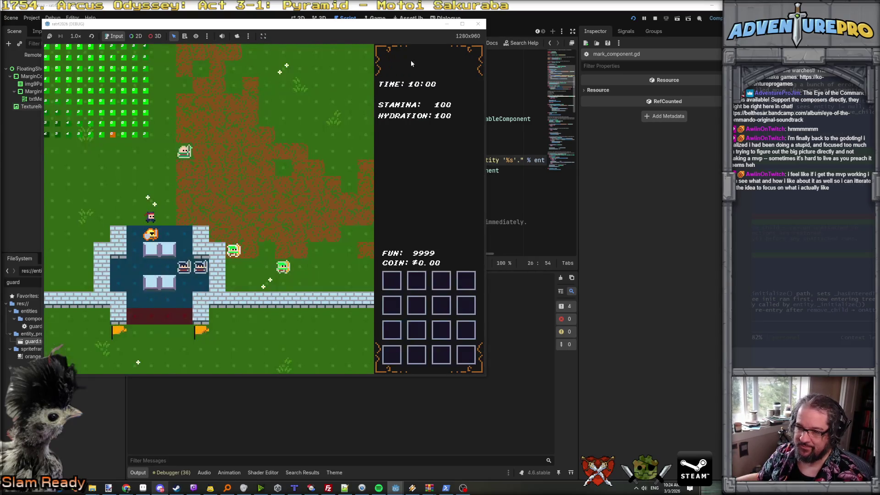
{"action": "left_click", "coordinate": [171, 473]}
{"action": "scroll", "coordinate": [224, 421], "scroll_direction": "down", "scroll_amount": 2}
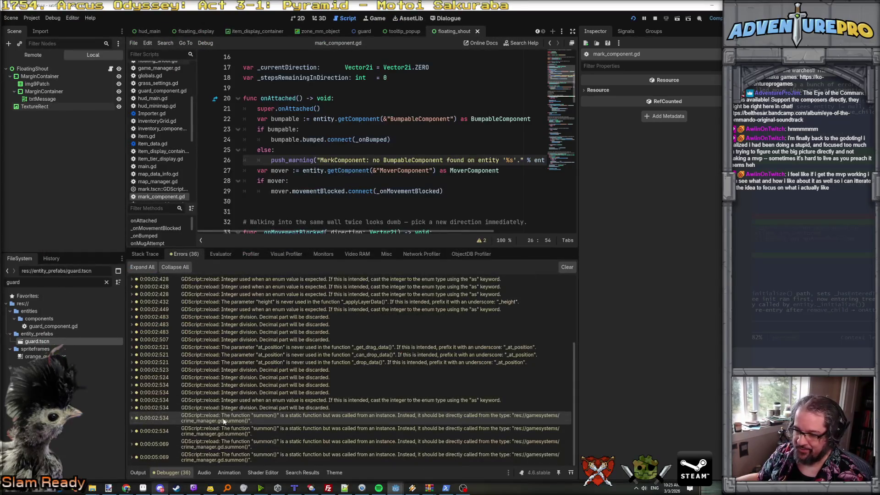
{"action": "scroll", "coordinate": [224, 421], "scroll_direction": "up", "scroll_amount": 5}
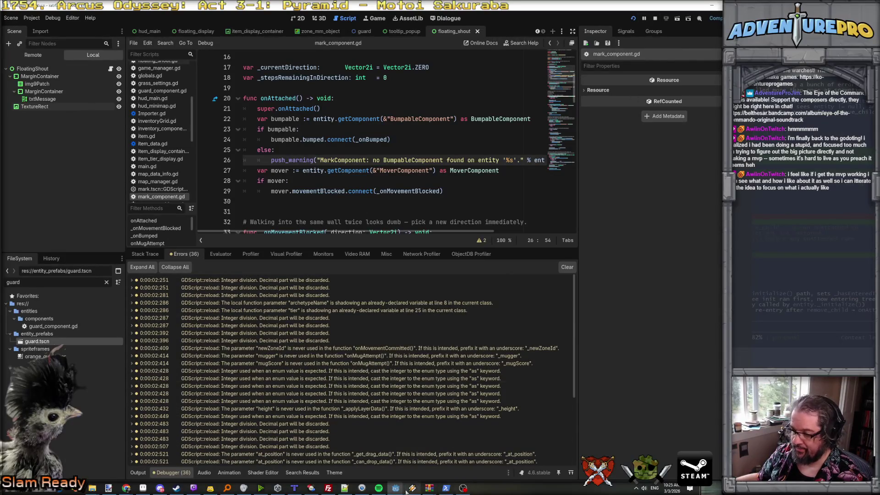
- Play the game for a while, then stop it with F8
{"action": "mouse_move", "coordinate": [395, 488]}
{"action": "left_click", "coordinate": [404, 458]}
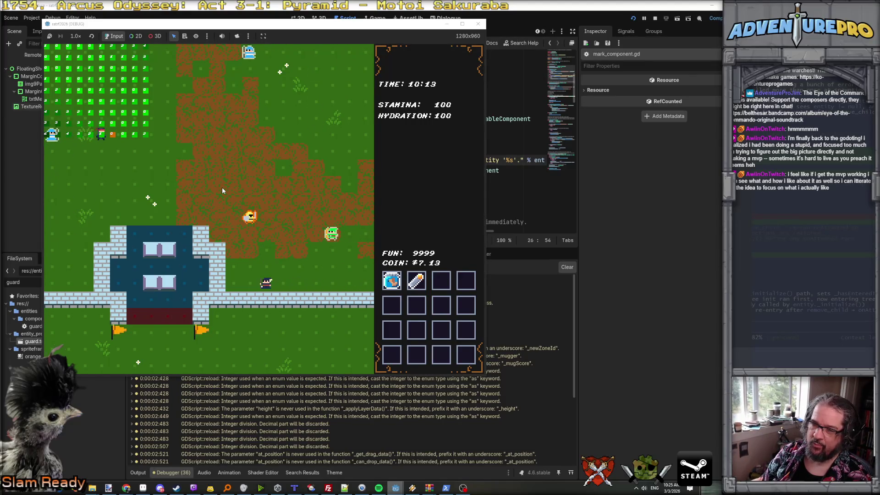
{"action": "key", "text": "F8"}
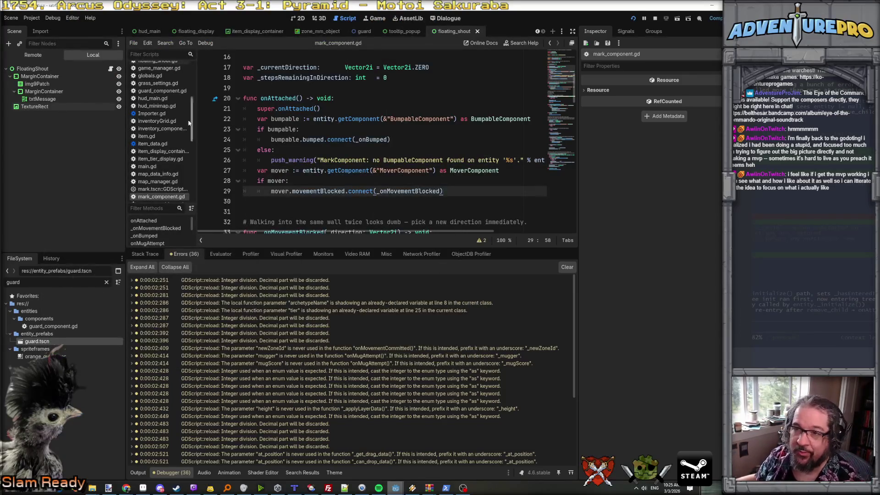
- Open guard_component.gd and jump to the _startInvestigating definition
{"action": "scroll", "coordinate": [154, 147], "scroll_direction": "up", "scroll_amount": 5}
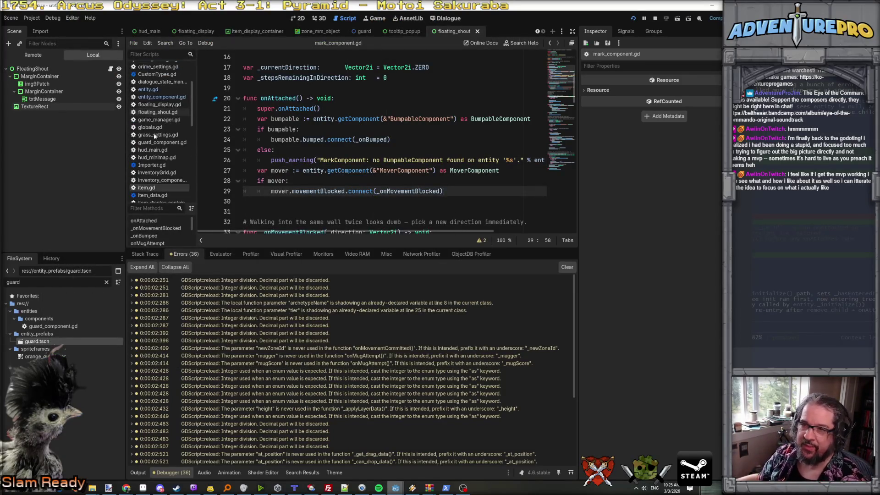
{"action": "left_click", "coordinate": [156, 142]}
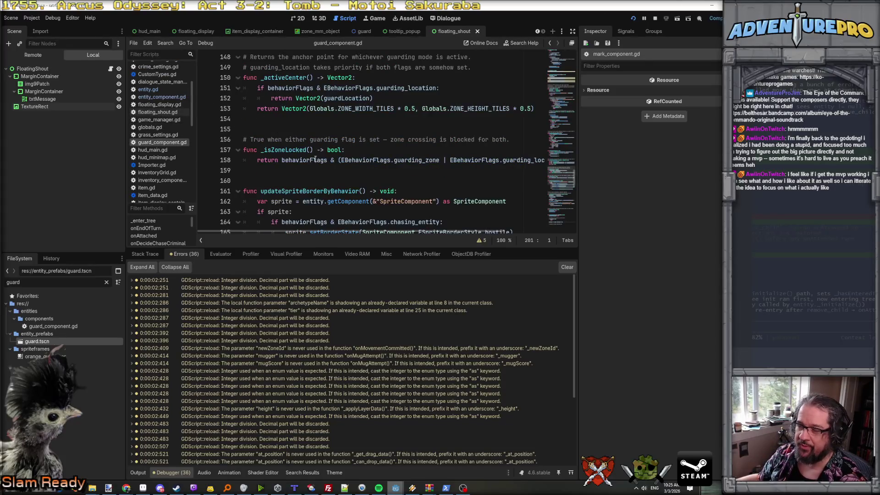
{"action": "scroll", "coordinate": [314, 160], "scroll_direction": "down", "scroll_amount": 10}
{"action": "scroll", "coordinate": [316, 149], "scroll_direction": "down", "scroll_amount": 4}
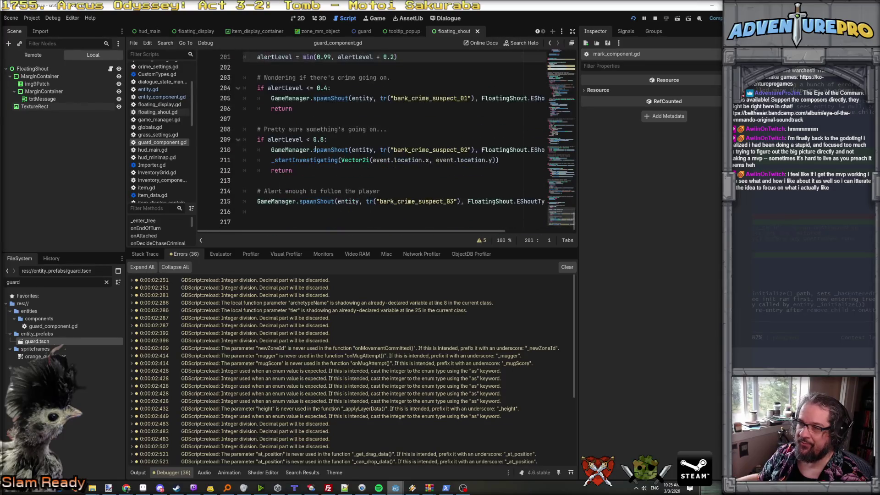
{"action": "left_click", "coordinate": [327, 161]}
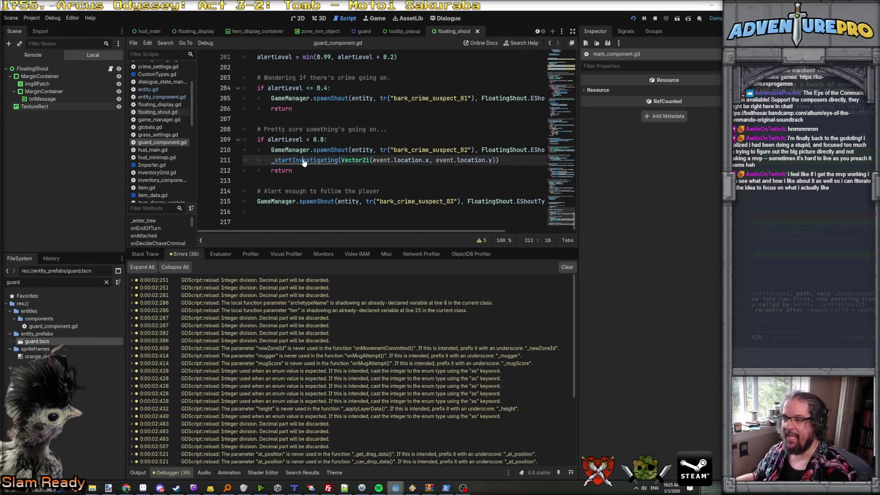
{"action": "left_click", "coordinate": [308, 160], "text": "ctrl"}
- Inspect the guardLocation variable on line 175 and the pathWalker check
{"action": "double_click", "coordinate": [282, 149]}
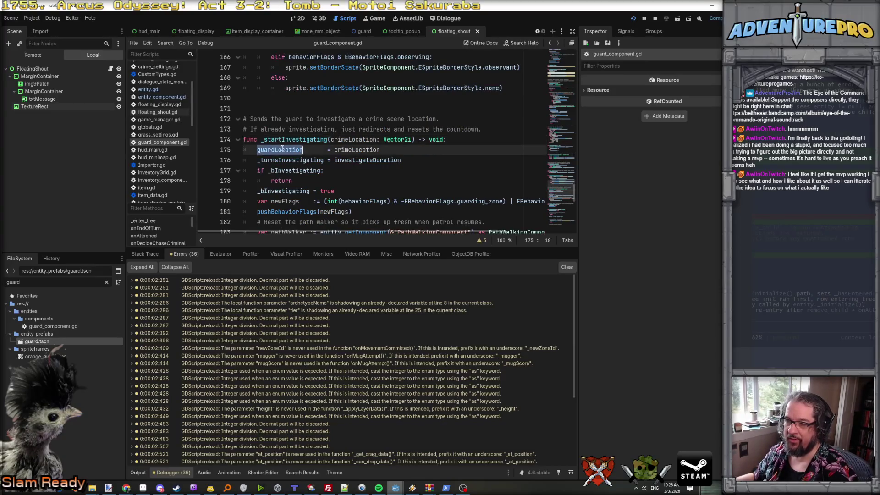
{"action": "scroll", "coordinate": [290, 151], "scroll_direction": "down", "scroll_amount": 2}
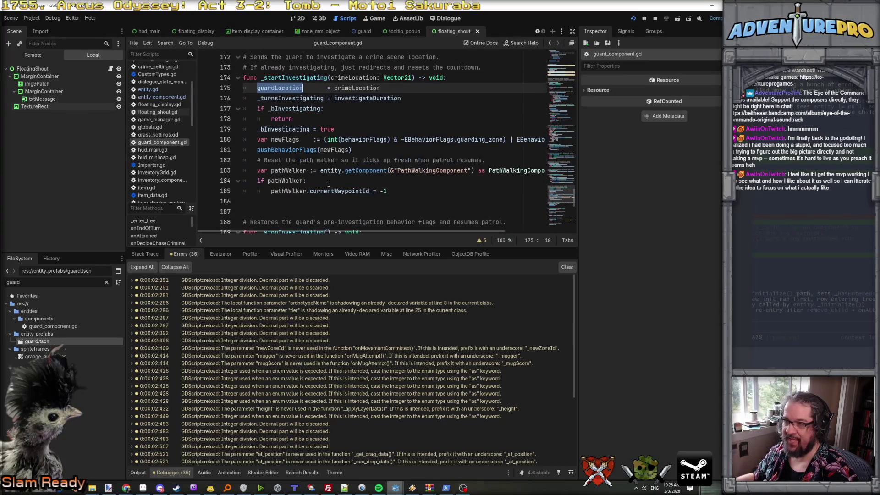
{"action": "left_click", "coordinate": [393, 182]}
{"action": "scroll", "coordinate": [394, 189], "scroll_direction": "up", "scroll_amount": 9}
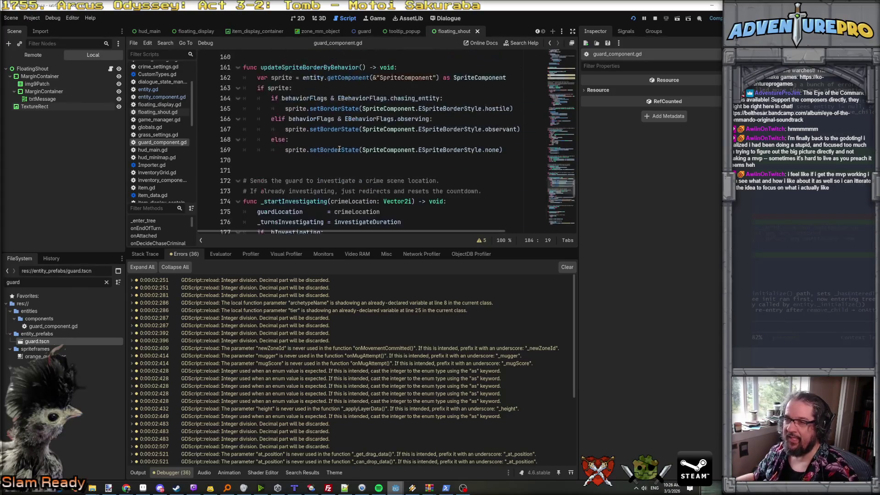
{"action": "scroll", "coordinate": [339, 149], "scroll_direction": "up", "scroll_amount": 12}
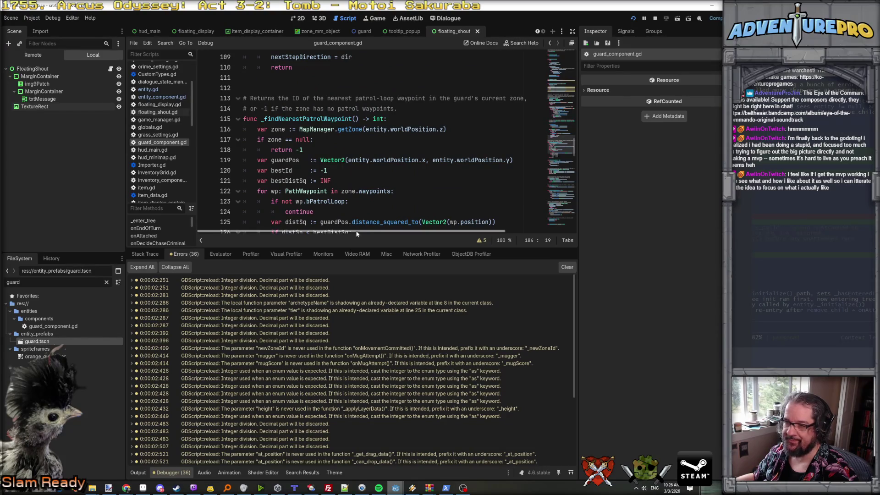
- Drag the bottom panel splitter down to enlarge the code area
{"action": "left_click_drag", "start_coordinate": [361, 248], "coordinate": [361, 381]}
{"action": "scroll", "coordinate": [352, 205], "scroll_direction": "up", "scroll_amount": 11}
{"action": "scroll", "coordinate": [353, 205], "scroll_direction": "up", "scroll_amount": 12}
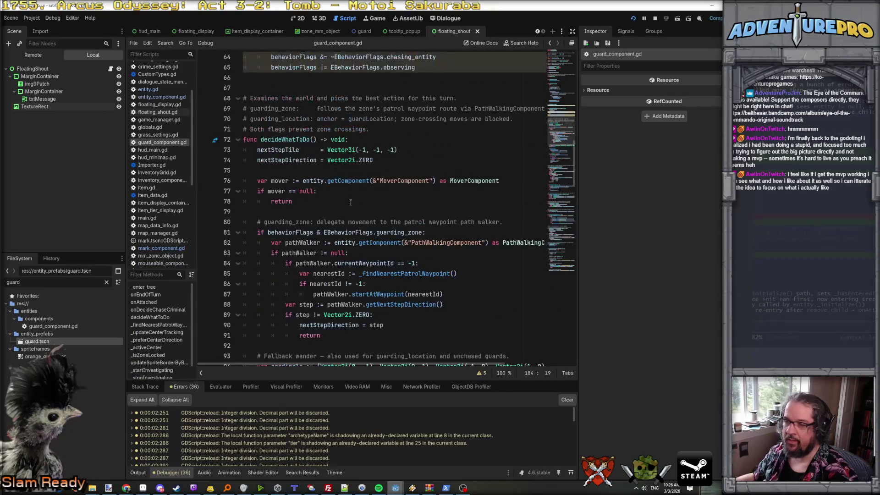
{"action": "scroll", "coordinate": [351, 202], "scroll_direction": "down", "scroll_amount": 11}
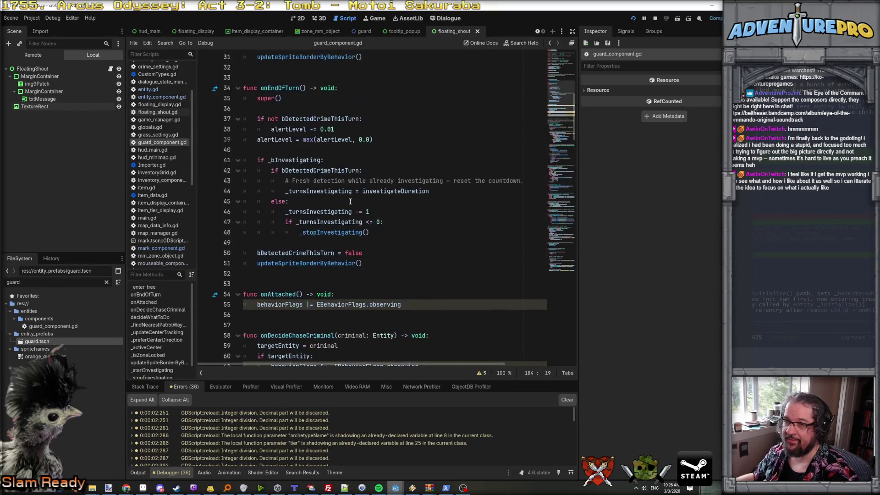
{"action": "scroll", "coordinate": [351, 221], "scroll_direction": "down", "scroll_amount": 2}
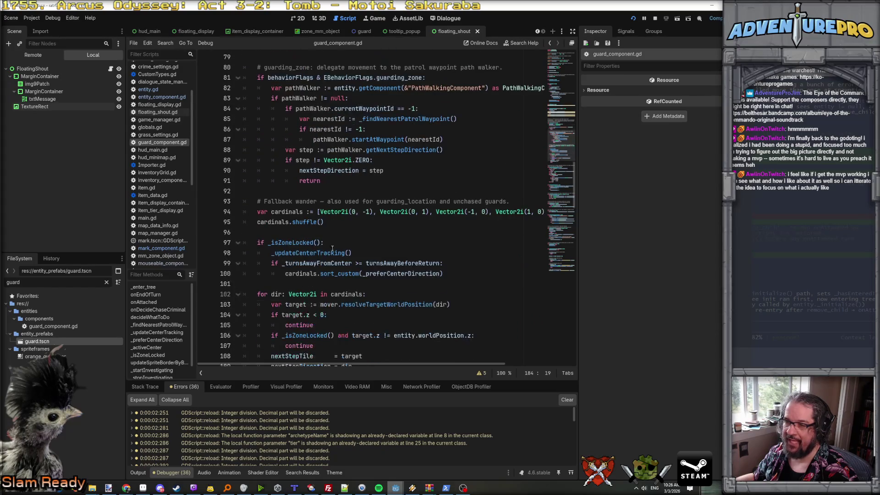
- Jump to _updateCenterTracking and back, then select the guarding_zone condition on line 81
{"action": "left_click", "coordinate": [314, 254], "text": "ctrl"}
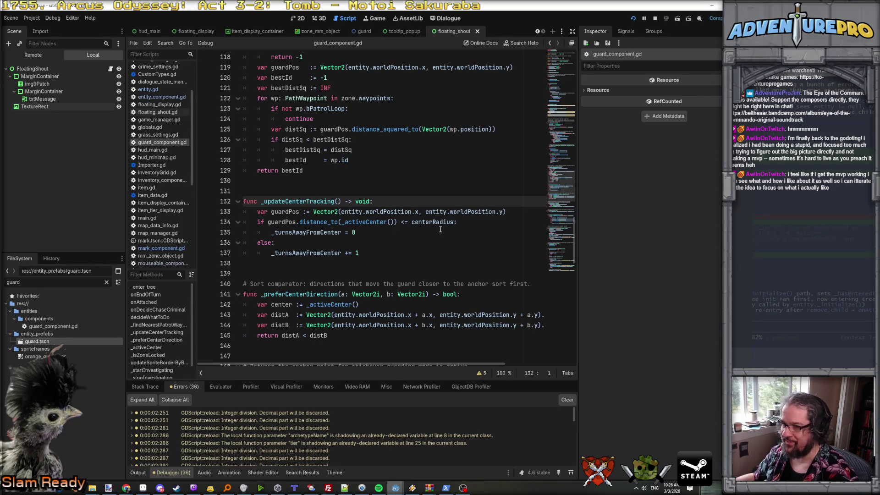
{"action": "key", "text": "alt+Left"}
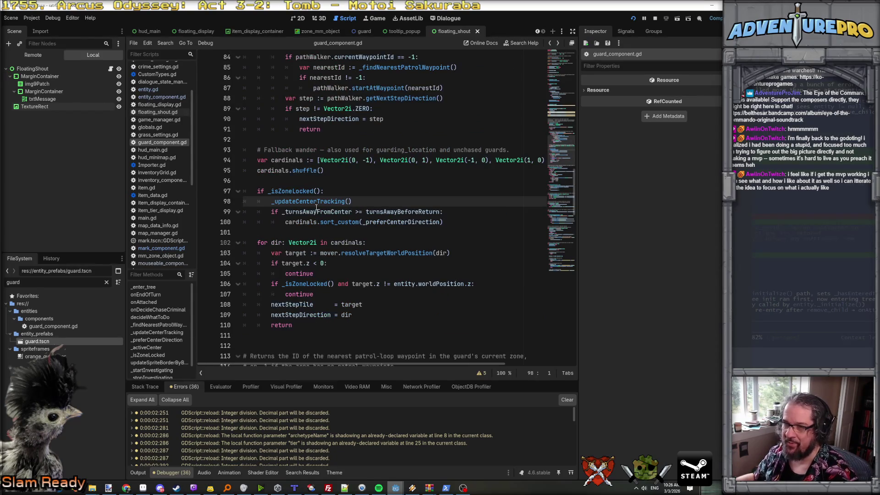
{"action": "left_click", "coordinate": [304, 182]}
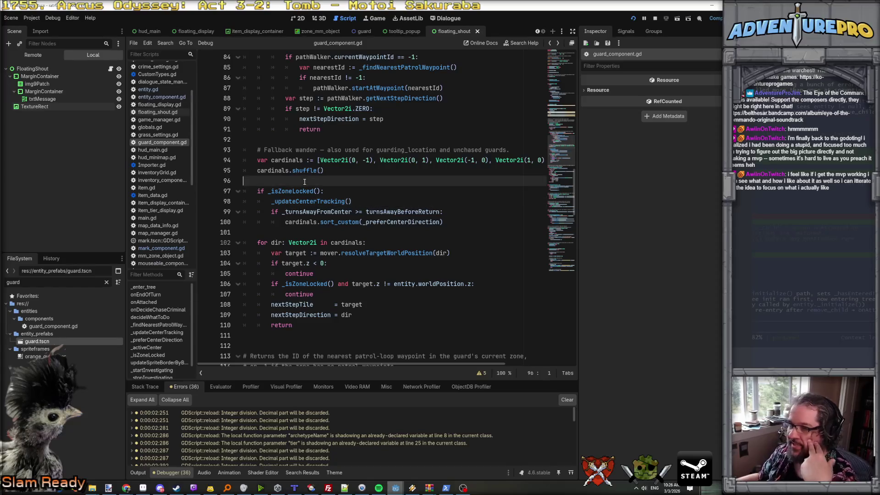
{"action": "scroll", "coordinate": [304, 182], "scroll_direction": "up", "scroll_amount": 2}
{"action": "left_click", "coordinate": [350, 236]}
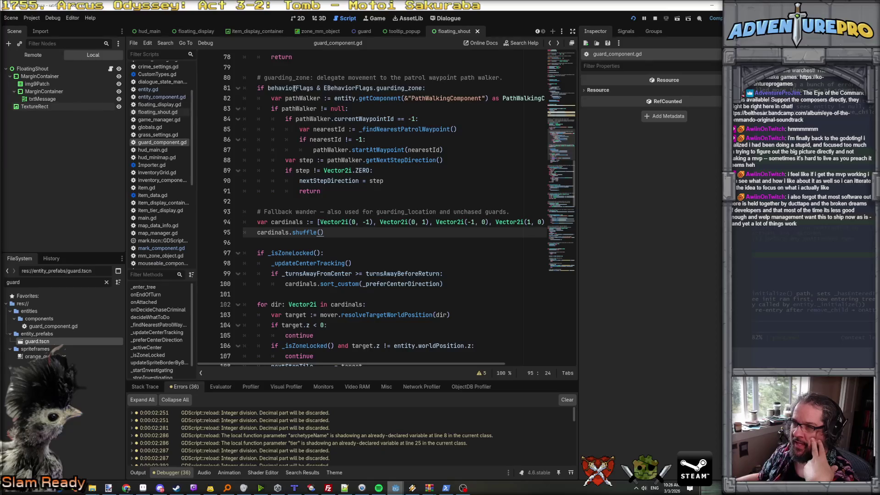
{"action": "left_click_drag", "start_coordinate": [257, 88], "coordinate": [439, 85]}
{"action": "key", "text": "ctrl+c"}
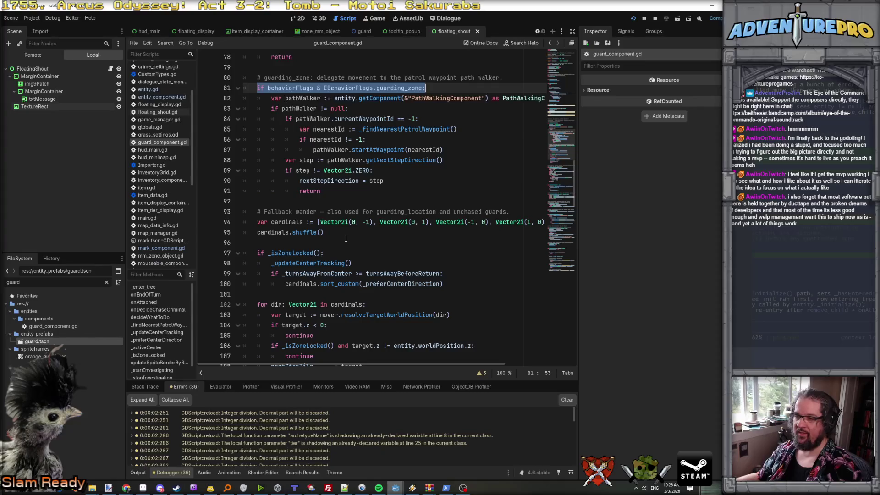
{"action": "left_click", "coordinate": [349, 199]}
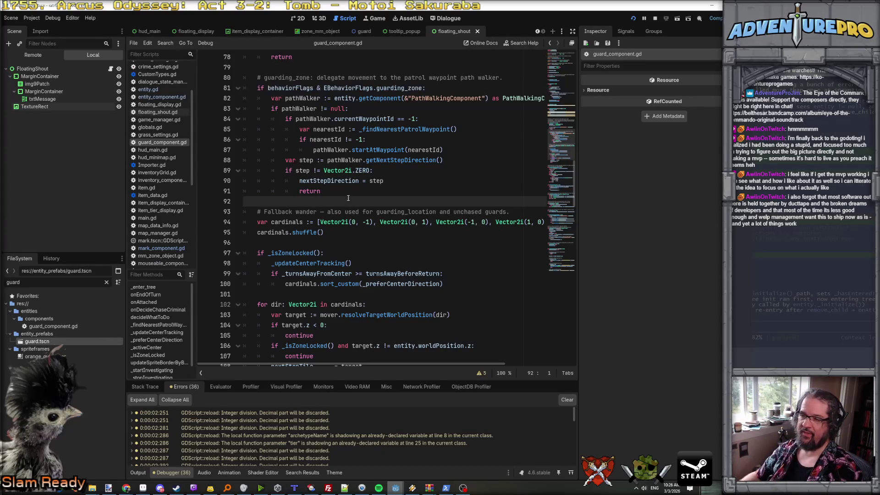
{"action": "key", "text": "Return"}
{"action": "key", "text": "Return"}
{"action": "key", "text": "Up"}
{"action": "key", "text": "ctrl+v"}
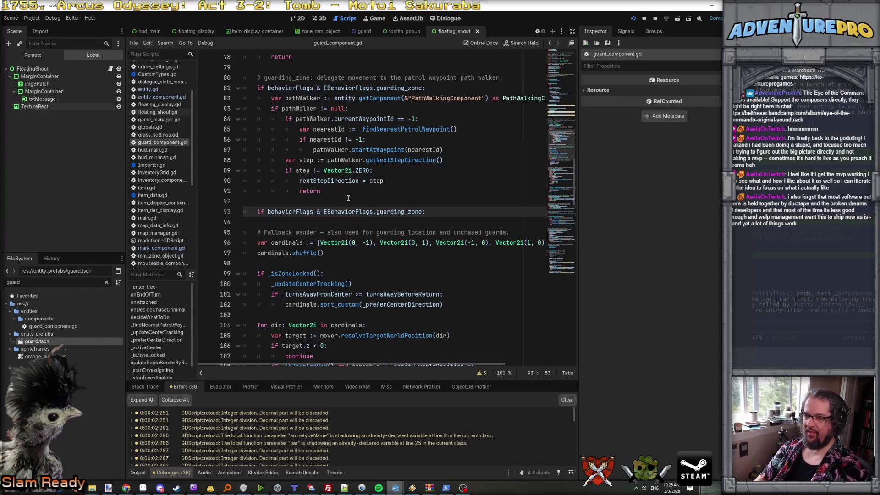
{"action": "key", "text": "BackSpace"}
{"action": "key", "text": "BackSpace"}
{"action": "key", "text": "BackSpace"}
{"action": "type", "text": "loc"}
{"action": "key", "text": "Return"}
{"action": "type", "text": ":"}
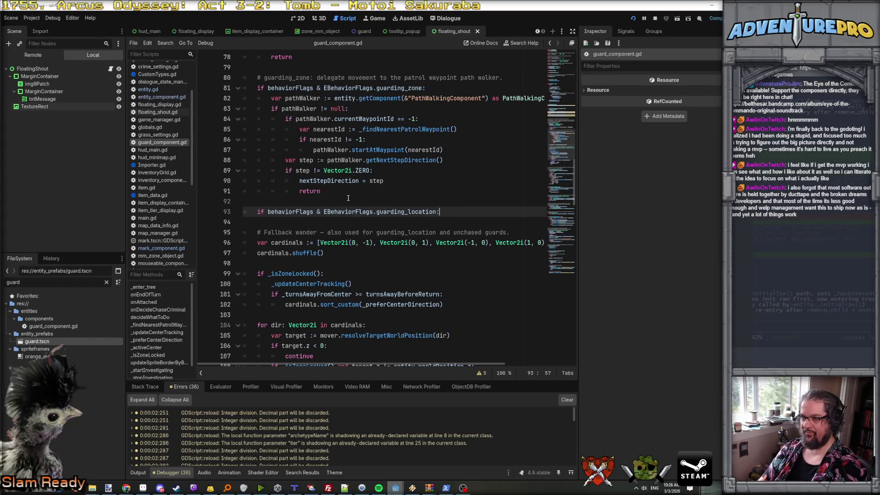
{"action": "key", "text": "Return"}
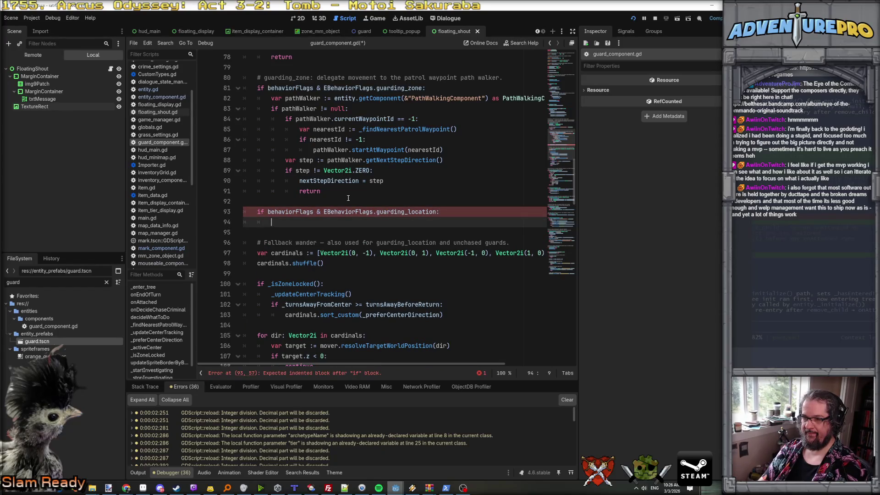
{"action": "type", "text": "pass"}
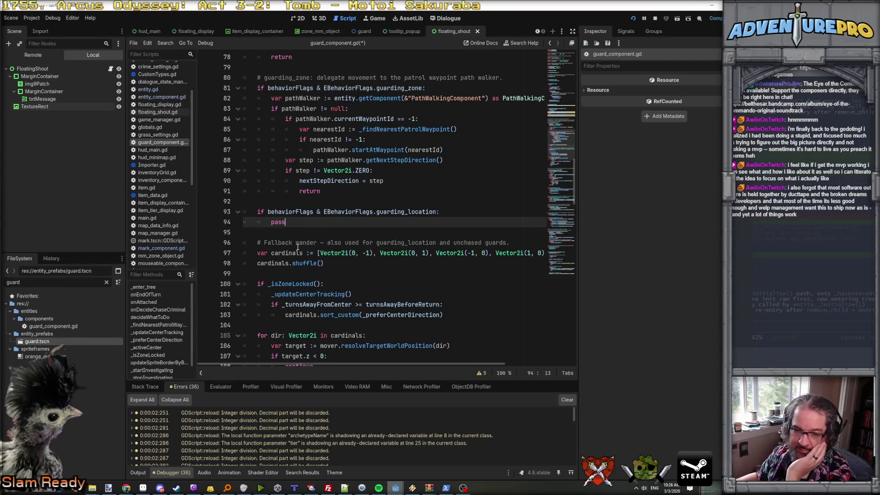
{"action": "scroll", "coordinate": [298, 248], "scroll_direction": "down", "scroll_amount": 2}
{"action": "left_click", "coordinate": [284, 223]}
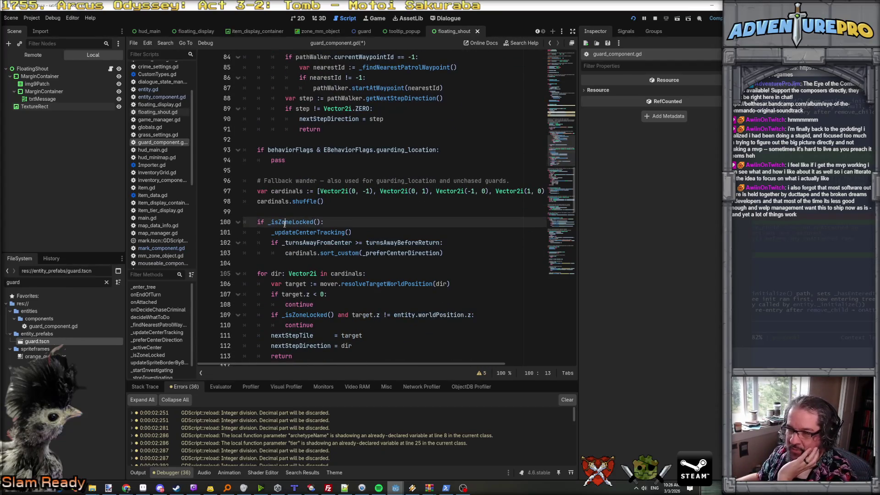
{"action": "mouse_move", "coordinate": [285, 223]}
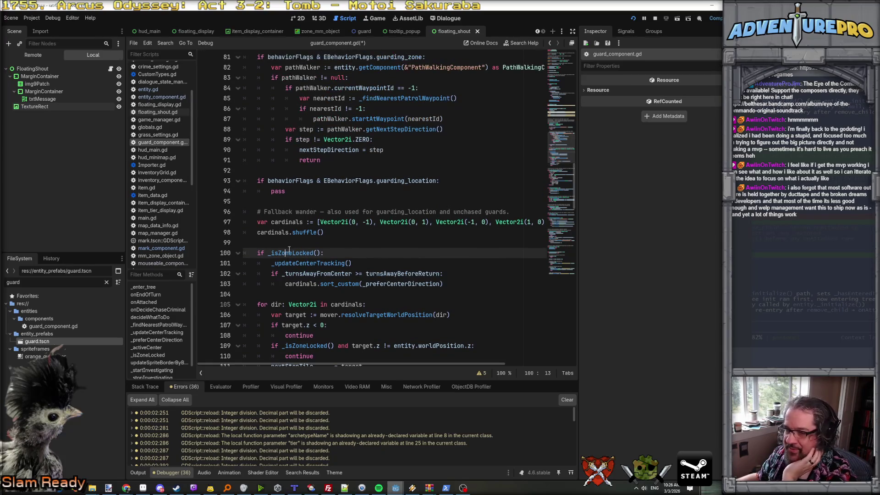
{"action": "left_click", "coordinate": [297, 264]}
{"action": "scroll", "coordinate": [304, 266], "scroll_direction": "down", "scroll_amount": 2}
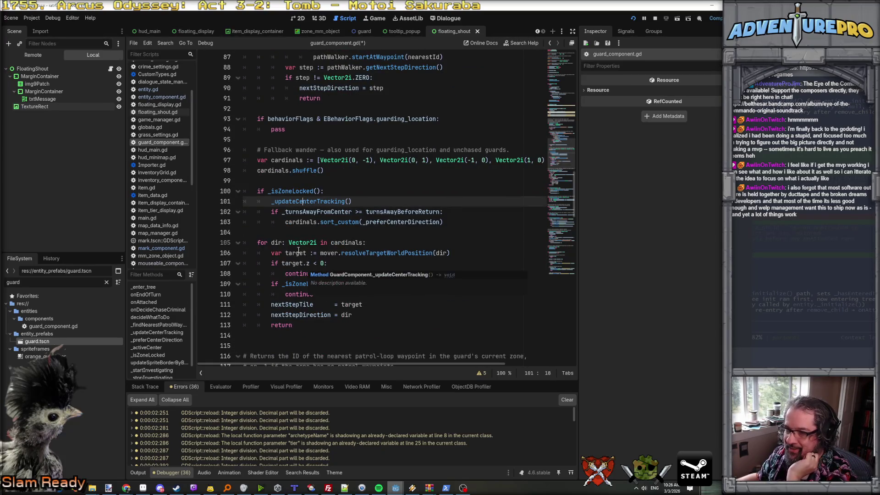
{"action": "scroll", "coordinate": [298, 257], "scroll_direction": "up", "scroll_amount": 4}
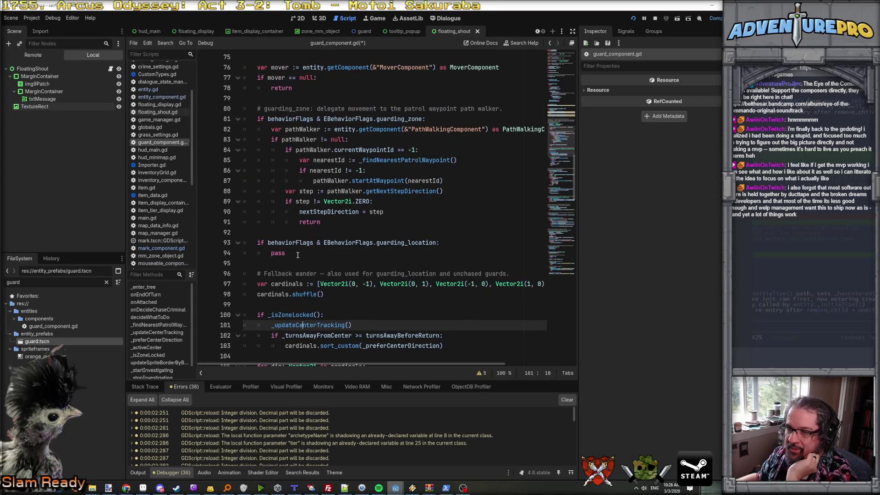
{"action": "left_click", "coordinate": [795, 332]}
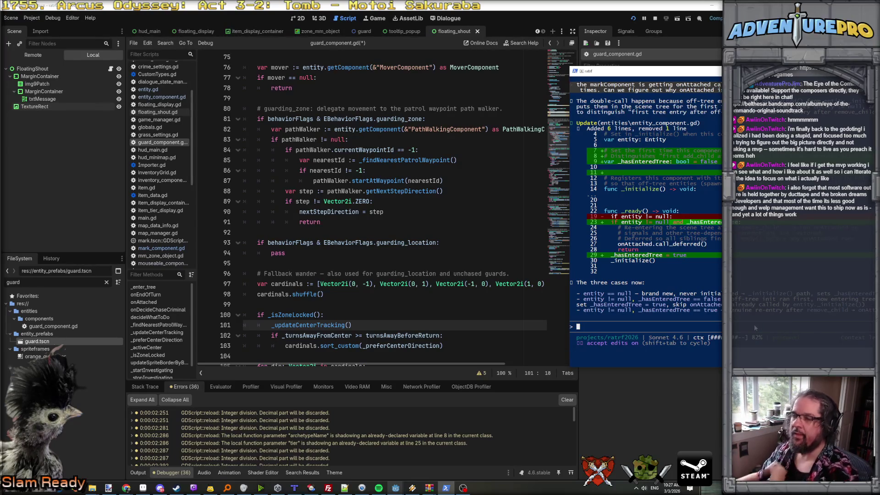
{"action": "type", "text": "I'd like to clean up ro"}
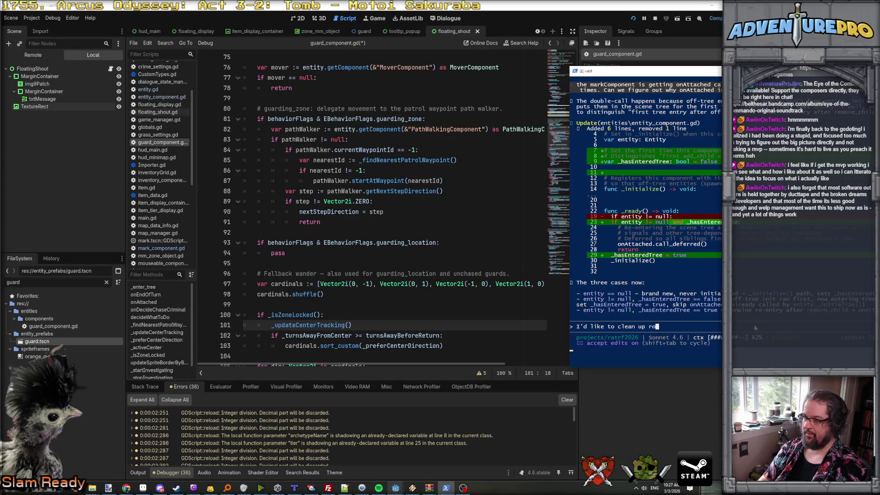
{"action": "key", "text": "BackSpace"}
{"action": "key", "text": "BackSpace"}
{"action": "type", "text": "arou"}
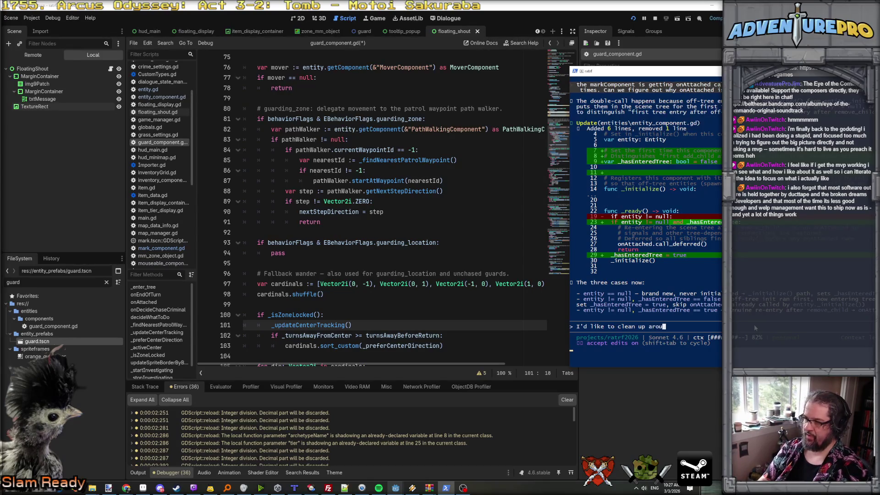
{"action": "type", "text": "nd line 94 of @gua"}
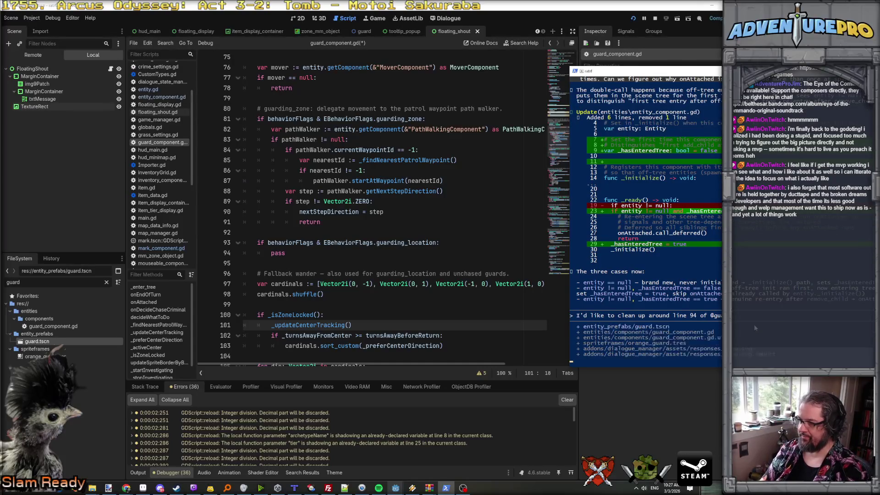
{"action": "key", "text": "Tab"}
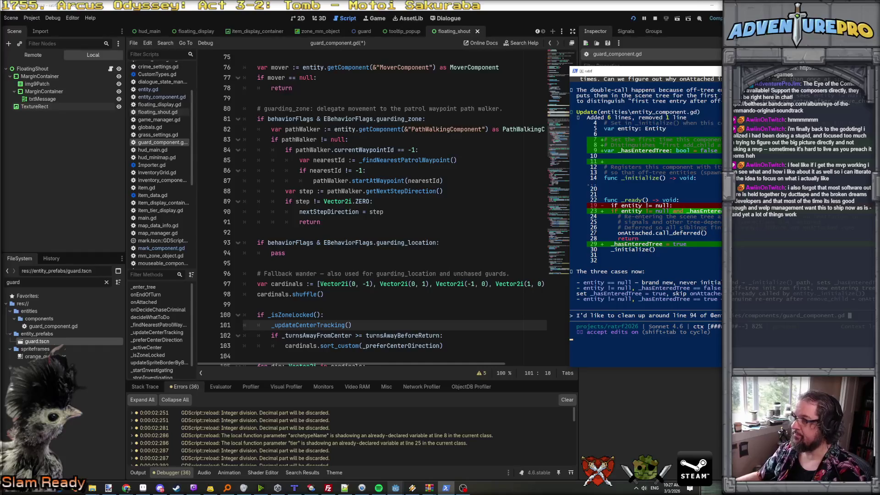
{"action": "left_click_drag", "start_coordinate": [719, 73], "coordinate": [422, 56]}
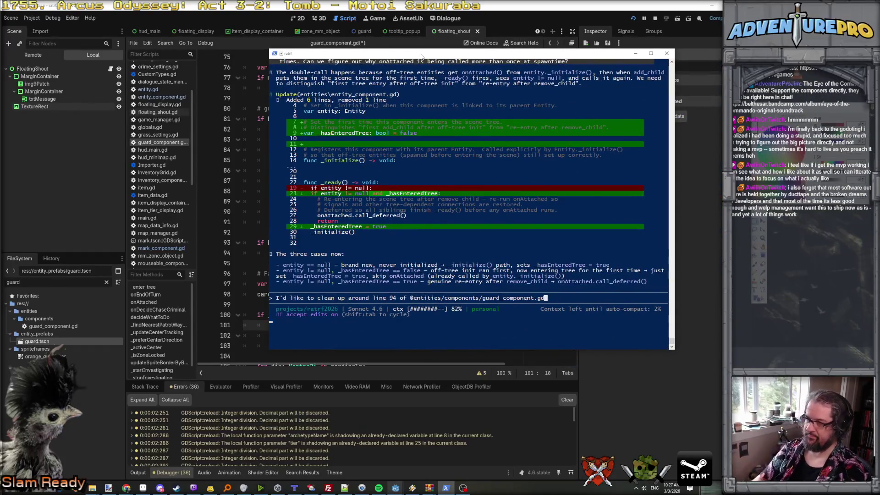
{"action": "type", "text": ".Instead of "}
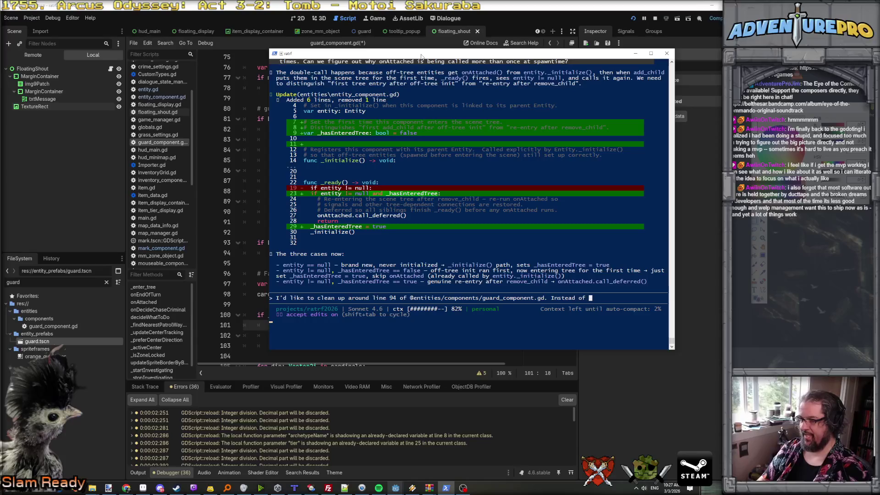
{"action": "type", "text": "random"}
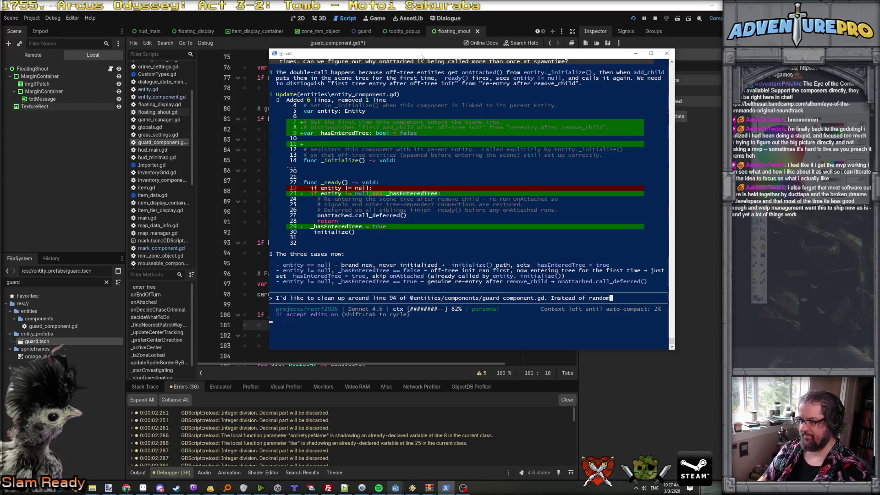
{"action": "type", "text": " wander and c"}
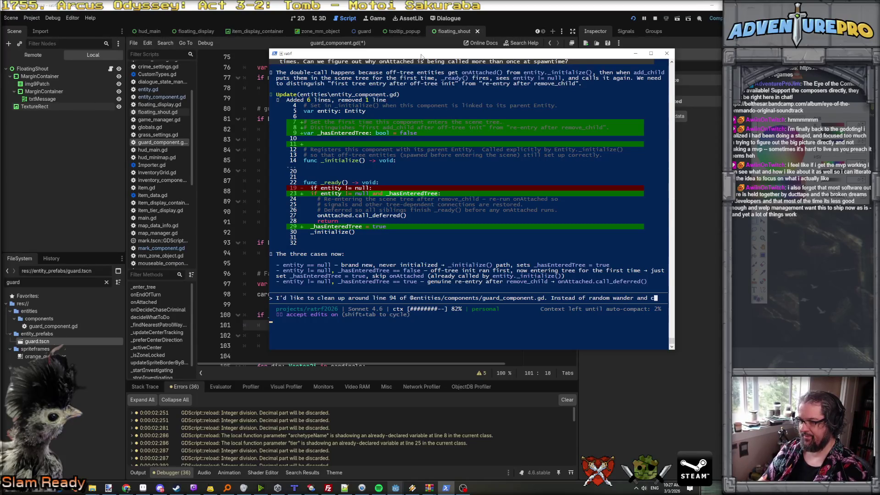
{"action": "type", "text": "enter locked, if"}
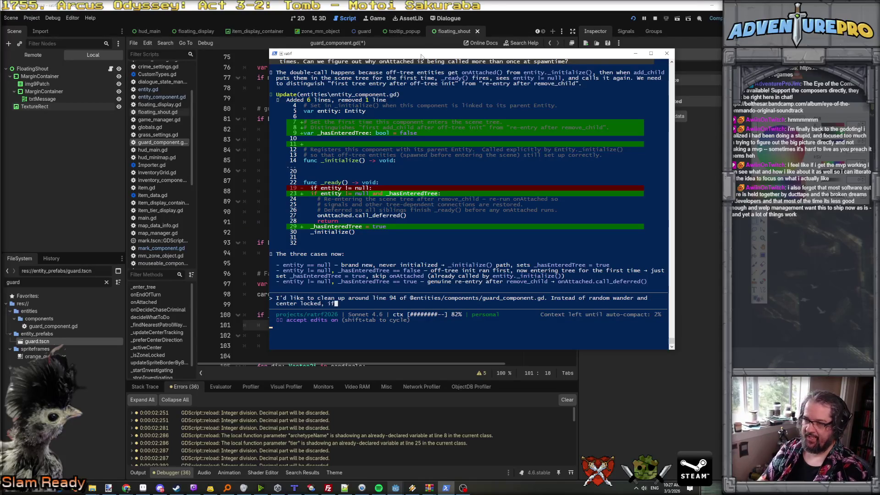
{"action": "type", "text": " the guard is guar"}
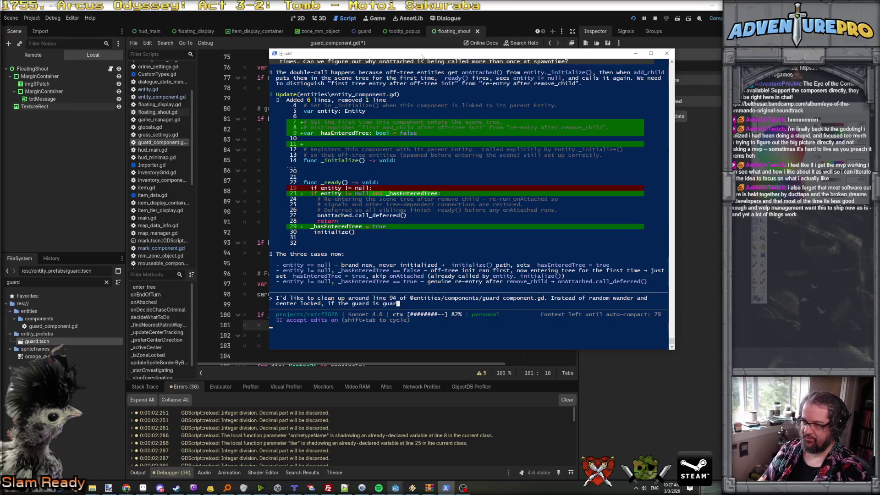
{"action": "type", "text": "ding_location,"}
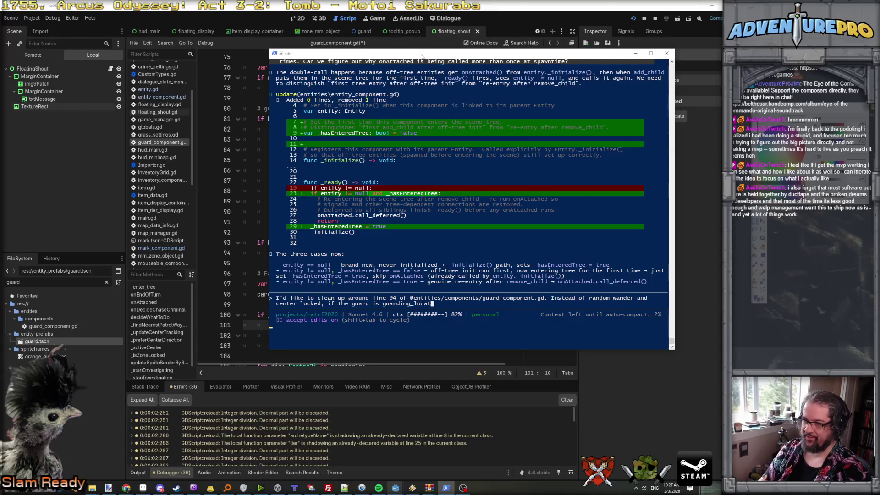
- Add that guards first step within 1 tile of the location, then wander
{"action": "left_click_drag", "start_coordinate": [386, 54], "coordinate": [564, 53]}
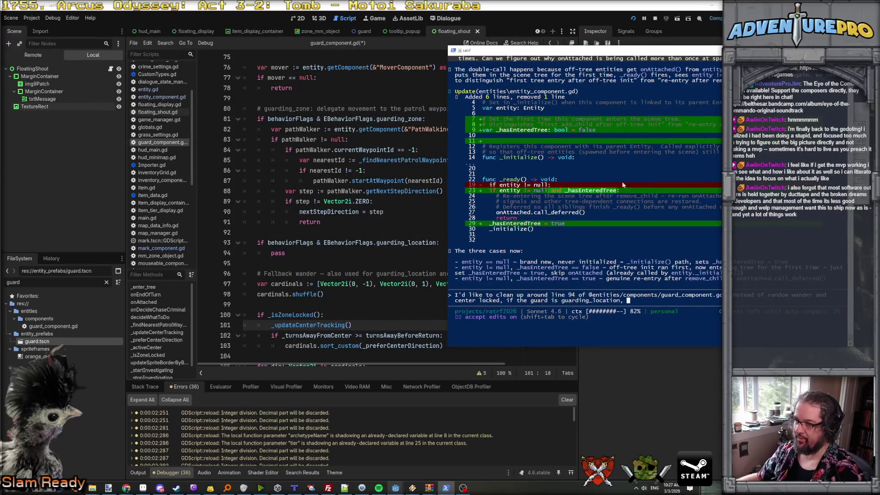
{"action": "type", "text": "foi"}
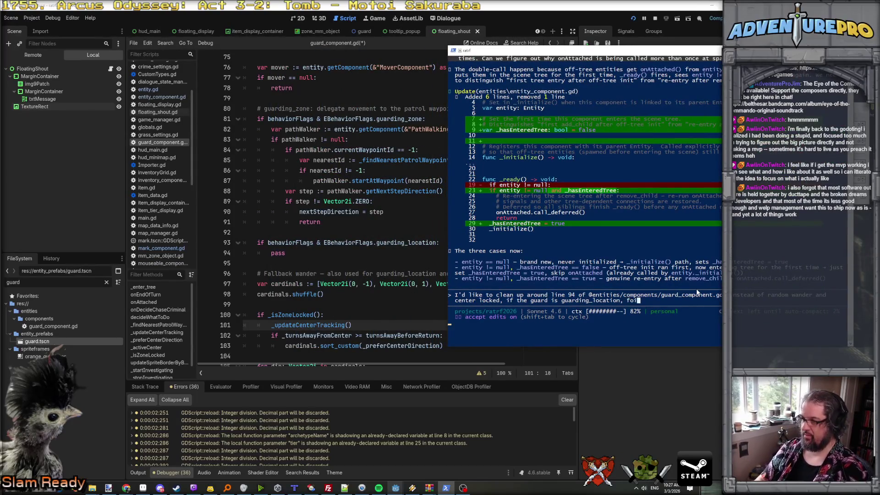
{"action": "key", "text": "BackSpace"}
{"action": "key", "text": "BackSpace"}
{"action": "type", "text": "irst make sure they're with"}
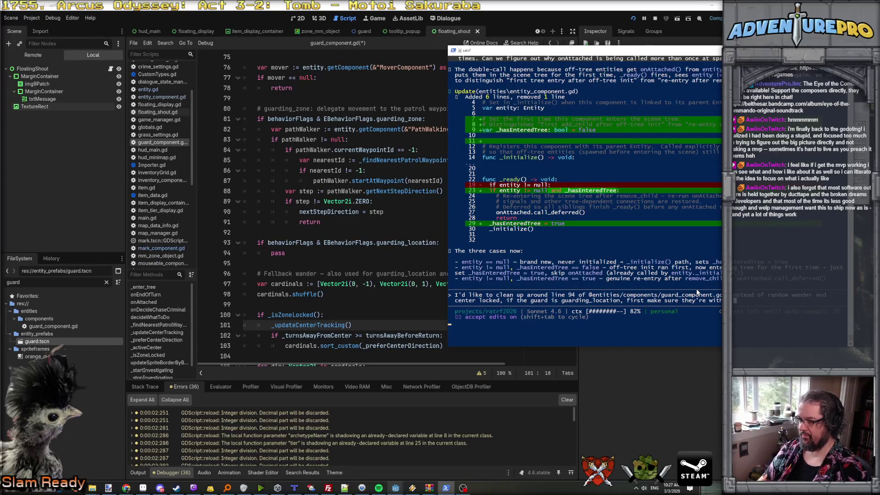
{"action": "type", "text": "in"}
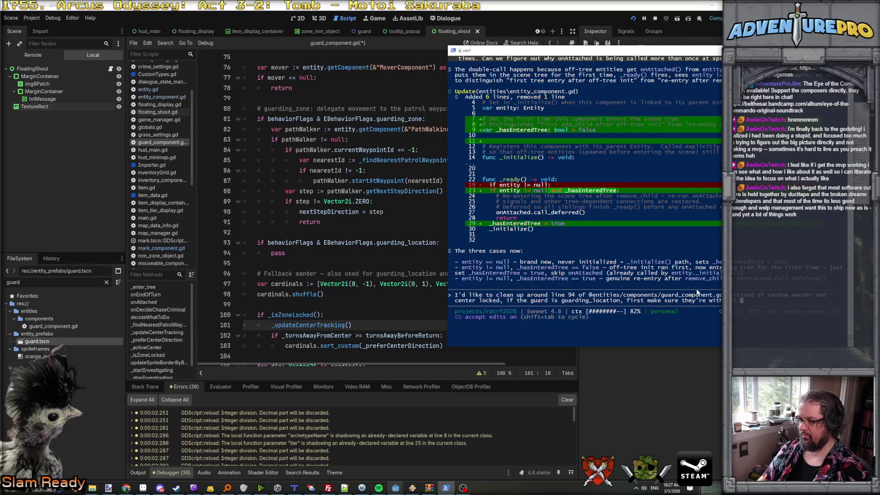
{"action": "type", "text": " 1 ti"}
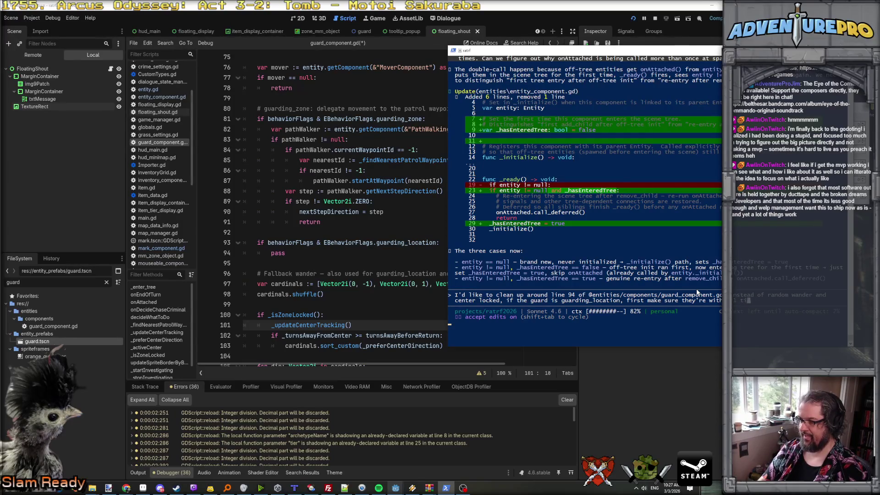
{"action": "type", "text": "le of tha"}
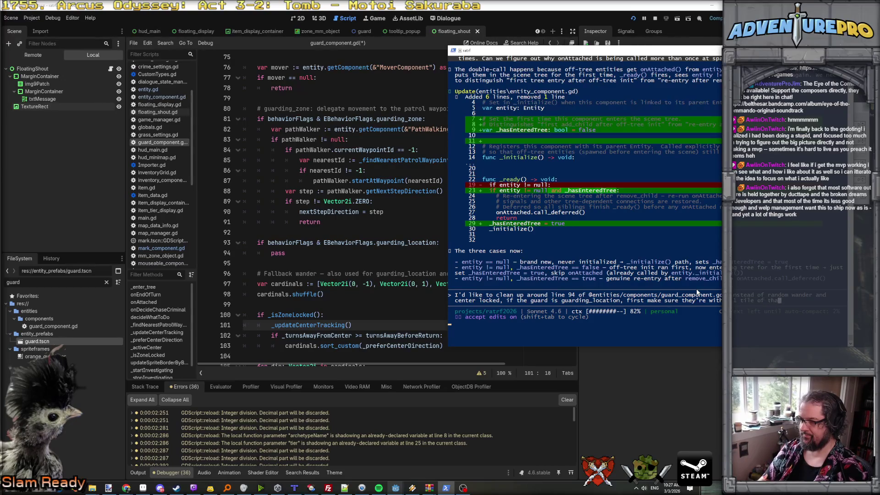
{"action": "type", "text": "t location, a"}
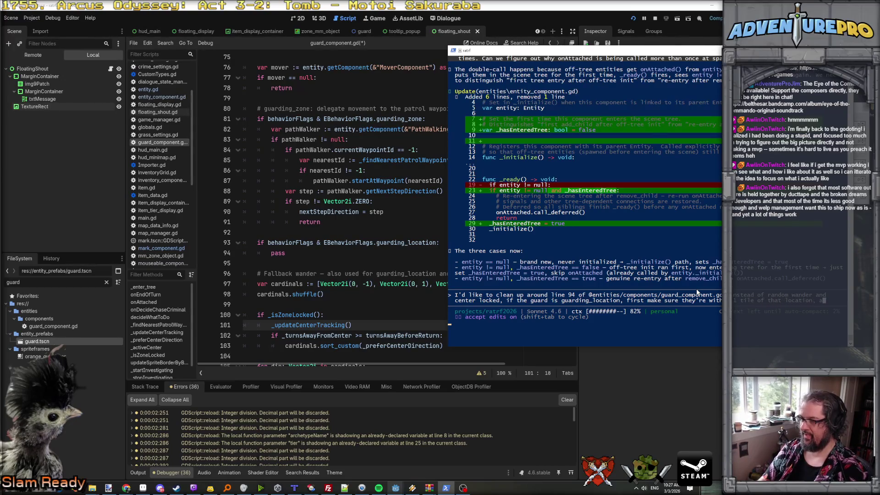
{"action": "type", "text": "nd if not, step towards"}
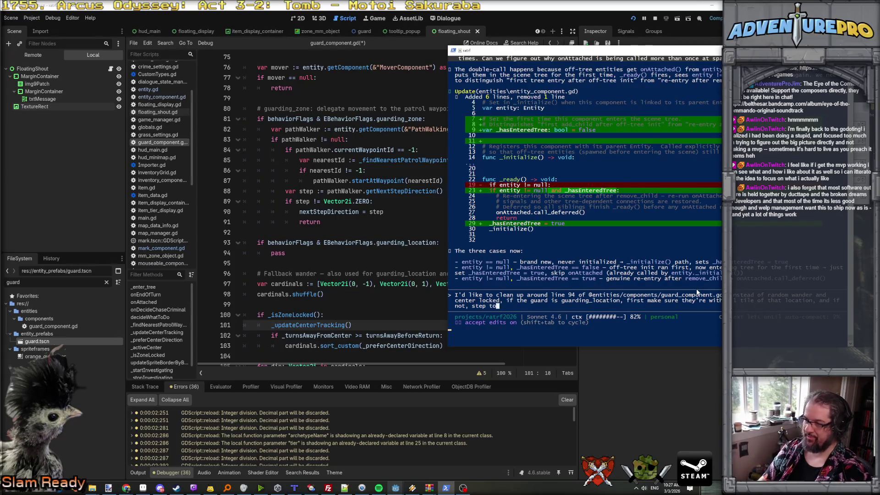
{"action": "key", "text": "BackSpace"}
{"action": "type", "text": "s the location"}
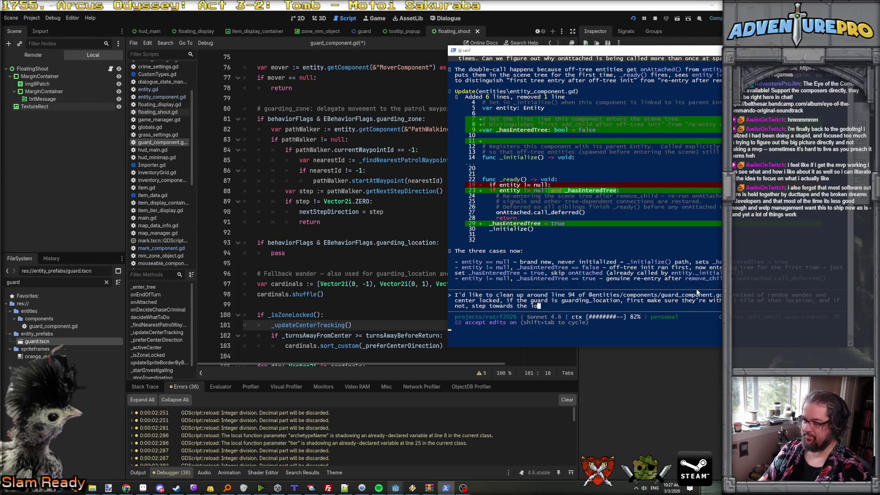
{"action": "key", "text": "BackSpace"}
{"action": "type", "text": ". Onc"}
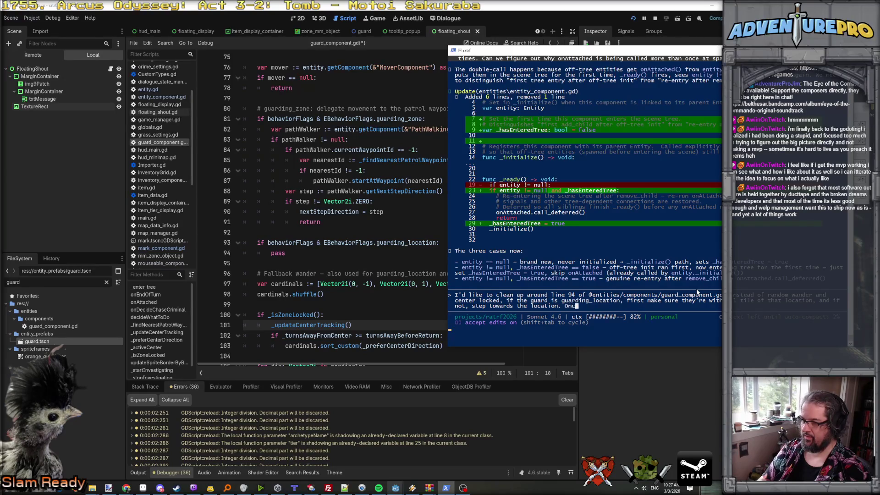
{"action": "type", "text": "e they get wit"}
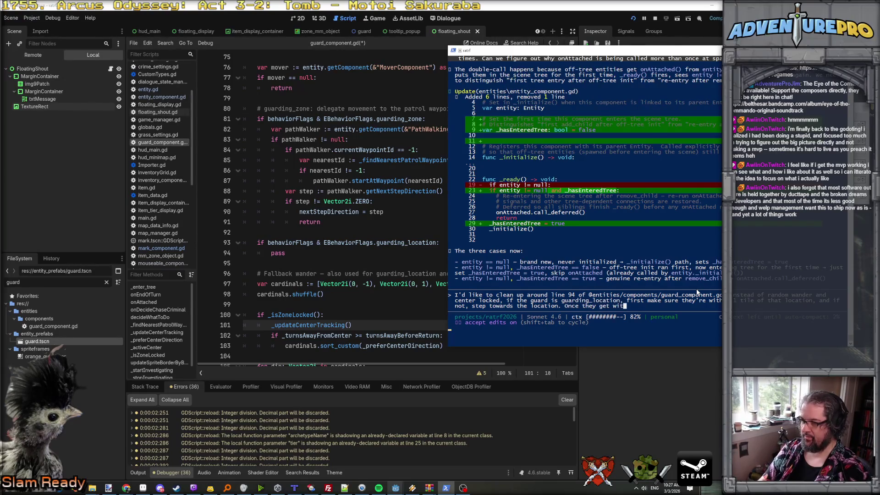
{"action": "type", "text": "hin 1 tile, they"}
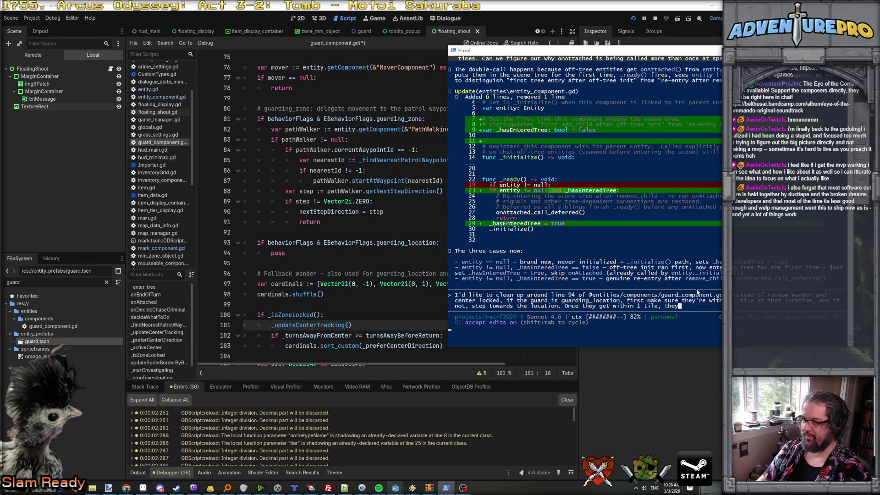
{"action": "type", "text": " can wander, "}
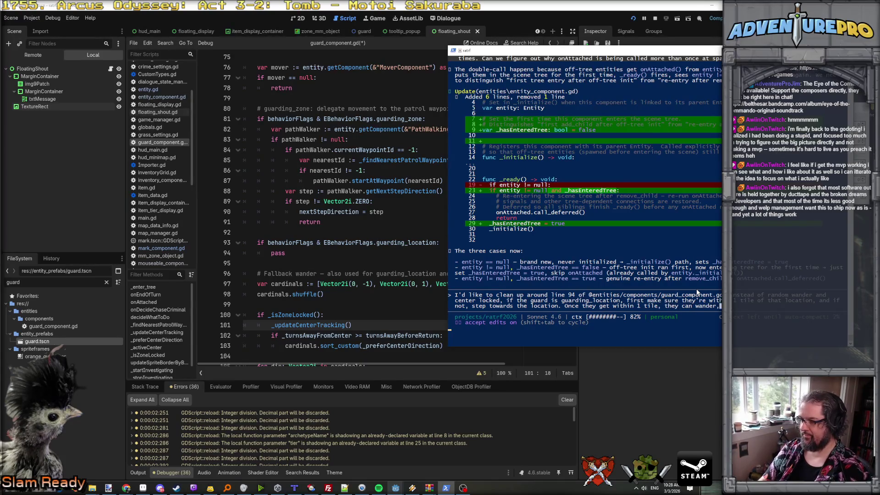
{"action": "type", "text": " next st"}
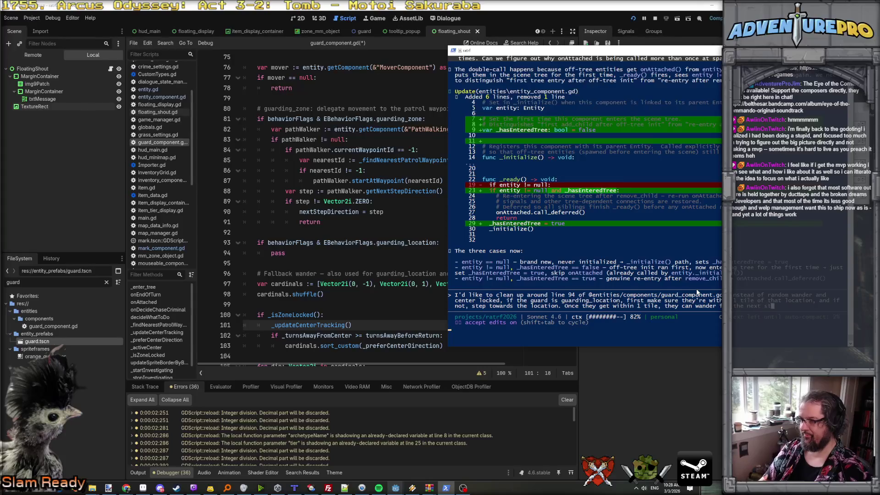
{"action": "type", "text": "ep. I reall"}
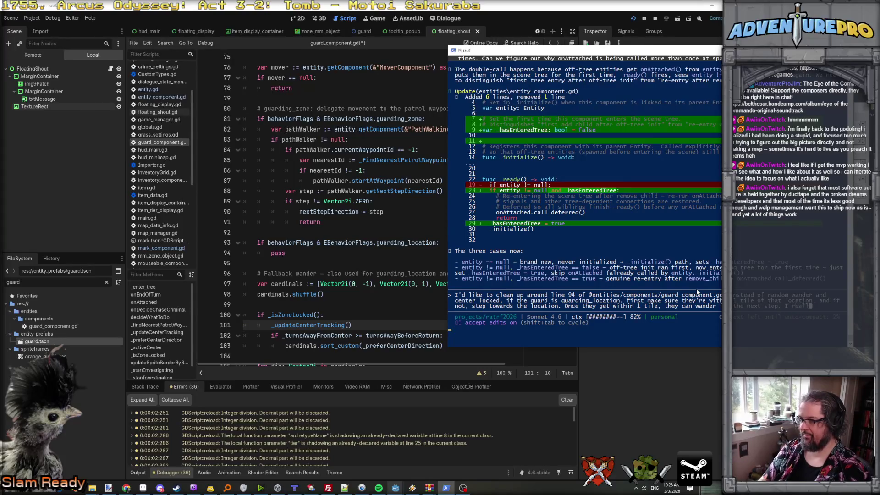
{"action": "type", "text": "y want guard_lo"}
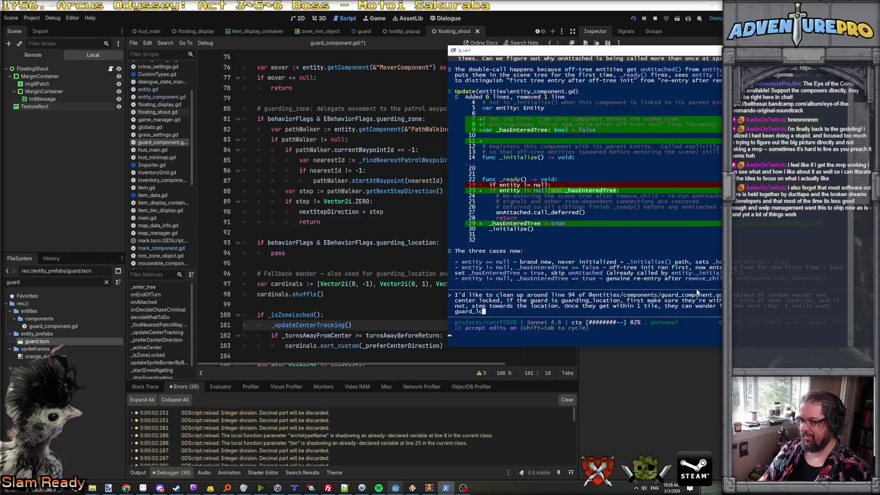
{"action": "type", "text": "cation"}
- Finish asking for tight tile guarding, with a larger guard radius if needed, and send it
{"action": "key", "text": "BackSpace"}
{"action": "key", "text": "BackSpace"}
{"action": "key", "text": "BackSpace"}
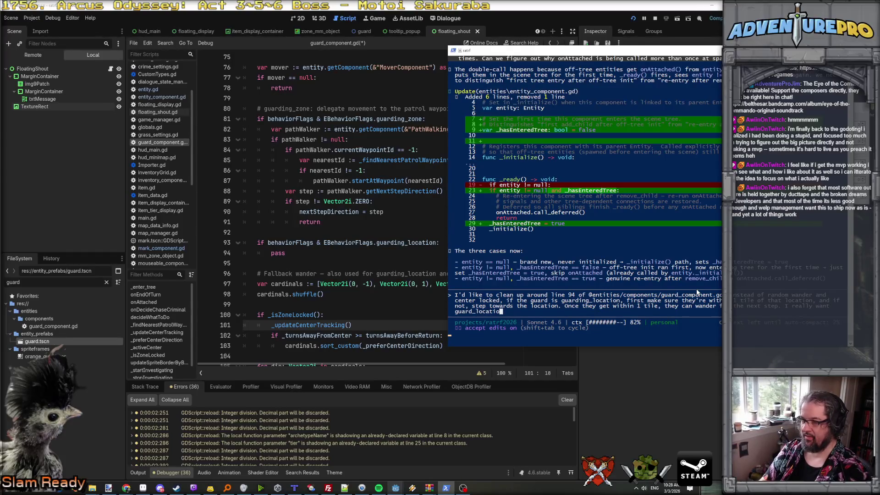
{"action": "type", "text": "ing_loca"}
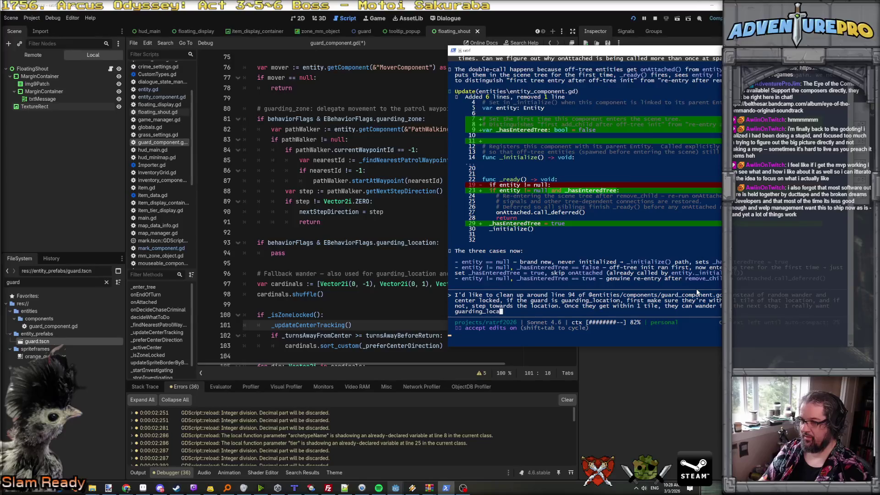
{"action": "type", "text": "tion to tightl"}
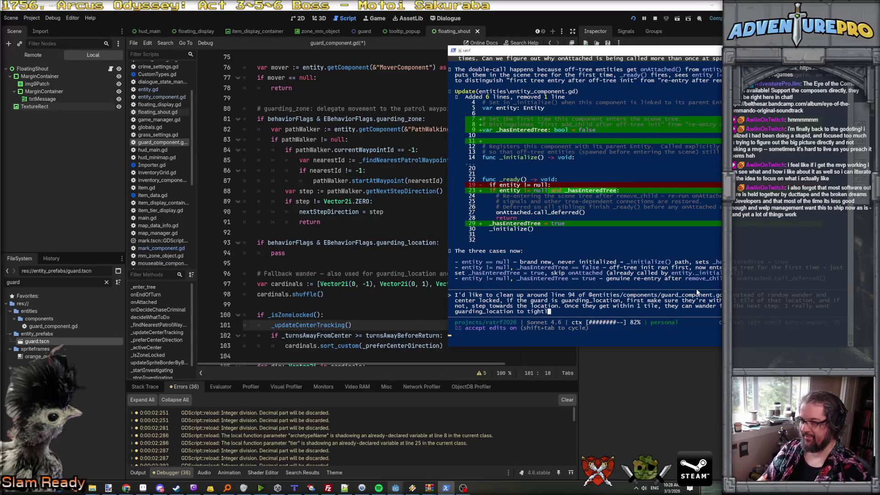
{"action": "type", "text": "y guard the tile. I will "}
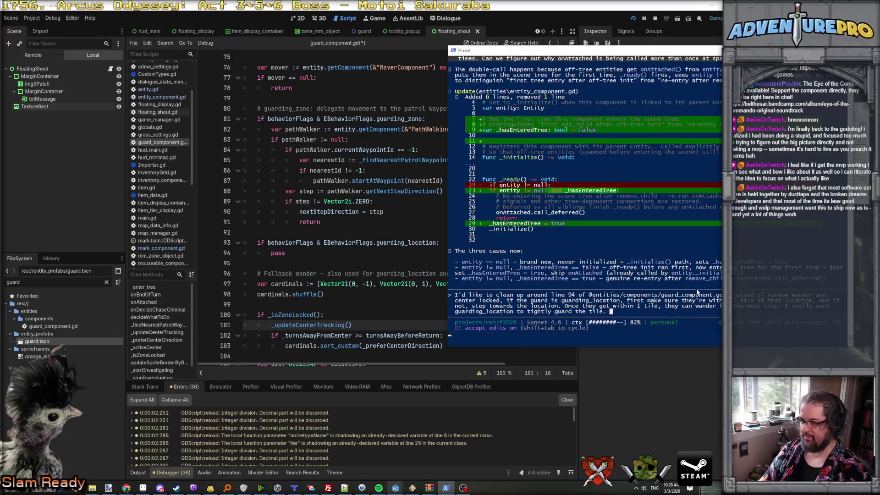
{"action": "type", "text": "extend that"}
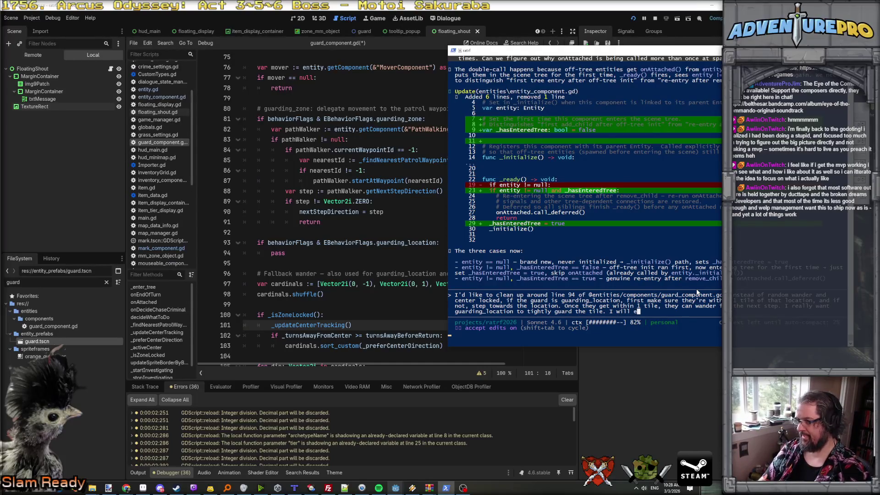
{"action": "key", "text": "BackSpace"}
{"action": "key", "text": "BackSpace"}
{"action": "type", "text": "e guard radius la"}
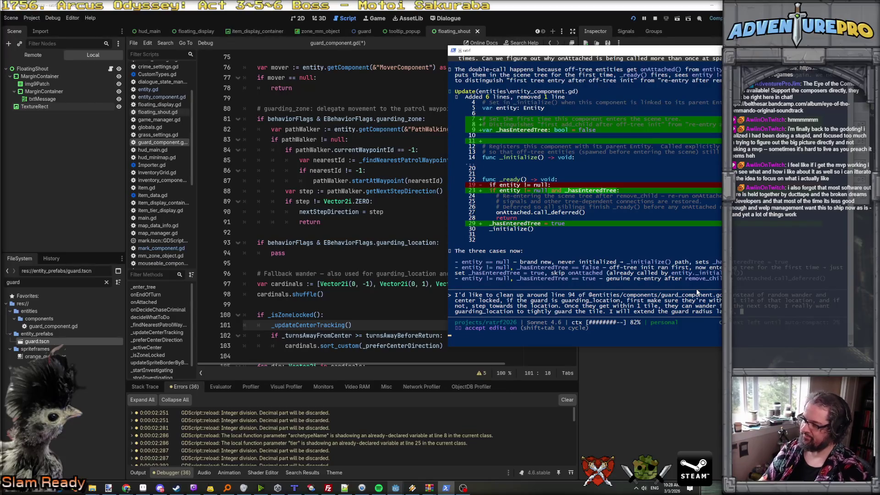
{"action": "type", "text": "rger if need be."}
{"action": "key", "text": "Return"}
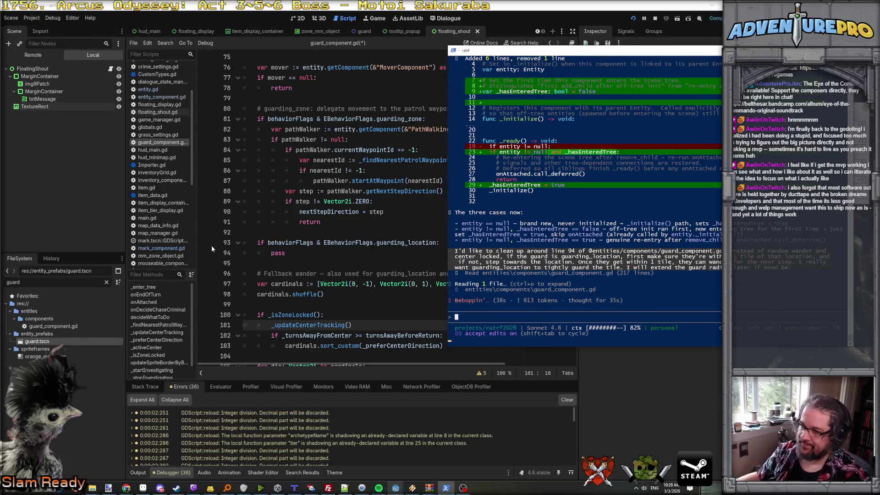
- Bring the running debug game forward and close it
{"action": "mouse_move", "coordinate": [413, 488]}
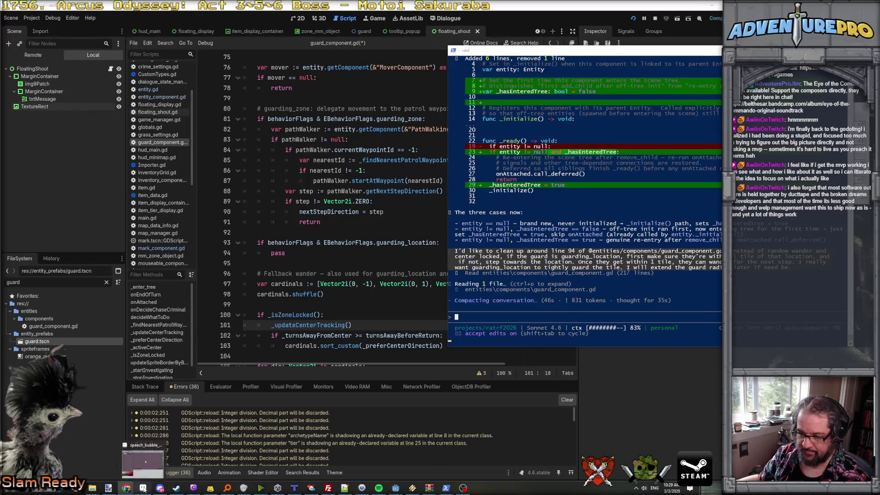
{"action": "left_click", "coordinate": [145, 460]}
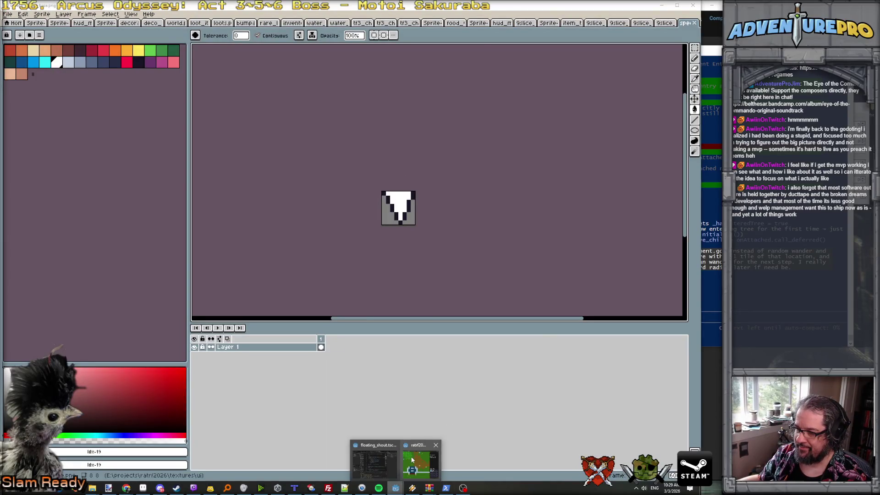
{"action": "left_click", "coordinate": [421, 463]}
{"action": "left_click", "coordinate": [484, 30]}
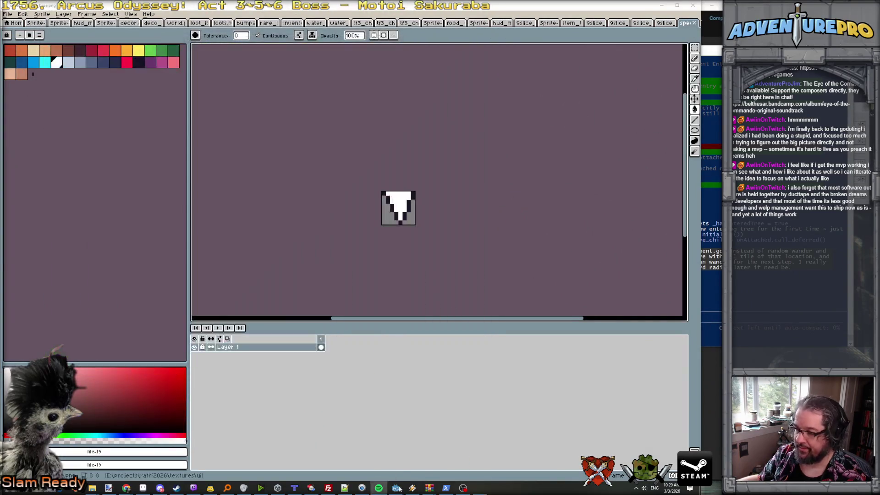
- Return to the Godot editor in the 2D scene view
{"action": "mouse_move", "coordinate": [396, 488]}
{"action": "left_click", "coordinate": [396, 459]}
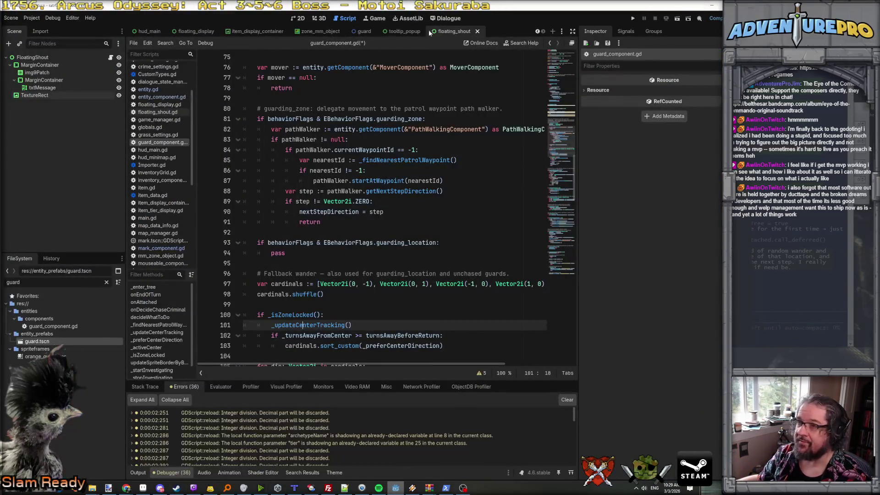
{"action": "left_click", "coordinate": [298, 21]}
- Set img9Patch's Region y to 24 for the rounded bubble cell
{"action": "scroll", "coordinate": [375, 134], "scroll_direction": "up", "scroll_amount": 3}
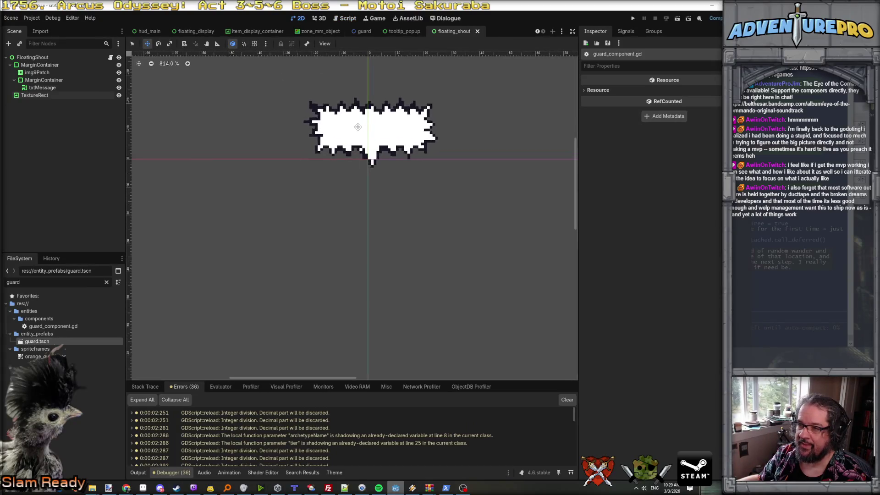
{"action": "scroll", "coordinate": [375, 133], "scroll_direction": "up", "scroll_amount": 1}
{"action": "scroll", "coordinate": [375, 133], "scroll_direction": "down", "scroll_amount": 2}
{"action": "left_click", "coordinate": [75, 81]}
{"action": "left_click", "coordinate": [71, 73]}
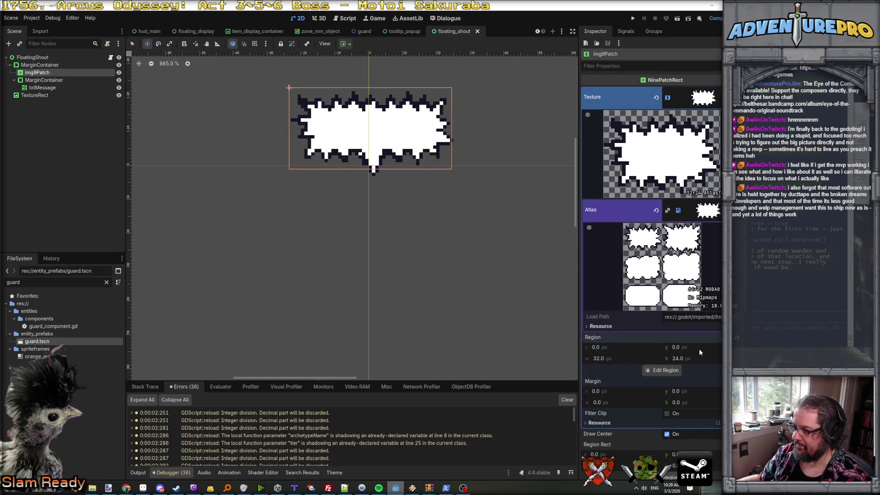
{"action": "type", "text": "24"}
{"action": "key", "text": "Return"}
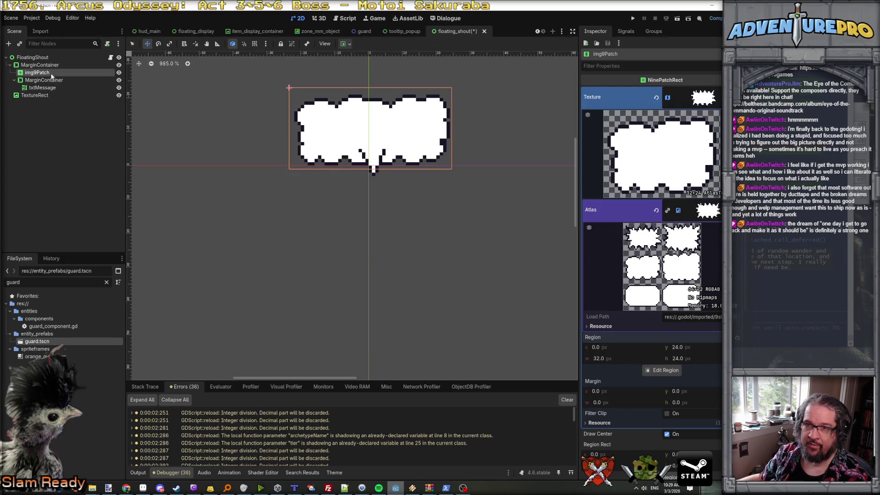
- Rename TextureRect to imgPoint and move it to (-3.0, -3.0) under the bubble
{"action": "left_click", "coordinate": [45, 87]}
{"action": "left_click", "coordinate": [50, 95]}
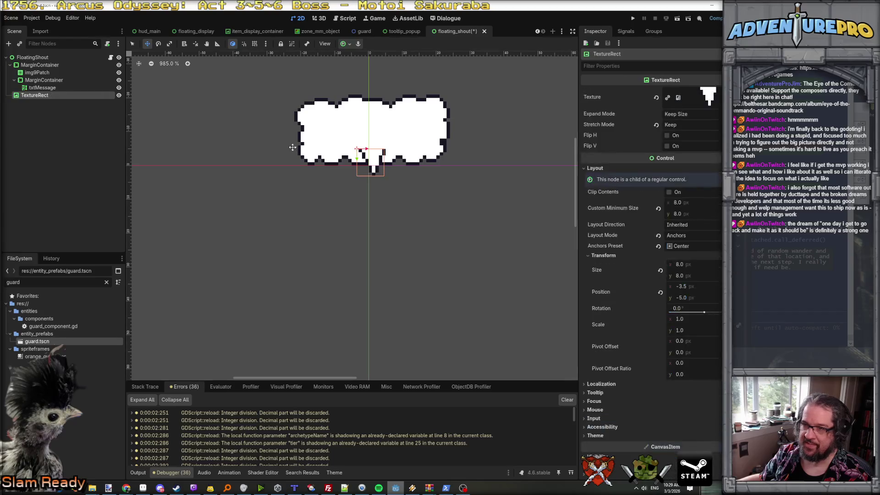
{"action": "left_click", "coordinate": [56, 96]}
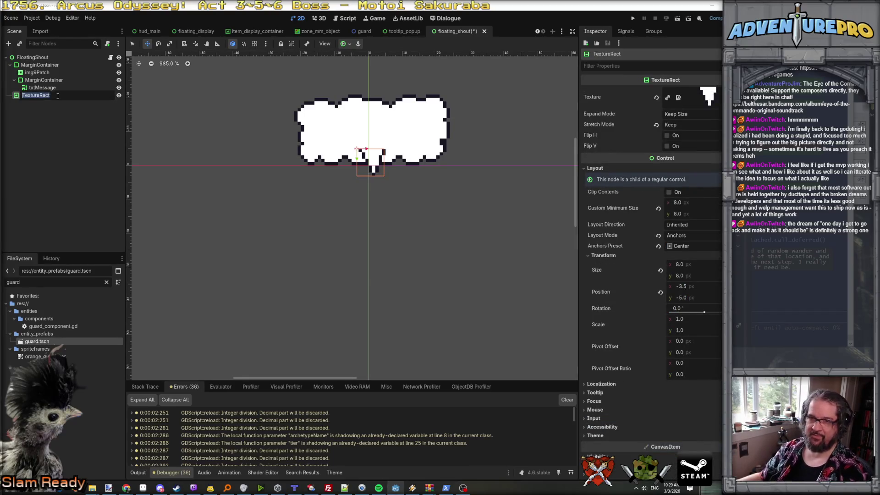
{"action": "type", "text": "imgPoin"}
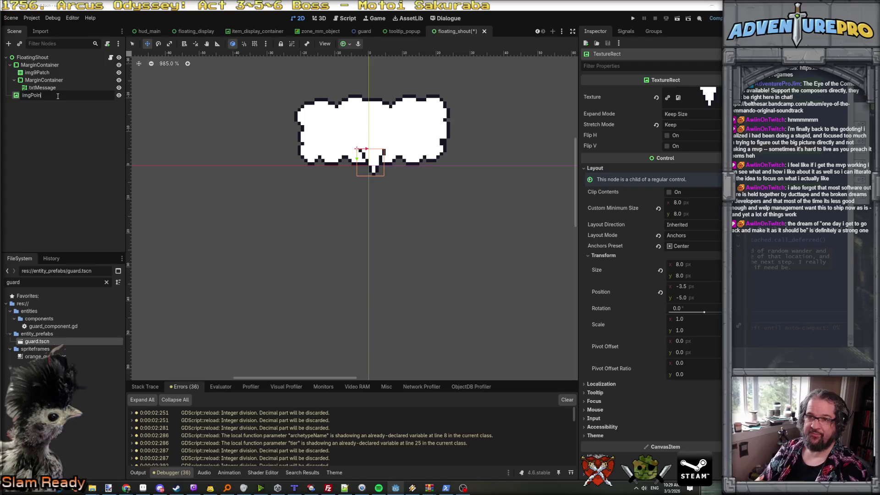
{"action": "type", "text": "t"}
{"action": "key", "text": "Return"}
{"action": "left_click_drag", "start_coordinate": [371, 169], "coordinate": [371, 174]}
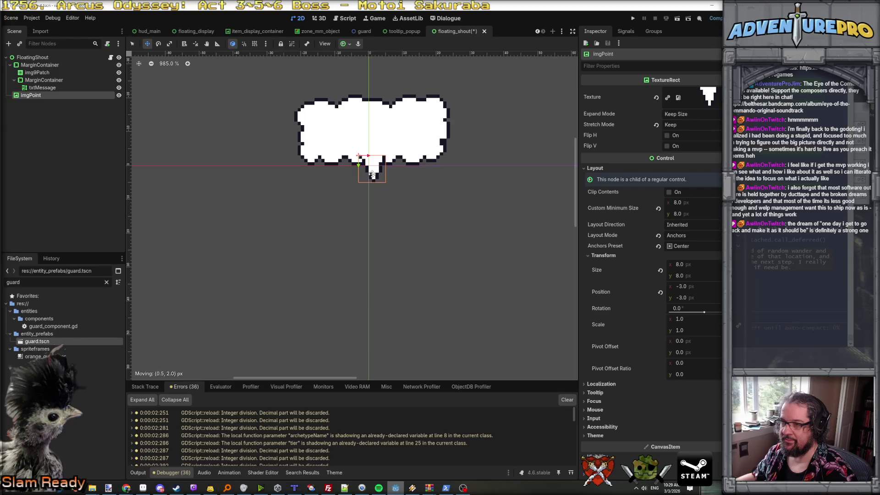
{"action": "left_click", "coordinate": [503, 111]}
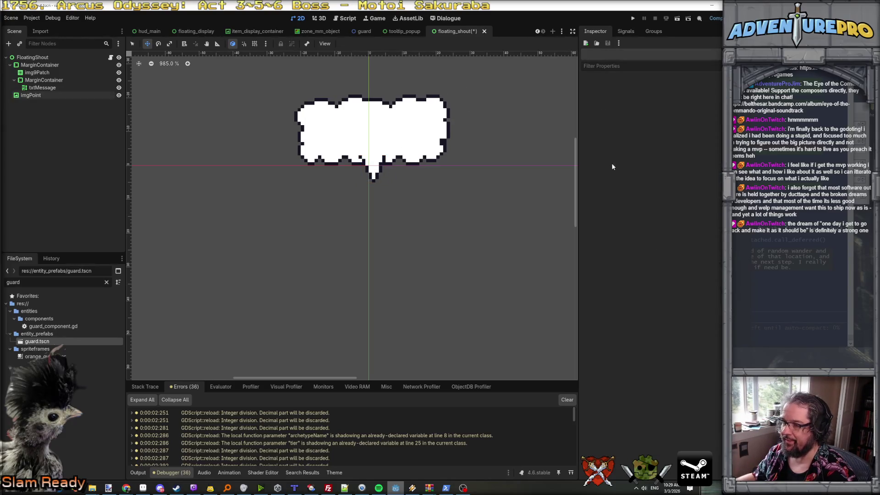
{"action": "left_click", "coordinate": [63, 66]}
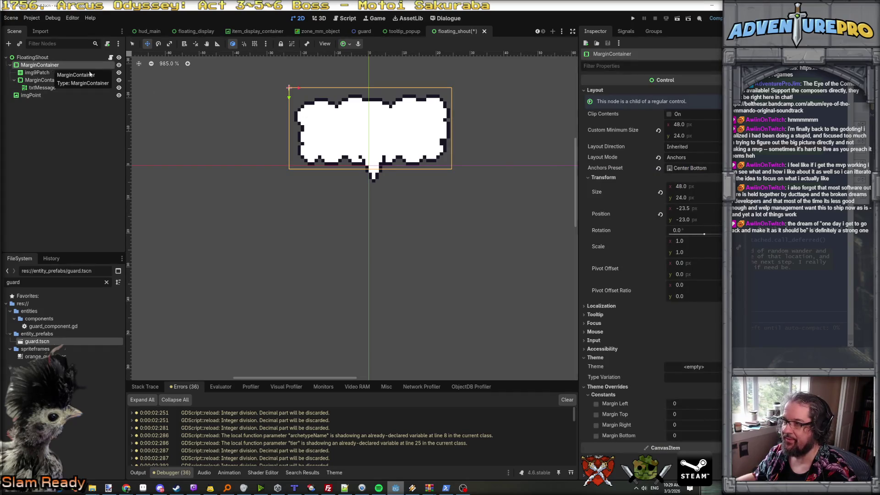
- Try img9Patch Region y 48, then return it to 0 for the jagged shout cell
{"action": "left_click", "coordinate": [43, 73]}
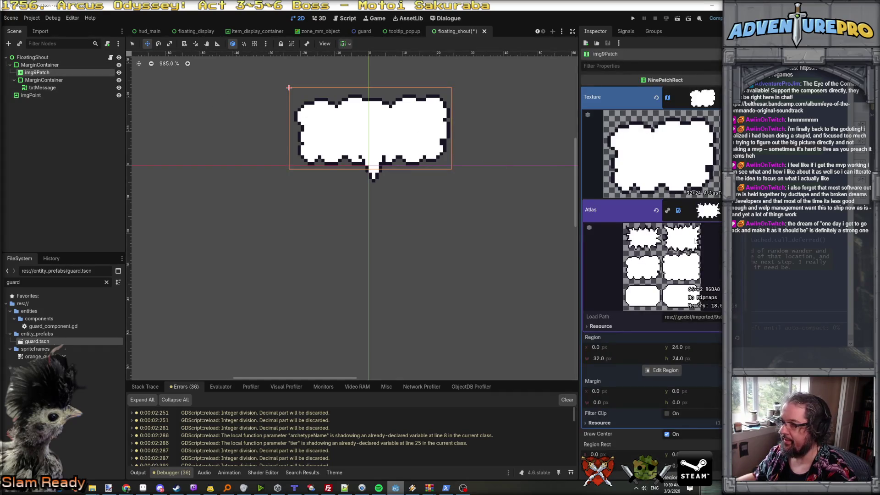
{"action": "left_click", "coordinate": [697, 350]}
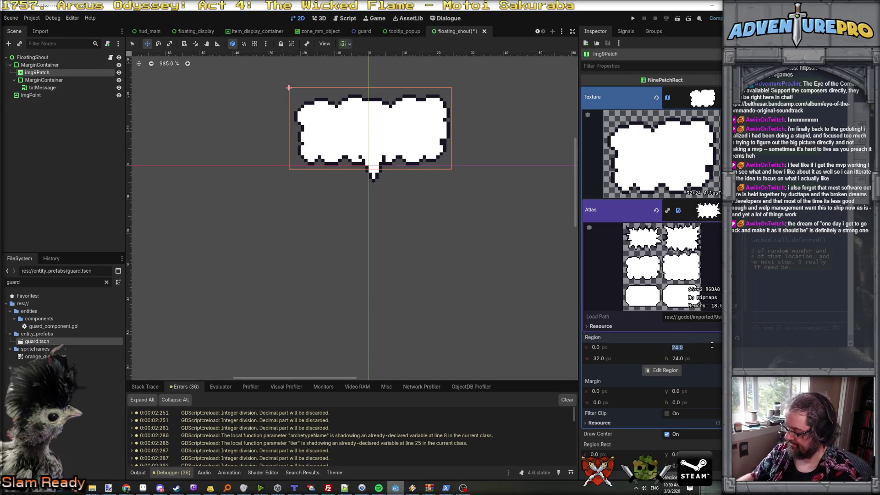
{"action": "type", "text": "48"}
{"action": "key", "text": "Return"}
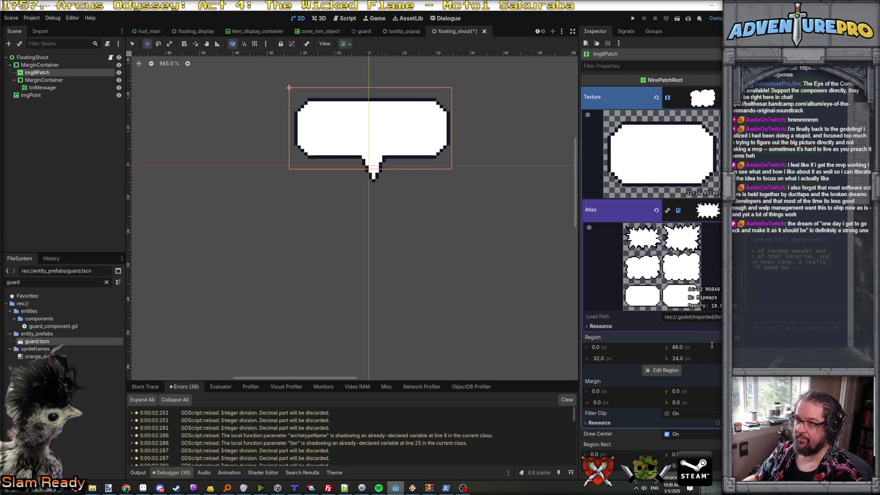
{"action": "left_click", "coordinate": [712, 345]}
{"action": "type", "text": "0"}
{"action": "key", "text": "Return"}
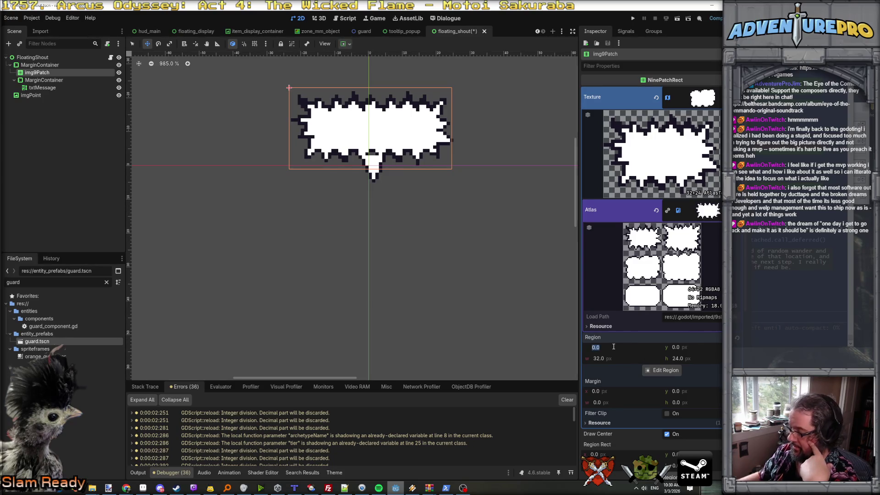
{"action": "type", "text": "24"}
- Try Region x values 24 and 32, then reset x to 0
{"action": "key", "text": "Return"}
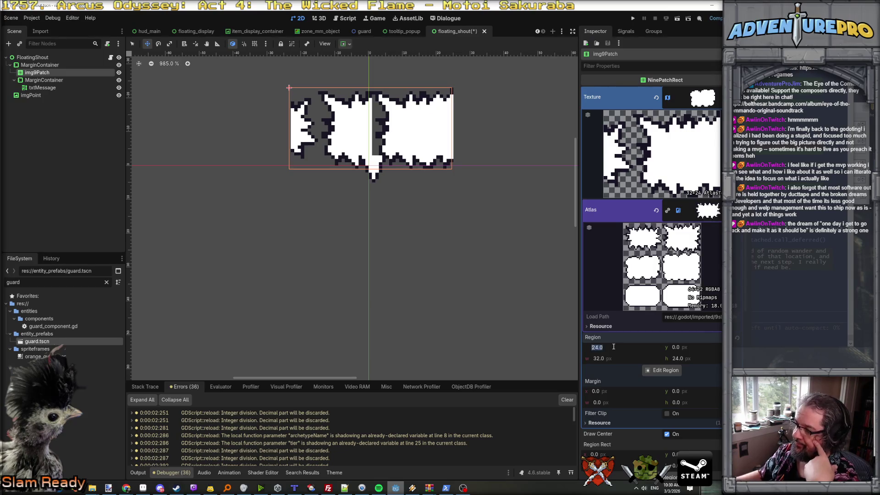
{"action": "key", "text": "Return"}
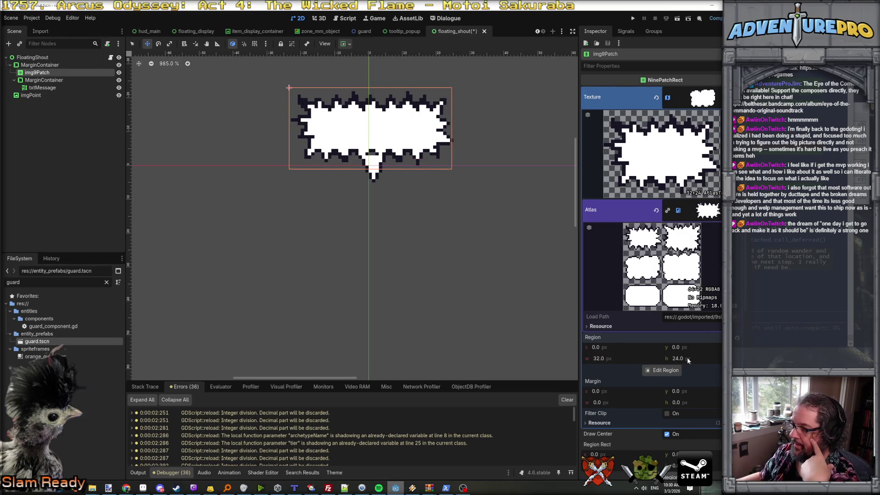
{"action": "left_click", "coordinate": [621, 350]}
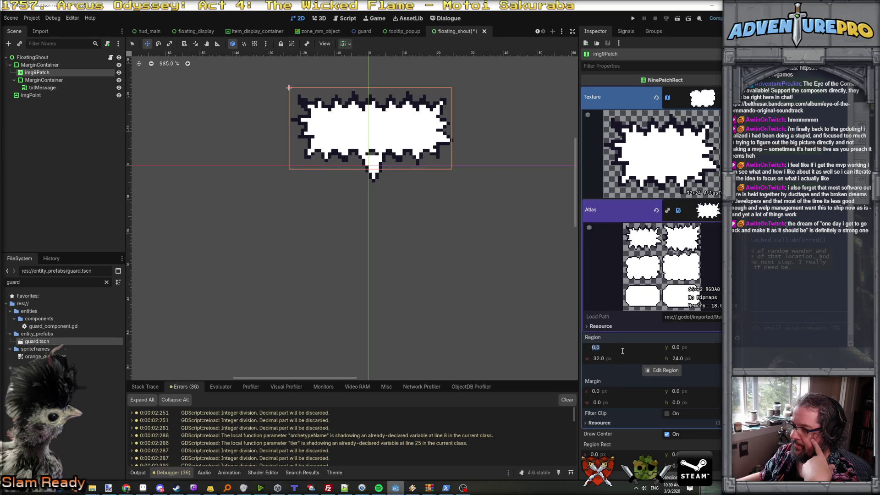
{"action": "type", "text": "32"}
{"action": "key", "text": "Return"}
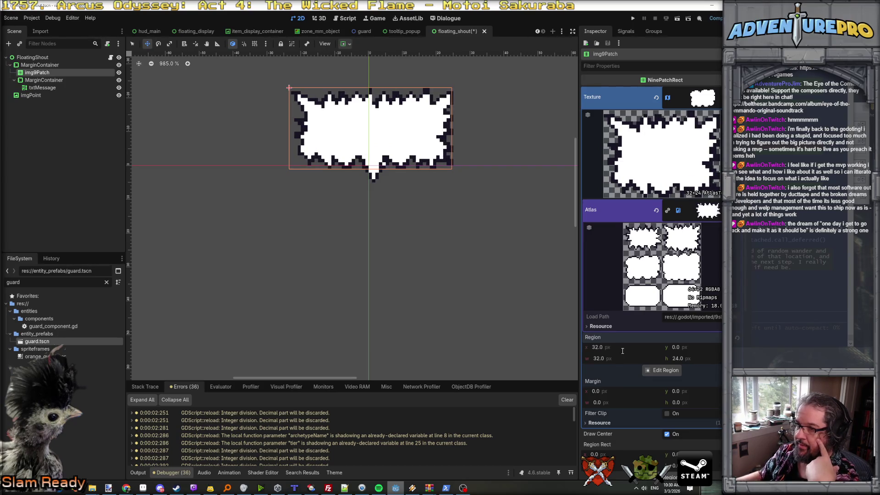
{"action": "left_click", "coordinate": [622, 351]}
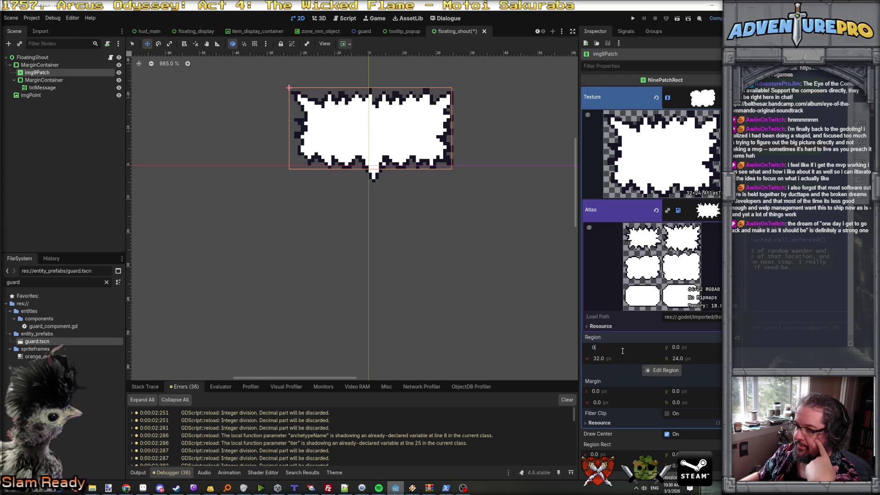
{"action": "type", "text": ".0"}
{"action": "key", "text": "Return"}
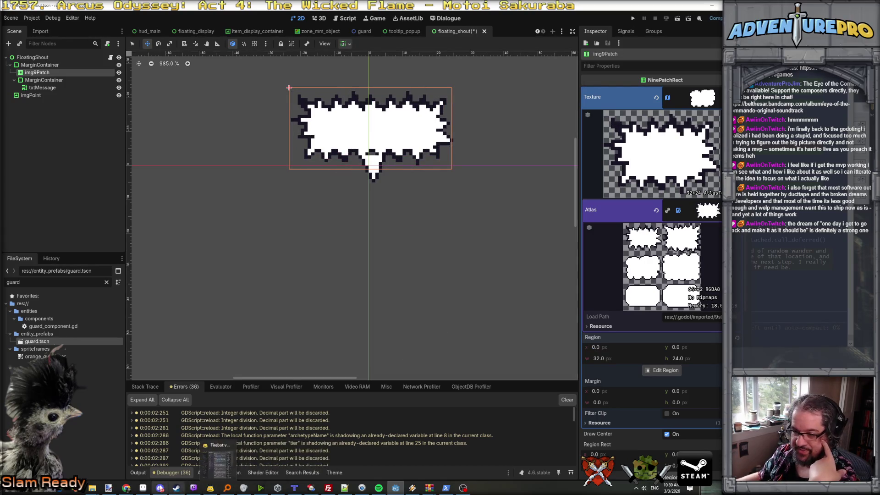
- In Aseprite, open Sprite > Canvas Size for the tail sprite
{"action": "left_click", "coordinate": [143, 488]}
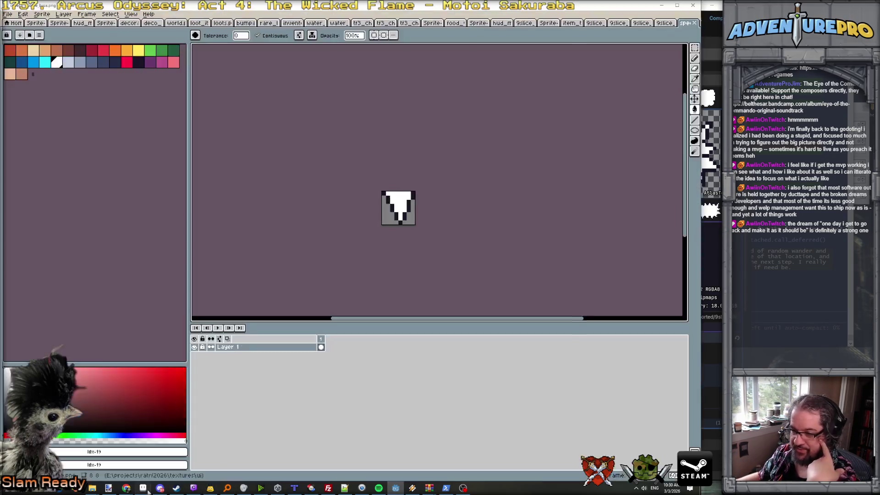
{"action": "left_click", "coordinate": [42, 14]}
{"action": "left_click", "coordinate": [74, 61]}
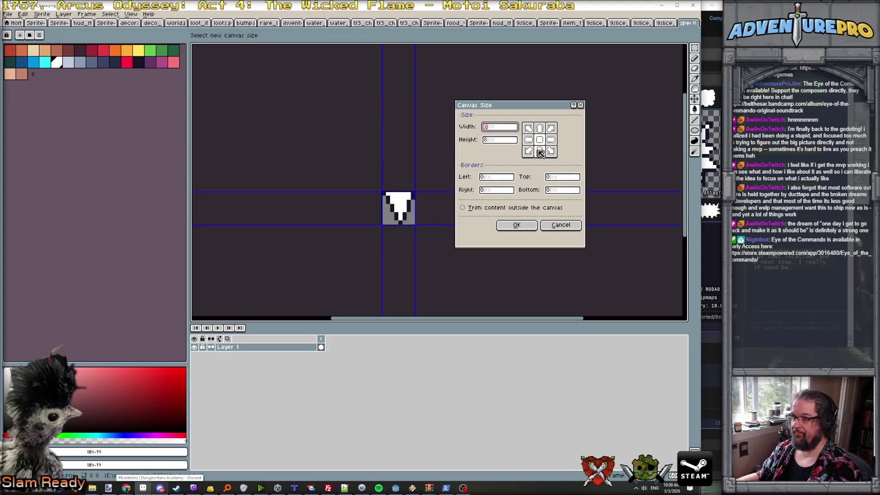
- Resize the tail sprite's canvas to 10×10 pixels
{"action": "left_click", "coordinate": [504, 140]}
{"action": "type", "text": "10"}
{"action": "key", "text": "Return"}
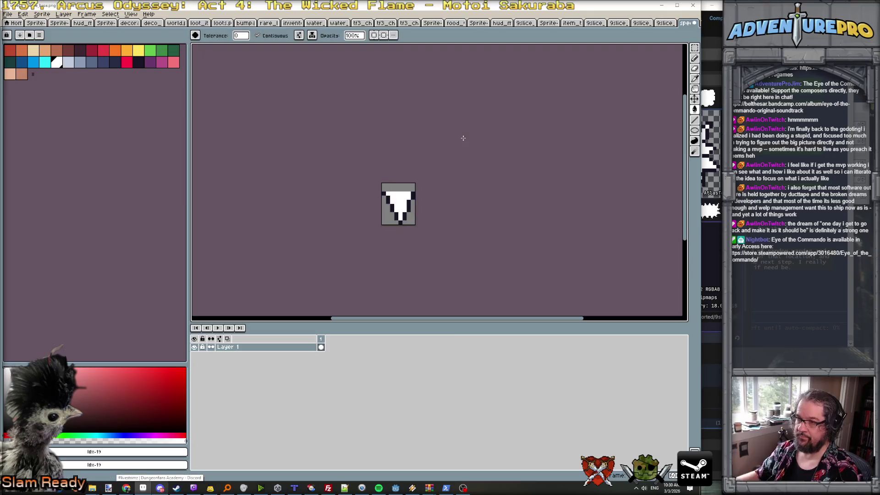
{"action": "scroll", "coordinate": [389, 169], "scroll_direction": "up", "scroll_amount": 3}
{"action": "left_click", "coordinate": [42, 14]}
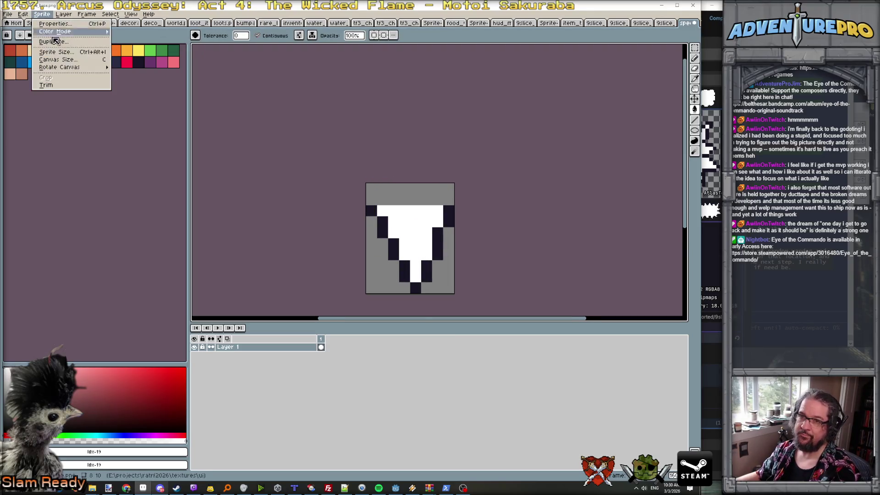
{"action": "left_click", "coordinate": [74, 61]}
{"action": "type", "text": "10"}
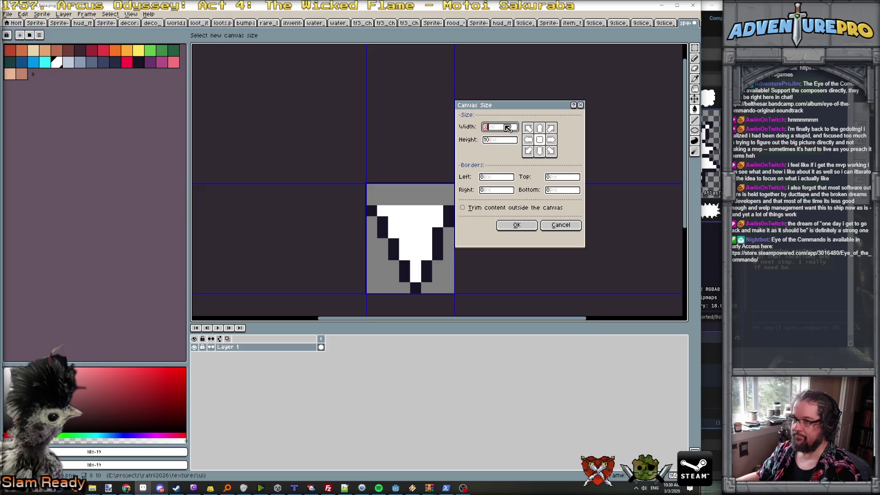
{"action": "left_click", "coordinate": [515, 225]}
- Extend the dark outline diagonal, paint the top rows white, then minimize Aseprite
{"action": "scroll", "coordinate": [426, 202], "scroll_direction": "up", "scroll_amount": 1}
{"action": "left_click", "coordinate": [429, 216], "text": "alt"}
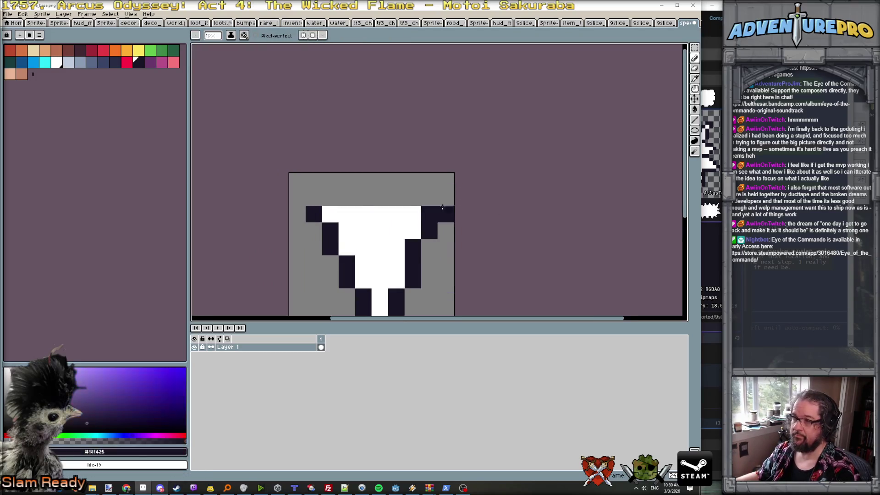
{"action": "left_click", "coordinate": [444, 197]}
{"action": "mouse_move", "coordinate": [312, 212]}
{"action": "left_mouse_down"}
{"action": "mouse_move", "coordinate": [299, 198]}
{"action": "mouse_move", "coordinate": [429, 181]}
{"action": "left_mouse_up"}
{"action": "left_click", "coordinate": [347, 214], "text": "alt"}
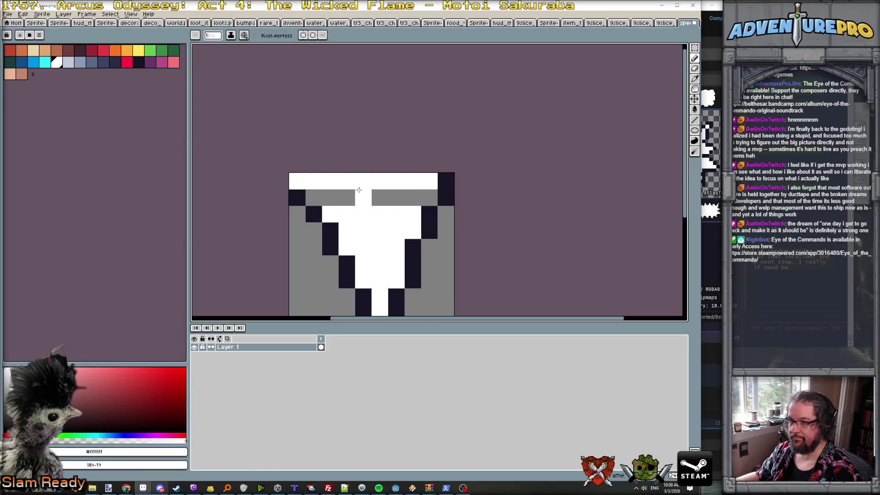
{"action": "left_click_drag", "start_coordinate": [314, 197], "coordinate": [429, 196]}
{"action": "left_click", "coordinate": [295, 193]}
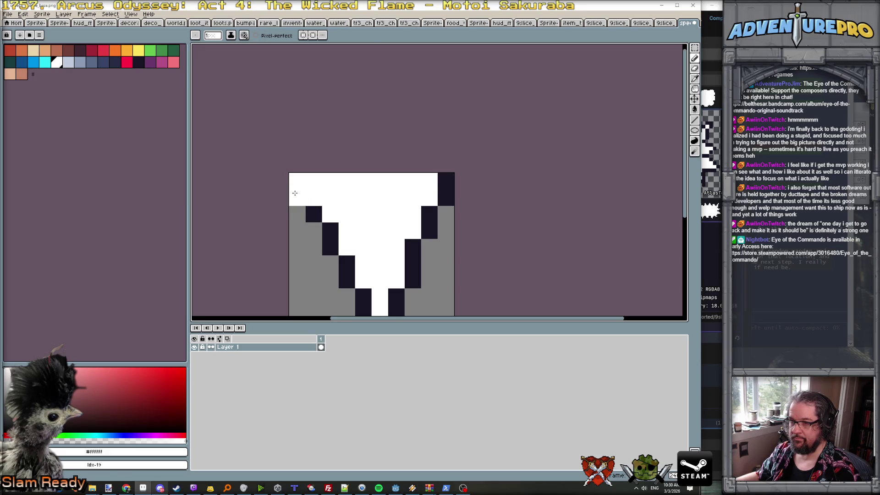
{"action": "left_click", "coordinate": [314, 213], "text": "alt"}
{"action": "left_click", "coordinate": [297, 181]}
{"action": "left_click", "coordinate": [297, 214], "text": "alt"}
{"action": "scroll", "coordinate": [323, 220], "scroll_direction": "down", "scroll_amount": 5}
{"action": "scroll", "coordinate": [352, 223], "scroll_direction": "down", "scroll_amount": 1}
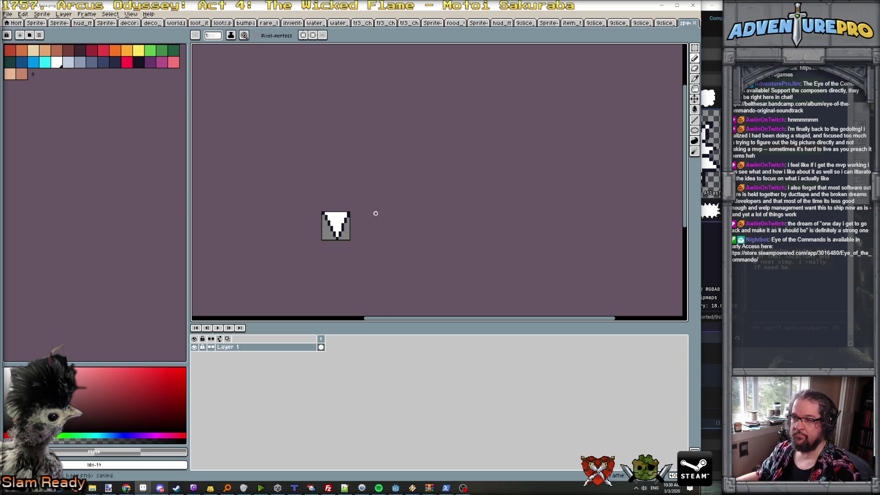
{"action": "left_click", "coordinate": [661, 6]}
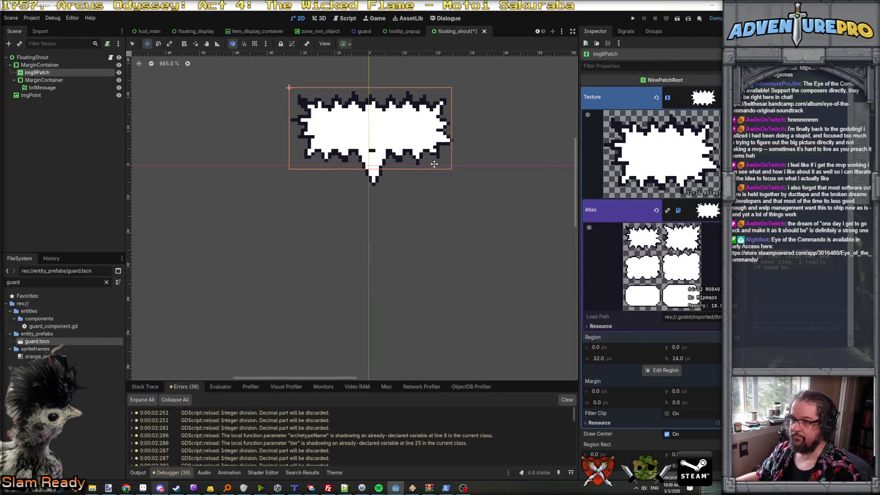
- Nudge imgPoint up one unit and set img9Patch Region y to 24, then 48
{"action": "left_click", "coordinate": [58, 96]}
{"action": "key", "text": "Up"}
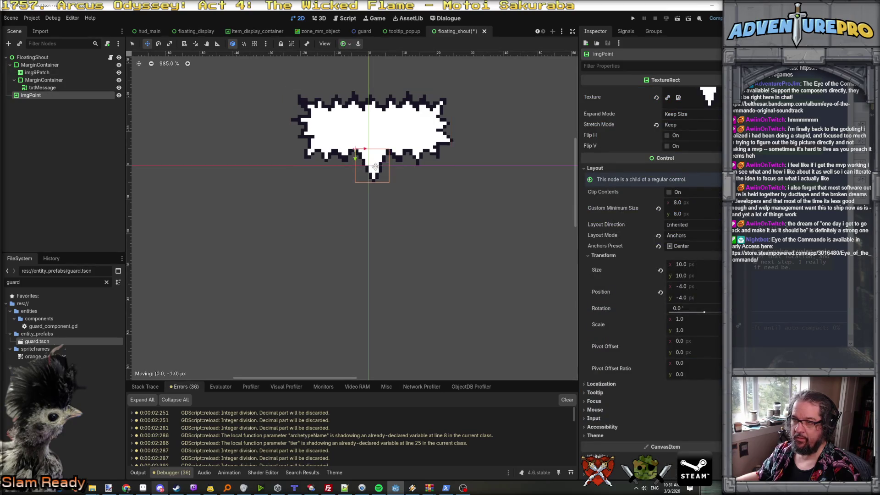
{"action": "key", "text": "Up"}
{"action": "key", "text": "Up"}
{"action": "key", "text": "Up"}
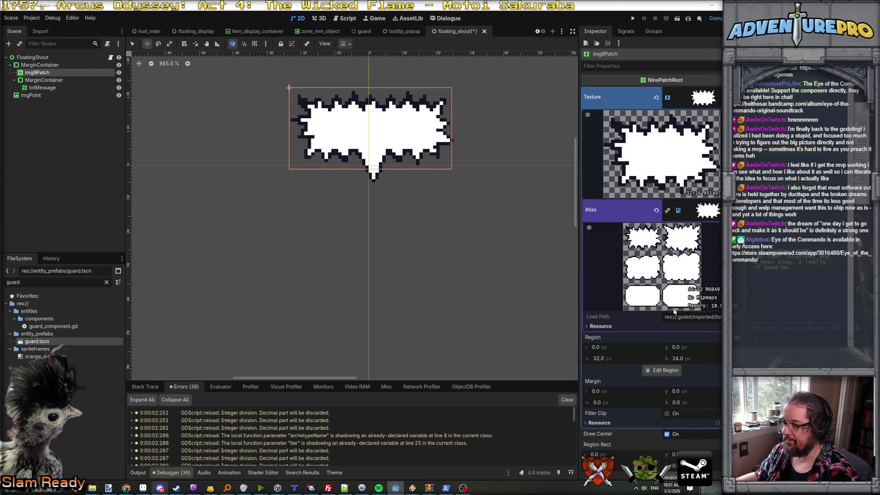
{"action": "left_click", "coordinate": [695, 348]}
{"action": "type", "text": "24"}
{"action": "key", "text": "Return"}
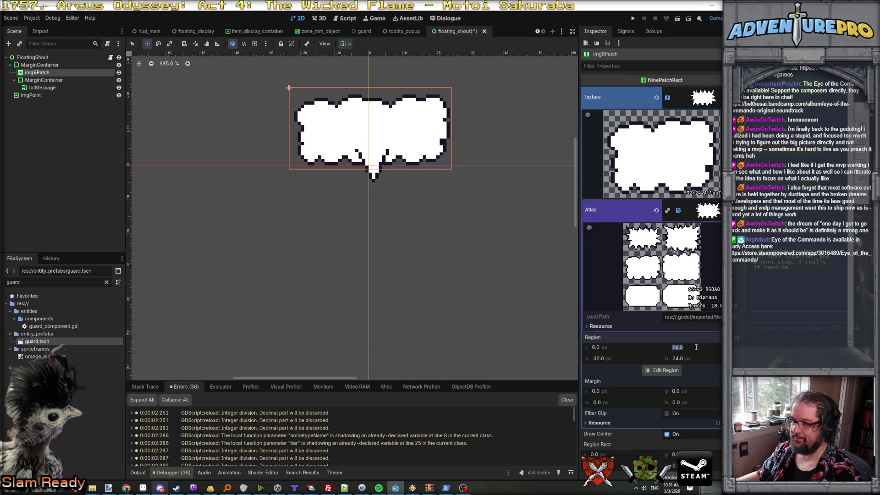
{"action": "type", "text": "8"}
{"action": "key", "text": "Return"}
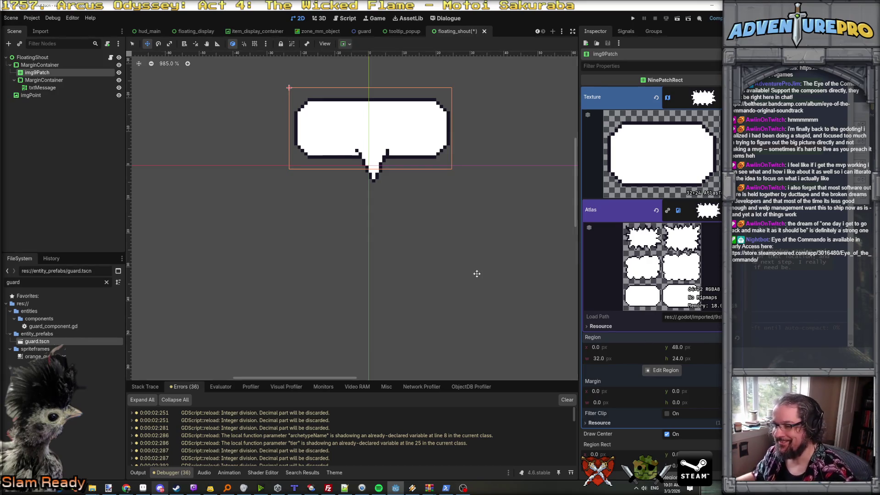
- In Aseprite, shift the tail sprite down one pixel and save base.png
{"action": "key", "text": "alt+Tab"}
{"action": "key", "text": "alt+shift+Tab"}
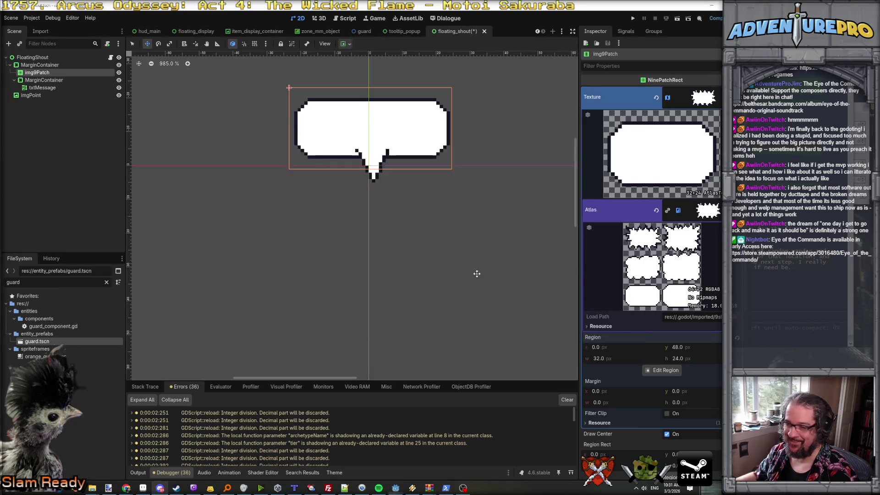
{"action": "left_click", "coordinate": [162, 489]}
{"action": "key", "text": "Down"}
{"action": "key", "text": "Down"}
{"action": "key", "text": "Return"}
{"action": "key", "text": "ctrl+s"}
{"action": "key", "text": "b"}
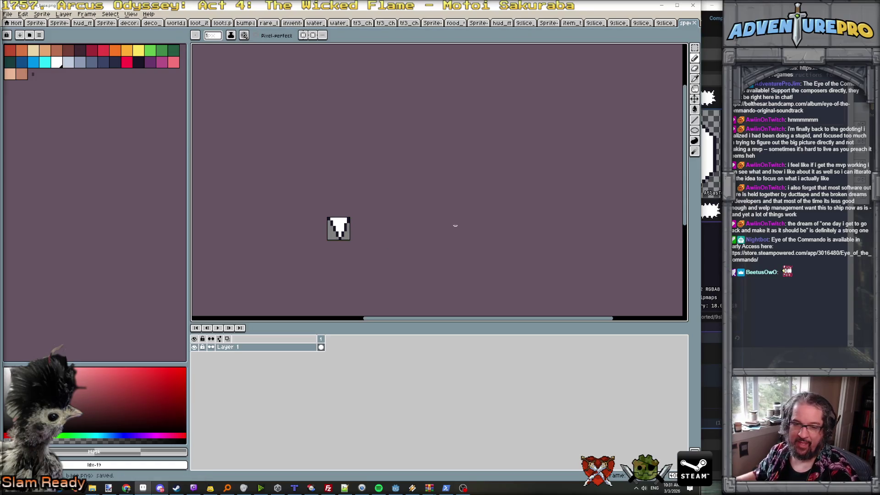
- Bring up the six-bubble 9slice atlas and zoom in on the first frame's spiky burst
{"action": "left_click", "coordinate": [665, 23]}
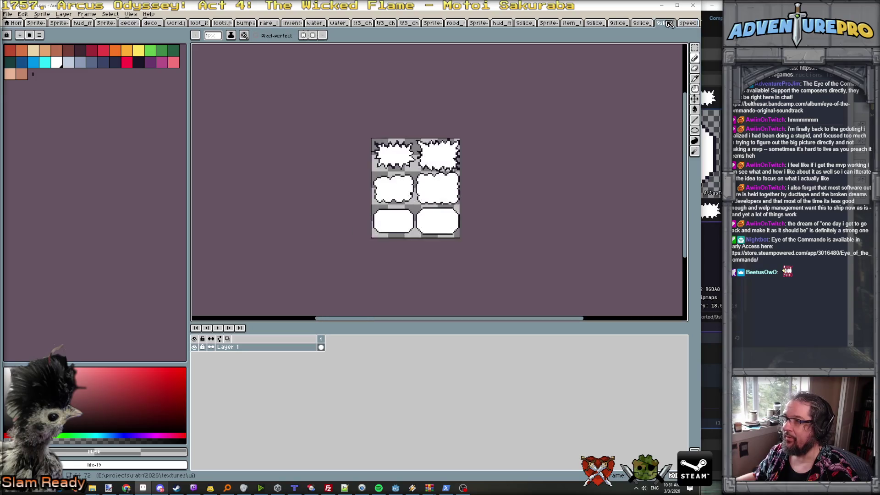
{"action": "left_click", "coordinate": [642, 26]}
{"action": "left_click", "coordinate": [623, 23]}
{"action": "left_click", "coordinate": [632, 24]}
{"action": "left_click", "coordinate": [632, 24]}
{"action": "left_click", "coordinate": [632, 24]}
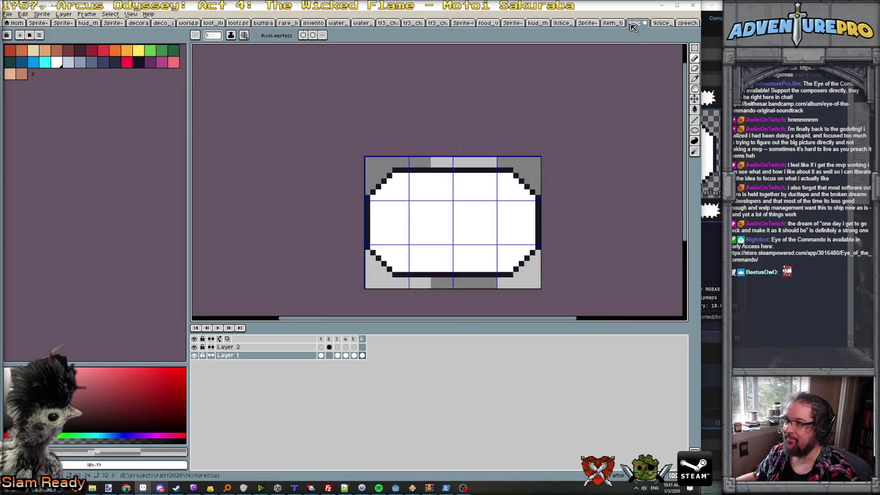
{"action": "left_click", "coordinate": [321, 339]}
{"action": "scroll", "coordinate": [447, 250], "scroll_direction": "up", "scroll_amount": 1}
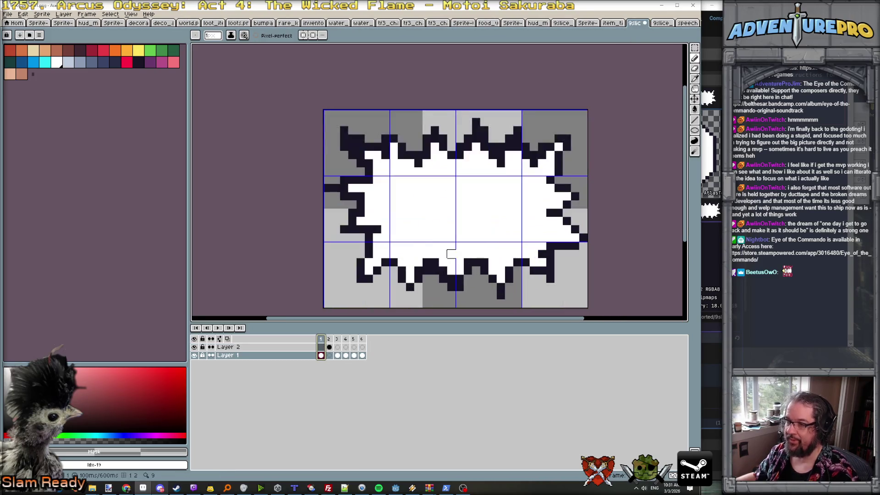
- Select the lower part of the burst and shift it down one pixel
{"action": "key", "text": "m"}
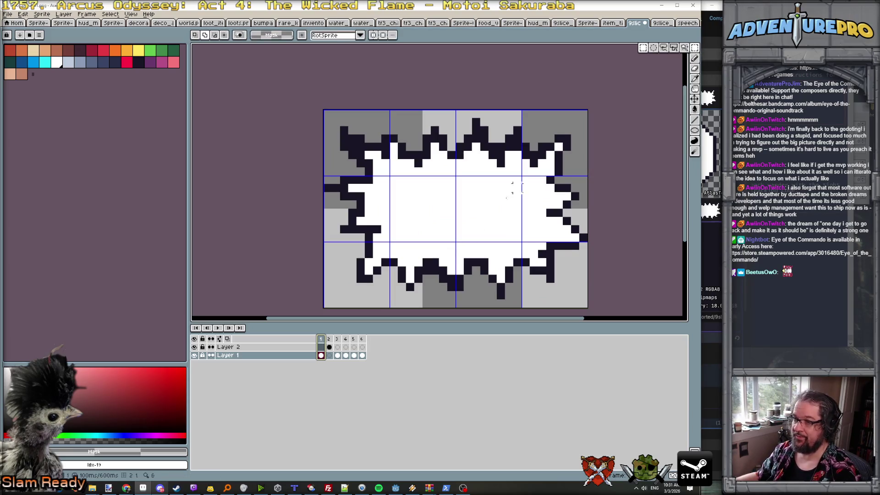
{"action": "mouse_move", "coordinate": [387, 256]}
{"action": "left_mouse_down"}
{"action": "mouse_move", "coordinate": [523, 301]}
{"action": "mouse_move", "coordinate": [507, 285]}
{"action": "left_mouse_up"}
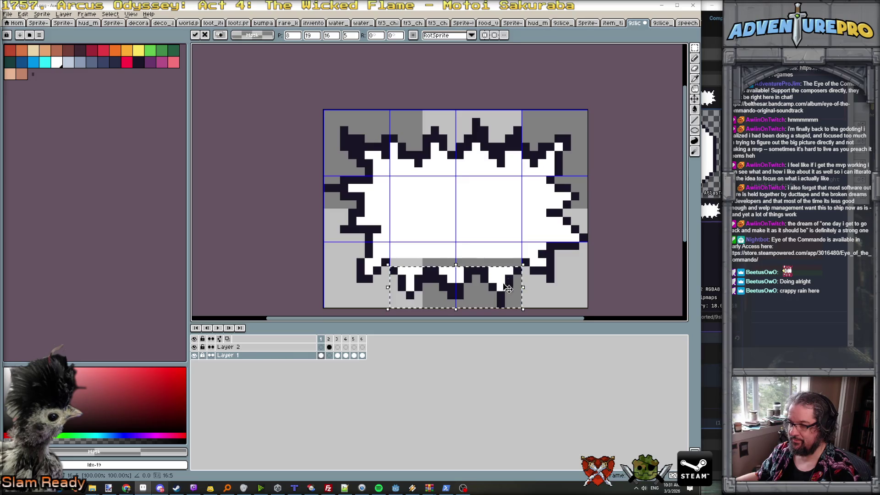
{"action": "key", "text": "b"}
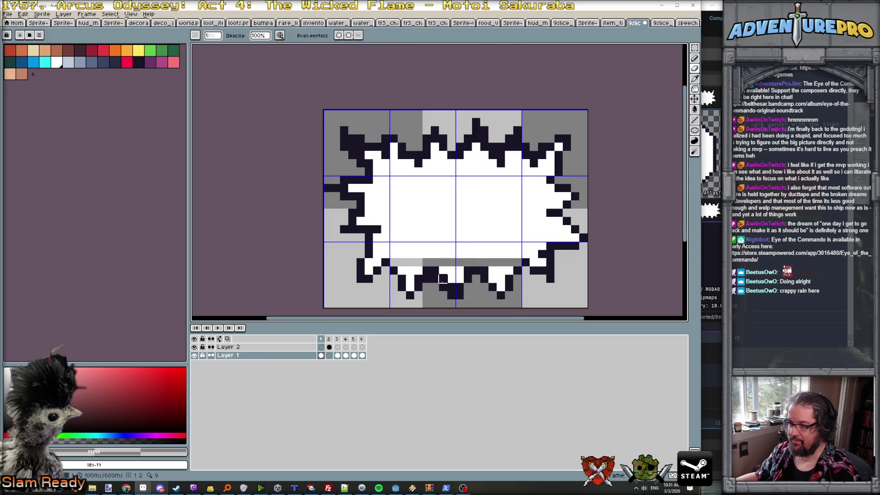
- Whiten an outline pixel on the burst's lower edge and flood-fill the grey lower strip white
{"action": "key", "text": "e"}
{"action": "key", "text": "x"}
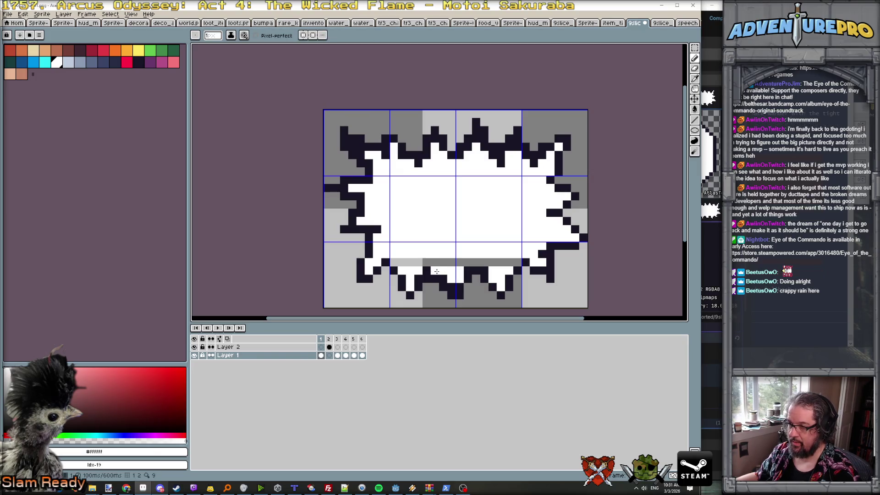
{"action": "left_click", "coordinate": [434, 285], "text": "alt"}
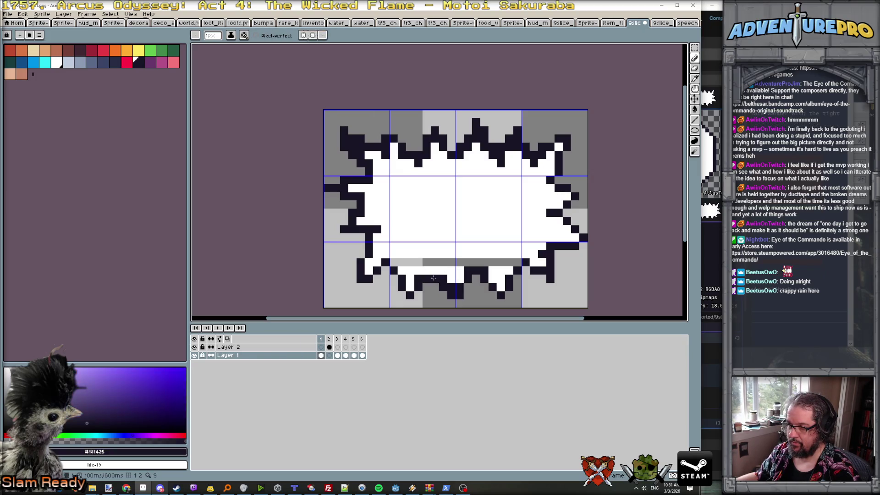
{"action": "key", "text": "x"}
{"action": "left_click", "coordinate": [452, 286]}
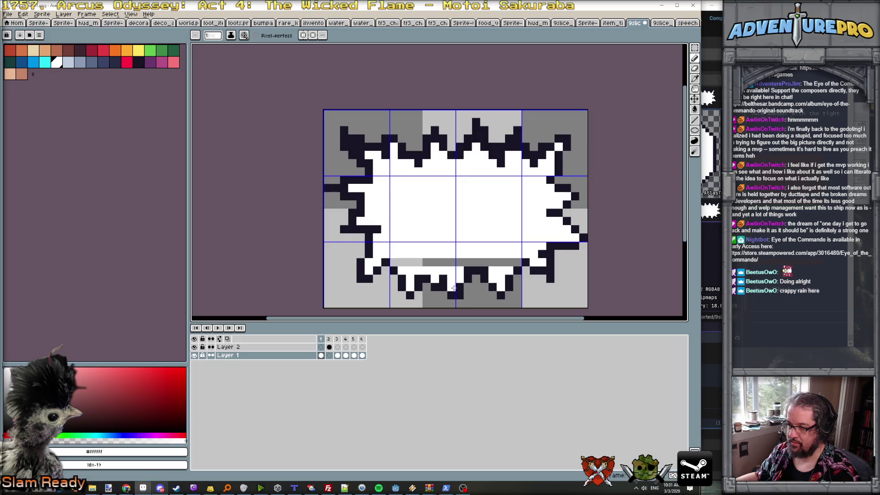
{"action": "left_click", "coordinate": [461, 288], "text": "alt"}
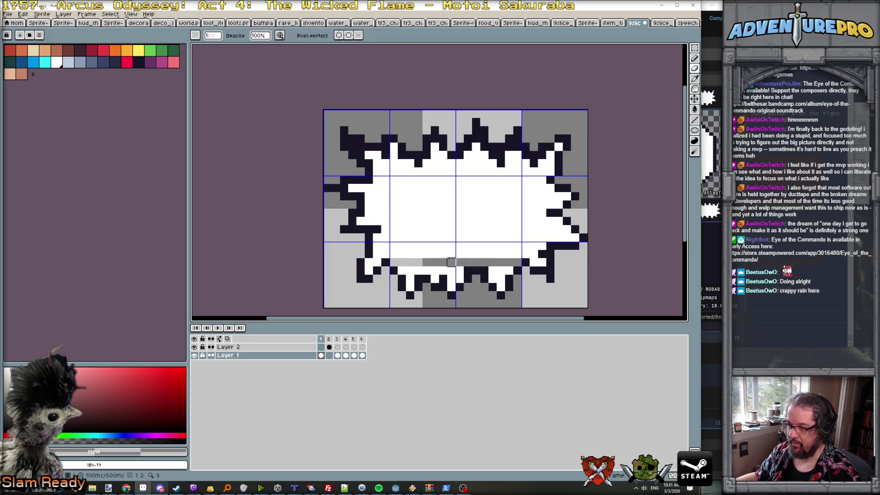
{"action": "key", "text": "g"}
{"action": "left_click", "coordinate": [412, 263]}
{"action": "left_click", "coordinate": [451, 263]}
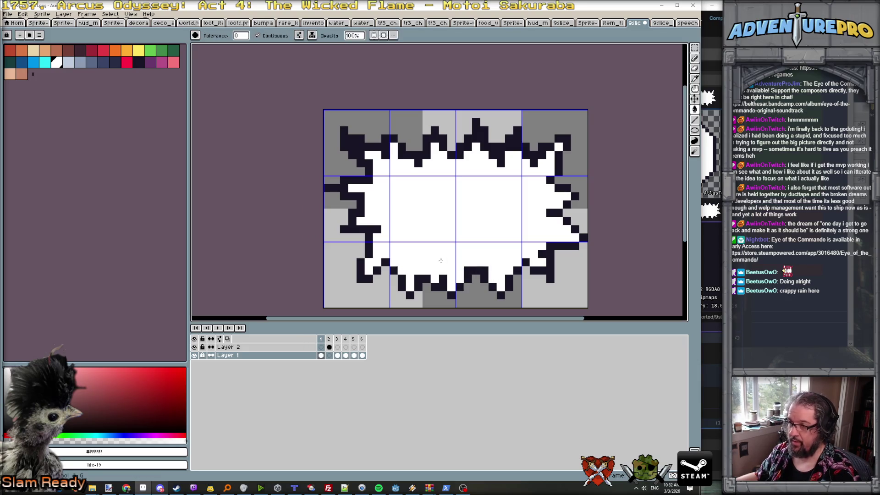
{"action": "key", "text": "b"}
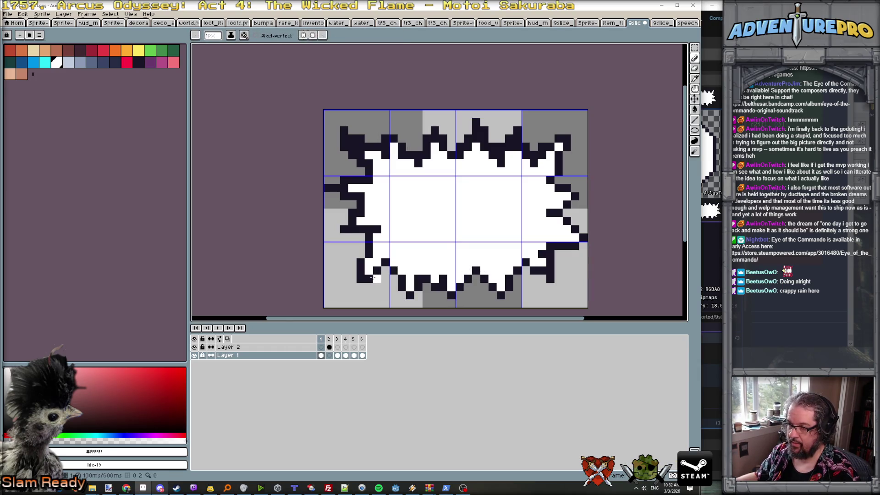
{"action": "scroll", "coordinate": [458, 248], "scroll_direction": "down", "scroll_amount": 3}
- Compare the first and second frames' bursts and re-pick the outline and white colours
{"action": "key", "text": "Right"}
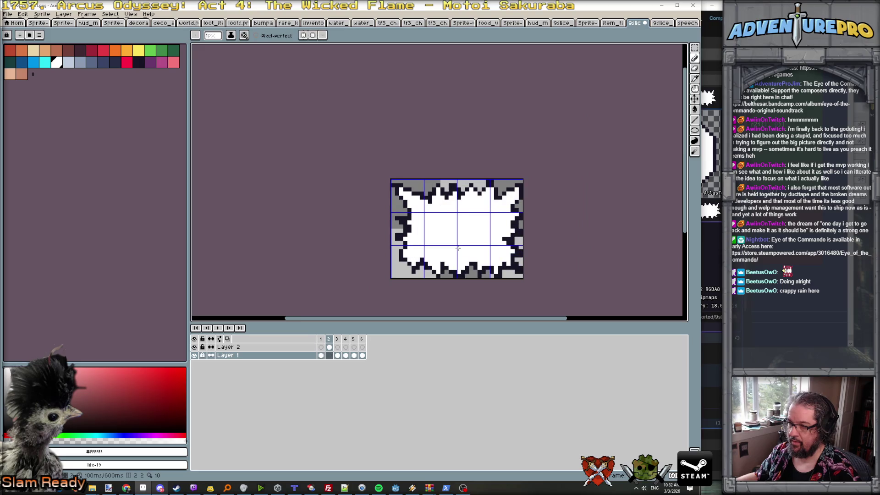
{"action": "key", "text": "Left"}
{"action": "scroll", "coordinate": [459, 252], "scroll_direction": "up", "scroll_amount": 2}
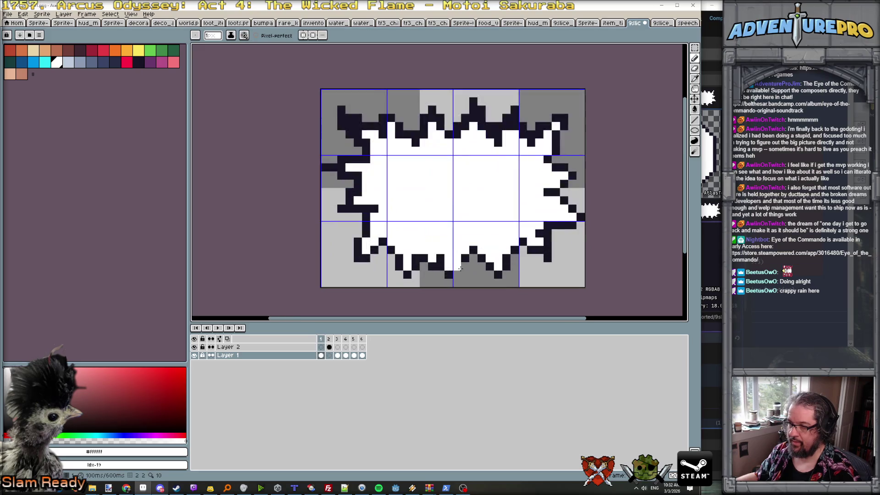
{"action": "key", "text": "Right"}
{"action": "key", "text": "Left"}
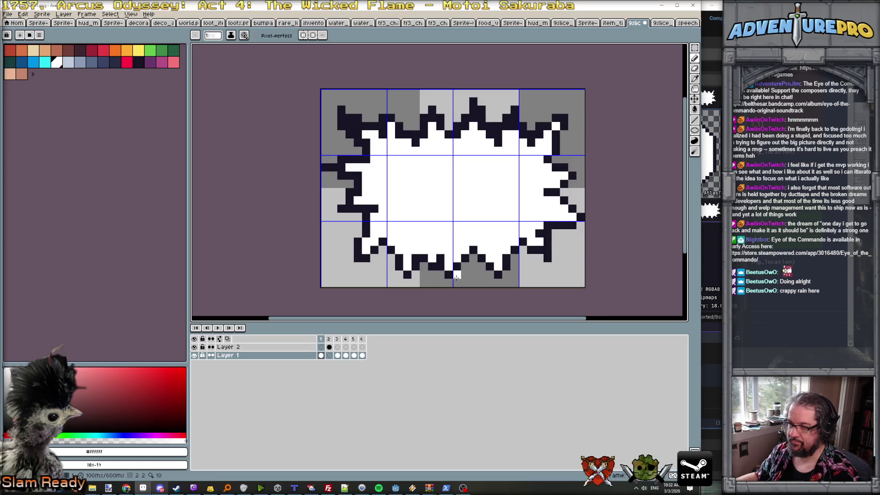
{"action": "left_click", "coordinate": [394, 260], "text": "alt"}
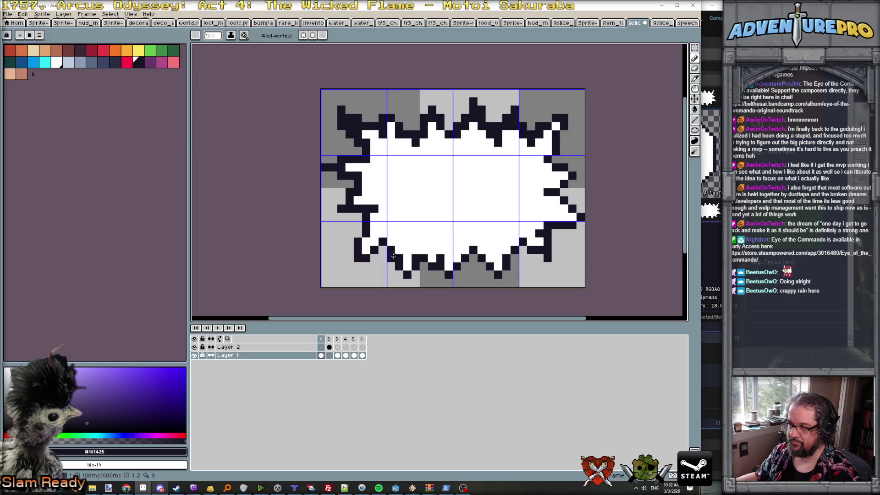
{"action": "left_click", "coordinate": [393, 248], "text": "alt"}
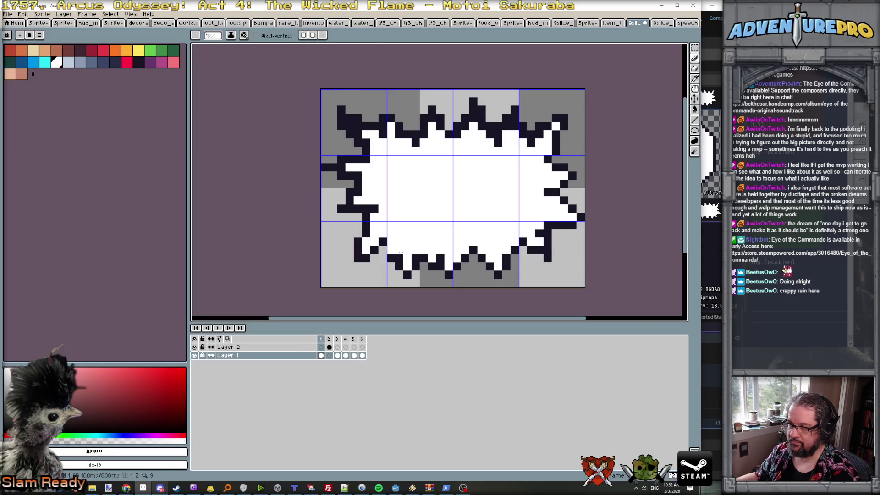
{"action": "scroll", "coordinate": [426, 260], "scroll_direction": "down", "scroll_amount": 4}
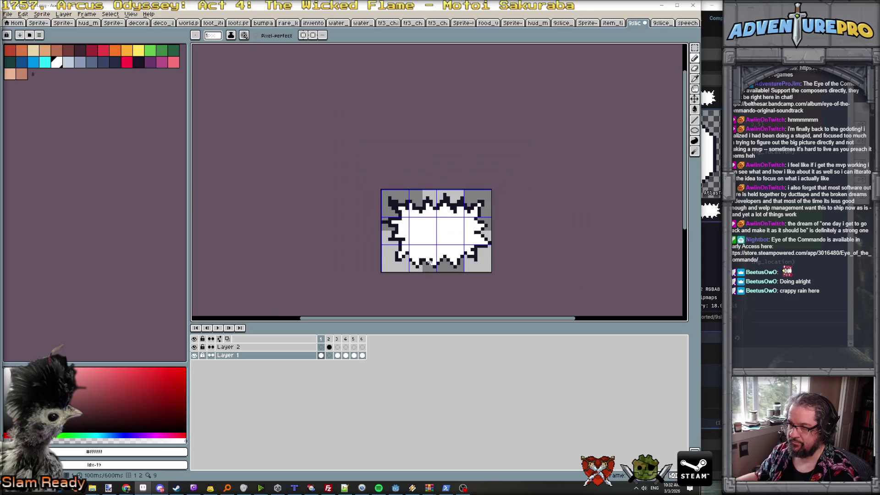
{"action": "scroll", "coordinate": [430, 261], "scroll_direction": "up", "scroll_amount": 2}
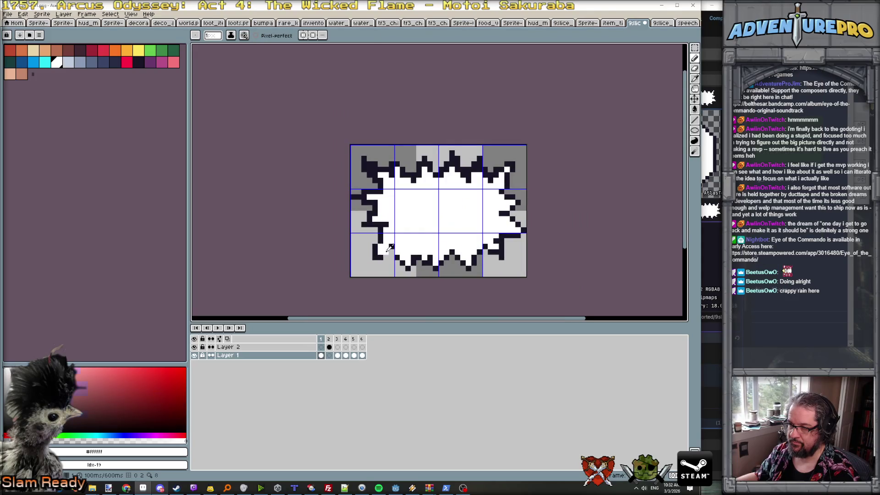
{"action": "left_click", "coordinate": [392, 251], "text": "alt"}
{"action": "key", "text": "x"}
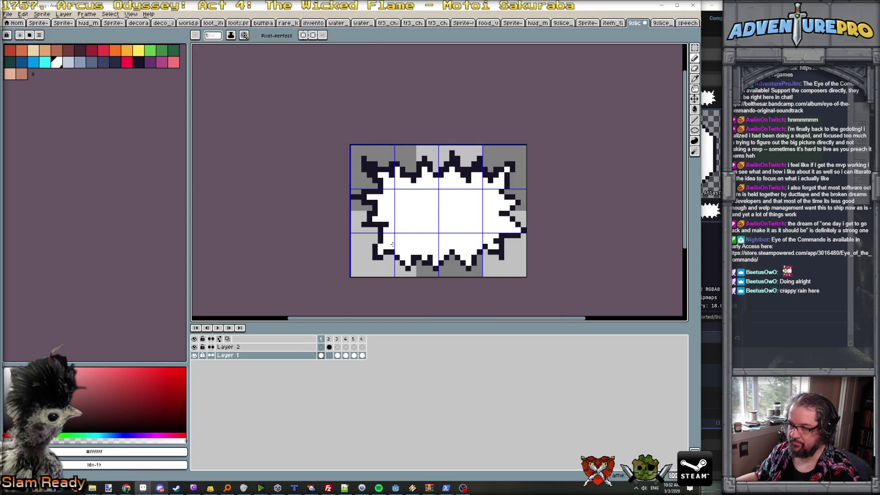
{"action": "scroll", "coordinate": [441, 250], "scroll_direction": "down", "scroll_amount": 3}
{"action": "scroll", "coordinate": [443, 251], "scroll_direction": "up", "scroll_amount": 1}
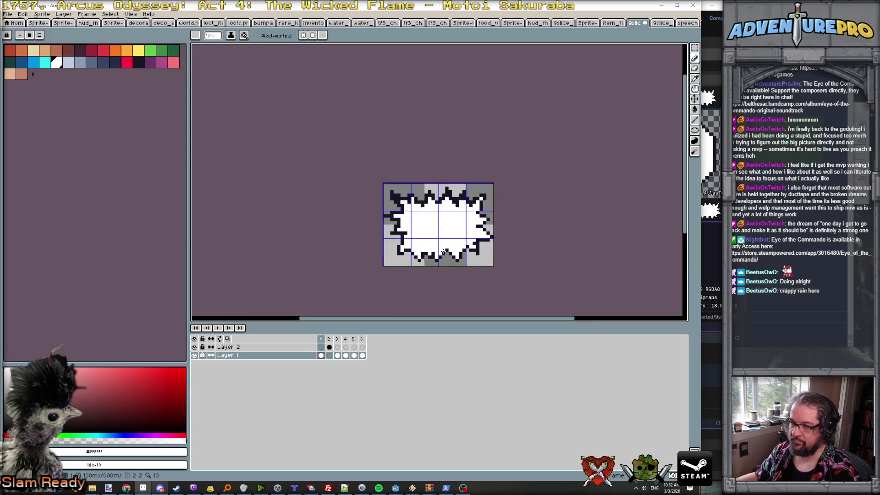
- Export the atlas as a sprite sheet
{"action": "left_click", "coordinate": [7, 14]}
{"action": "mouse_move", "coordinate": [39, 88]}
{"action": "left_click", "coordinate": [133, 89]}
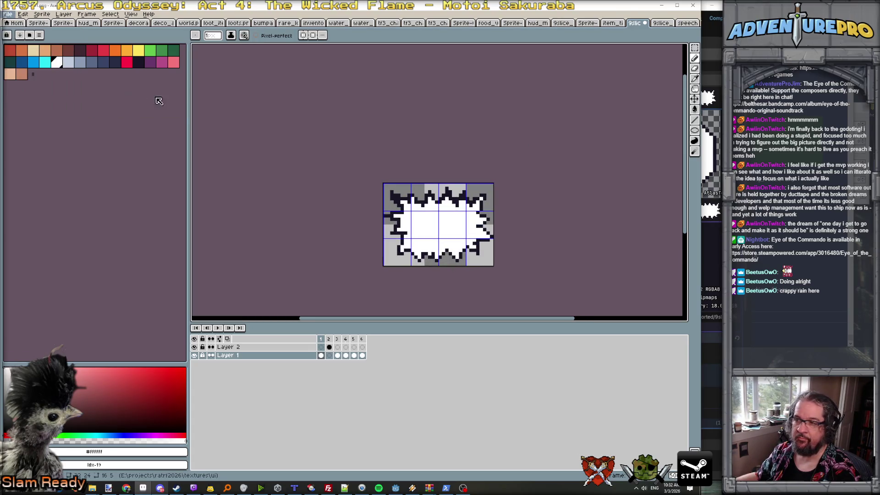
{"action": "left_click", "coordinate": [697, 292]}
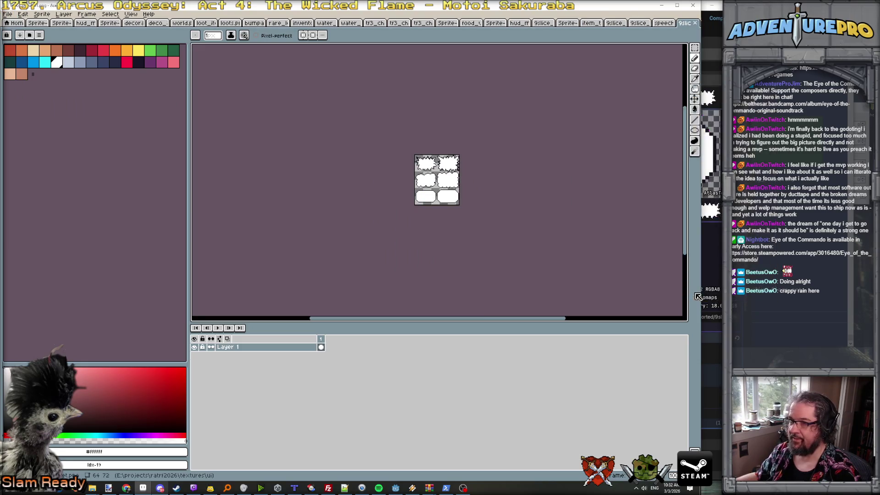
- Save the sheet over 9slice_shout_01.png, confirming the overwrite
{"action": "left_click", "coordinate": [7, 14]}
{"action": "left_click", "coordinate": [42, 63]}
{"action": "left_click", "coordinate": [274, 77]}
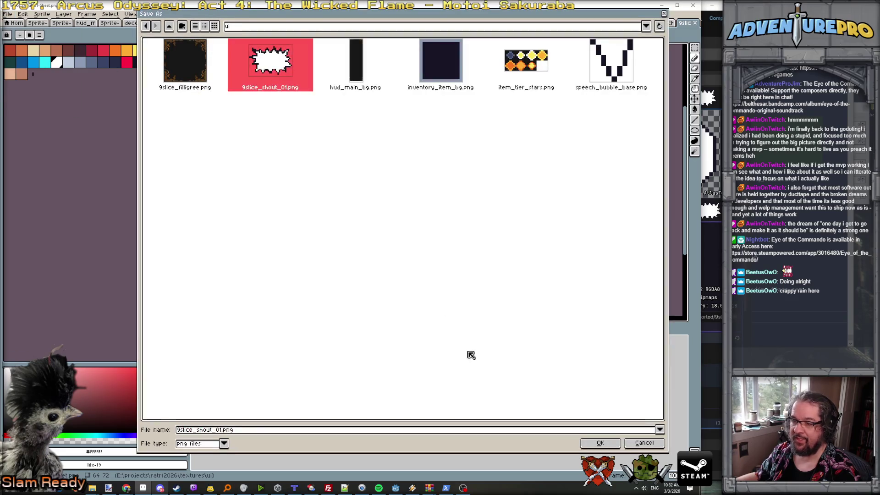
{"action": "left_click", "coordinate": [600, 441]}
{"action": "left_click", "coordinate": [322, 261]}
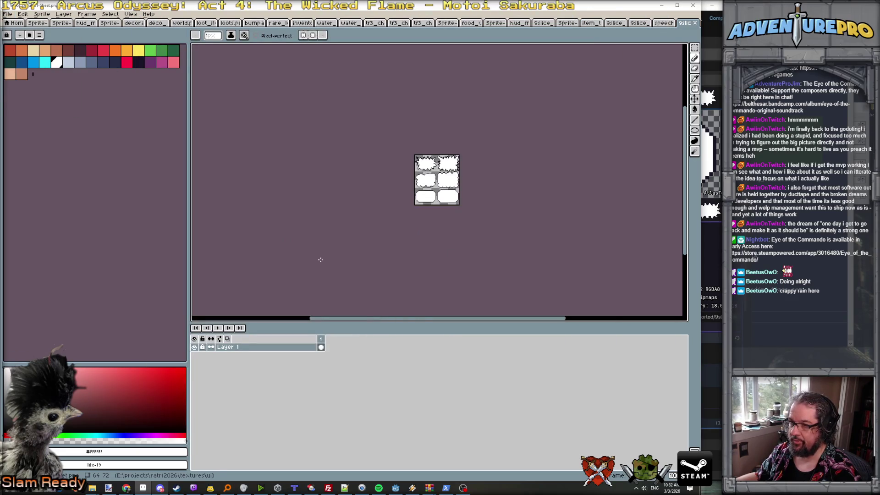
{"action": "key", "text": "alt+Tab"}
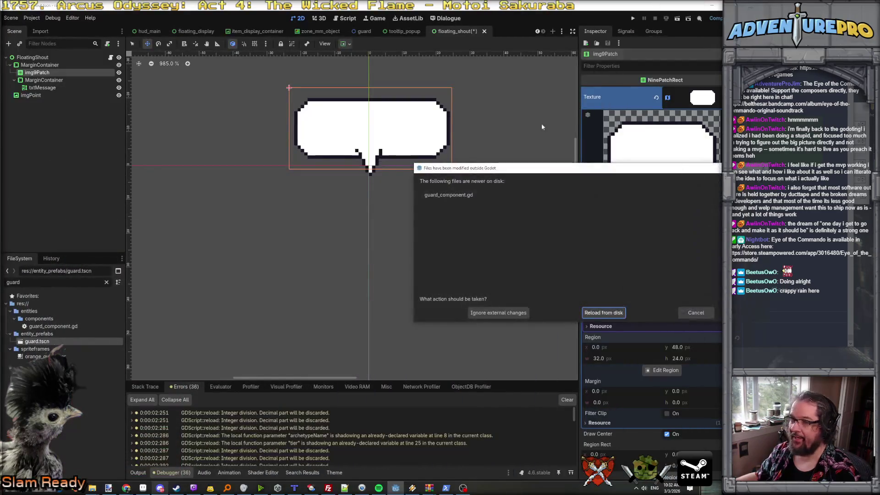
- Reload the modified files from disk and review the MarginContainer and img9Patch nodes
{"action": "left_click", "coordinate": [617, 314]}
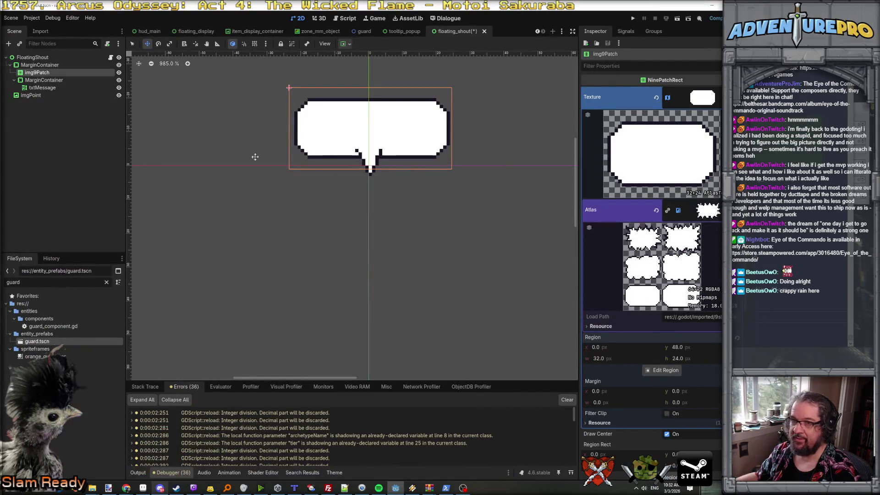
{"action": "left_click", "coordinate": [67, 81]}
{"action": "left_click", "coordinate": [55, 73]}
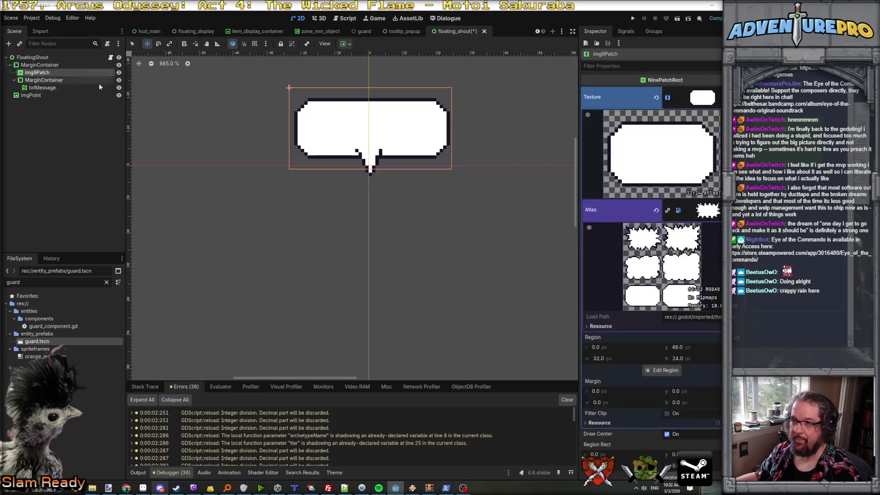
- Move the imgPoint tail down 2 px to Position (-4.0, -3.0)
{"action": "left_click", "coordinate": [30, 96]}
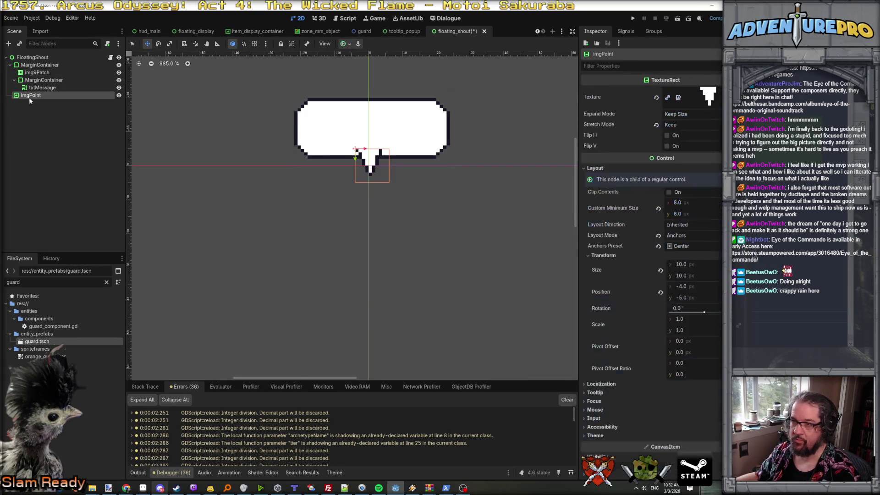
{"action": "left_click", "coordinate": [706, 99]}
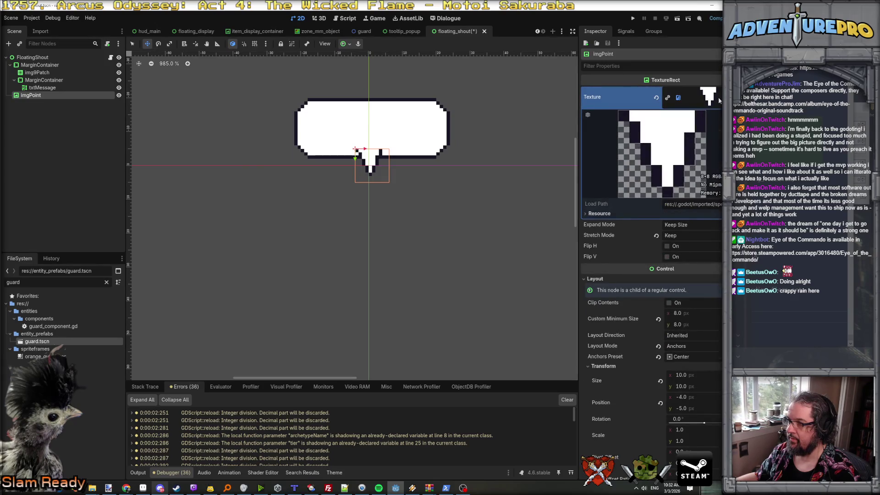
{"action": "key", "text": "alt+Tab"}
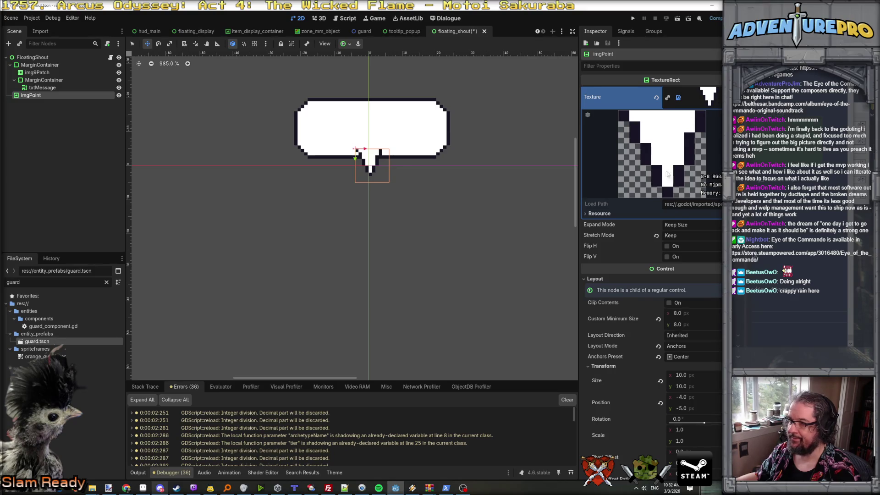
{"action": "left_click_drag", "start_coordinate": [379, 185], "coordinate": [377, 187]}
- Set img9Patch's region y offset to 24, then back to 0 for the spiky bubble
{"action": "left_click", "coordinate": [162, 128]}
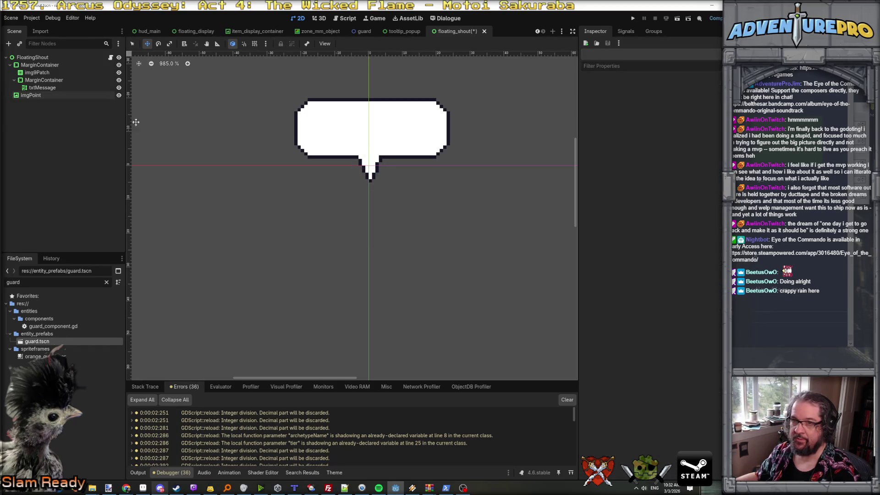
{"action": "left_click", "coordinate": [37, 73]}
{"action": "left_click", "coordinate": [707, 350]}
{"action": "type", "text": "24"}
{"action": "key", "text": "Return"}
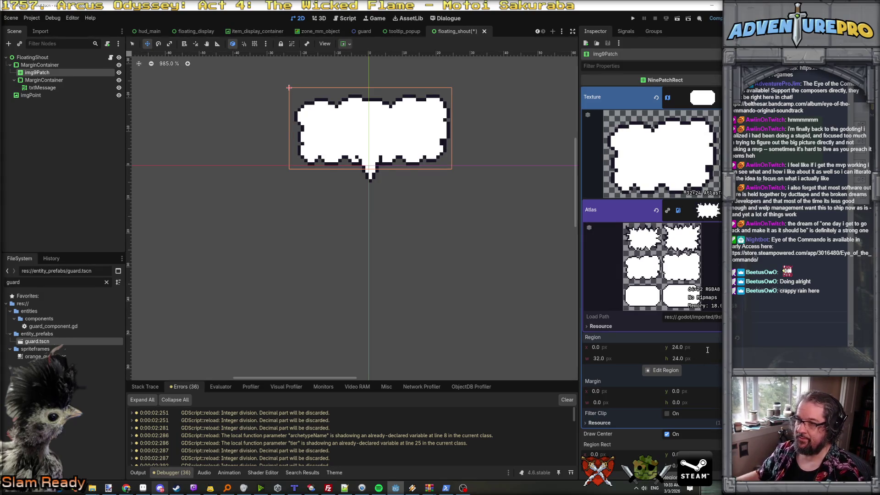
{"action": "type", "text": "0"}
{"action": "key", "text": "Return"}
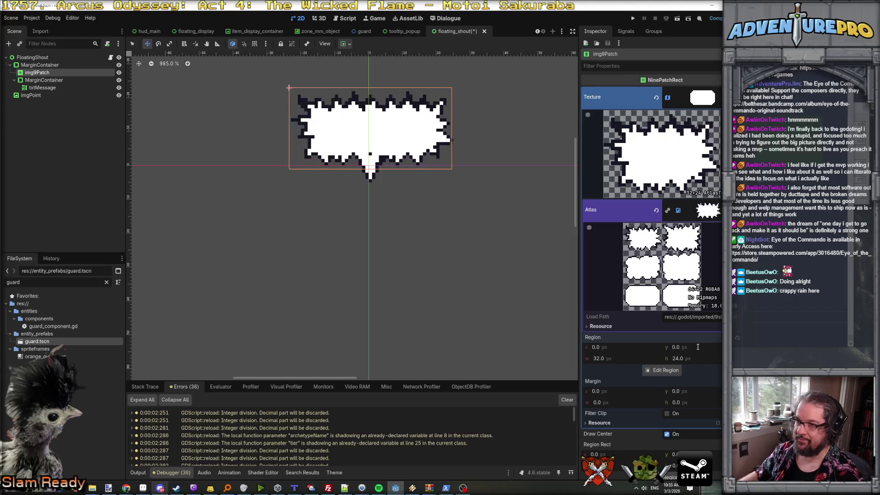
- Try region x 32 for the next bubble, then return it to 0
{"action": "scroll", "coordinate": [378, 162], "scroll_direction": "up", "scroll_amount": 3}
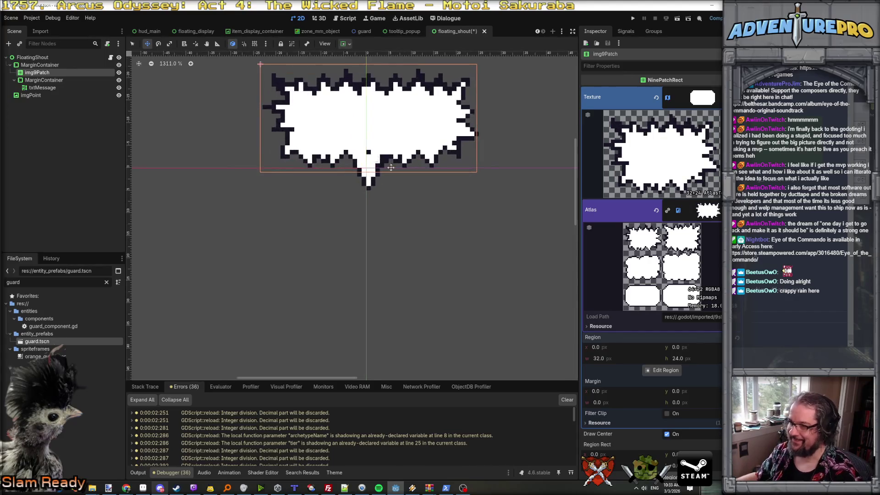
{"action": "scroll", "coordinate": [399, 165], "scroll_direction": "up", "scroll_amount": 5}
{"action": "scroll", "coordinate": [399, 165], "scroll_direction": "down", "scroll_amount": 2}
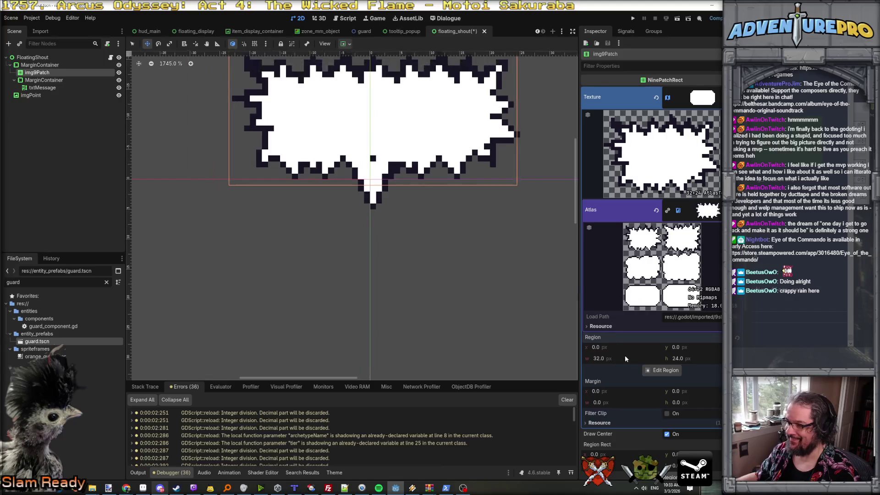
{"action": "type", "text": "32"}
{"action": "key", "text": "Return"}
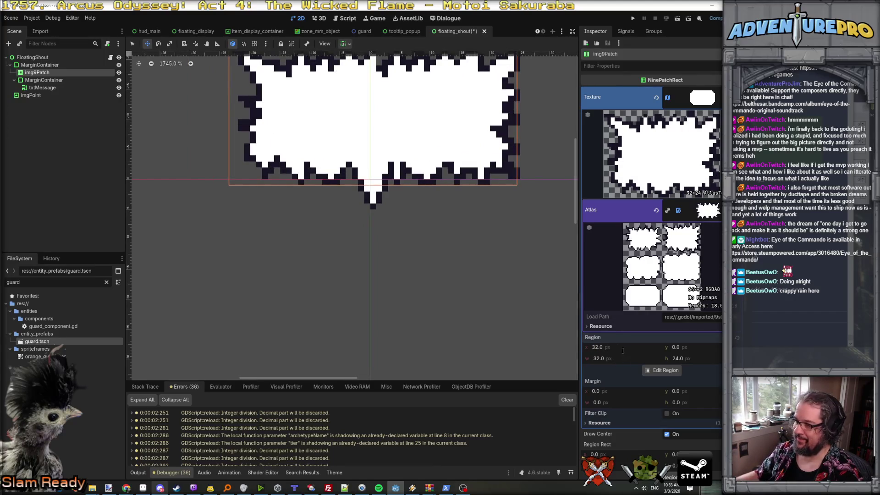
{"action": "type", "text": "0"}
{"action": "key", "text": "Return"}
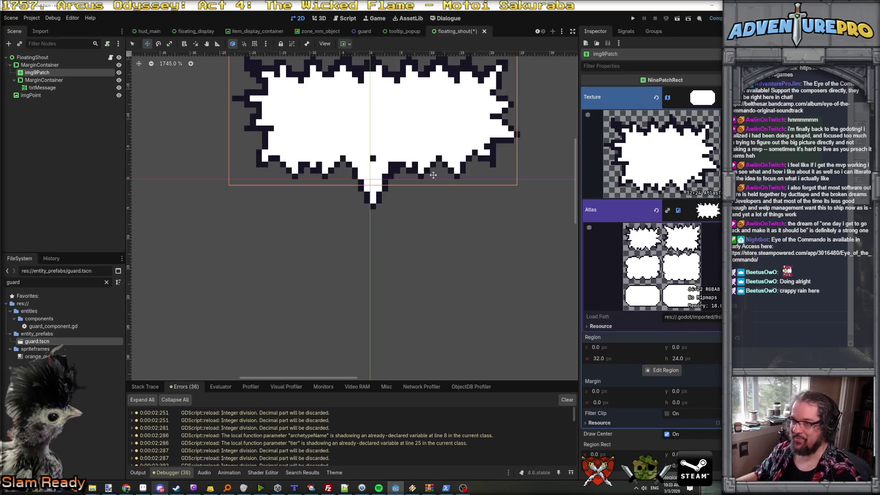
{"action": "scroll", "coordinate": [372, 161], "scroll_direction": "up", "scroll_amount": 3}
- Bring Aseprite back to the front
{"action": "key", "text": "alt+Tab"}
{"action": "key", "text": "alt+Tab"}
{"action": "key", "text": "alt+Tab"}
{"action": "key", "text": "alt+shift+Tab"}
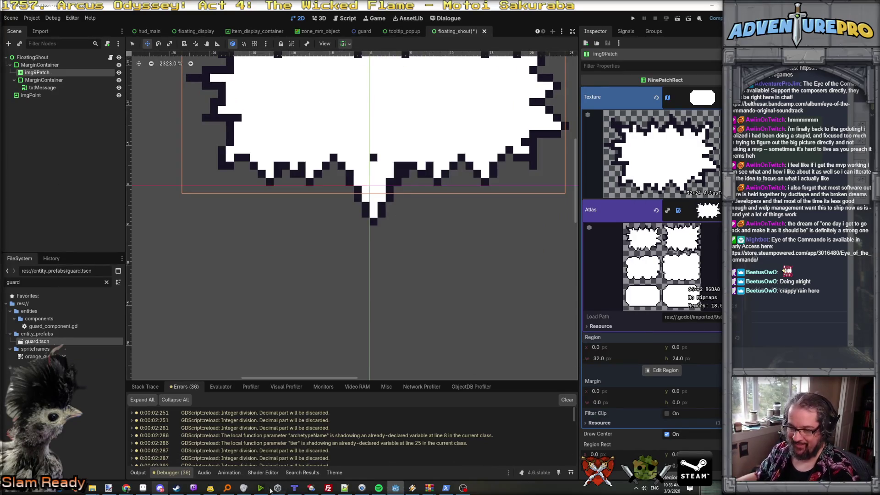
{"action": "left_click", "coordinate": [143, 488]}
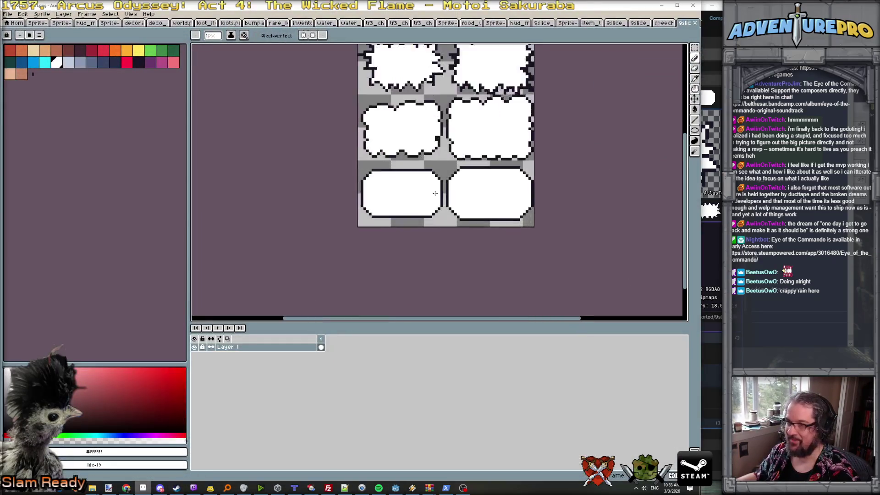
- Zoom in on the atlas bubbles, pick the outline colour, and check the reimport in Godot
{"action": "scroll", "coordinate": [422, 72], "scroll_direction": "up", "scroll_amount": 2}
{"action": "scroll", "coordinate": [412, 78], "scroll_direction": "up", "scroll_amount": 1}
{"action": "mouse_move", "coordinate": [413, 75]}
{"action": "left_mouse_down"}
{"action": "mouse_move", "coordinate": [416, 167]}
{"action": "mouse_move", "coordinate": [403, 176]}
{"action": "left_mouse_up"}
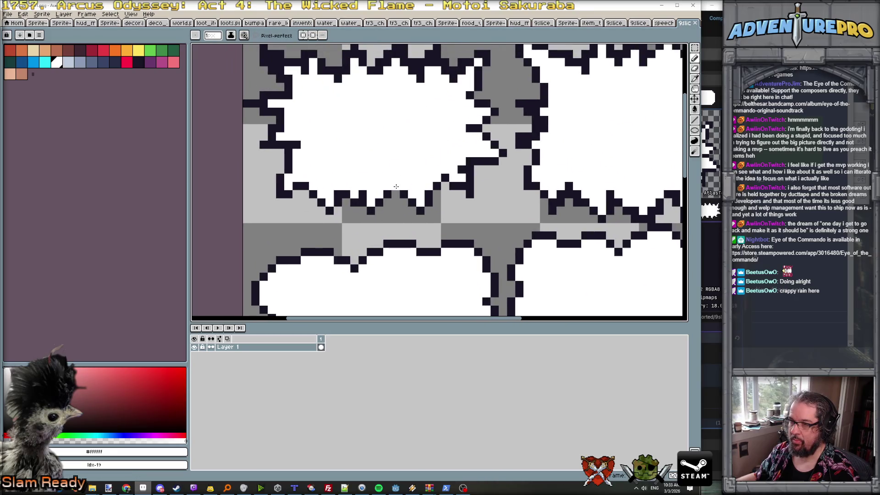
{"action": "left_click", "coordinate": [403, 195], "text": "alt"}
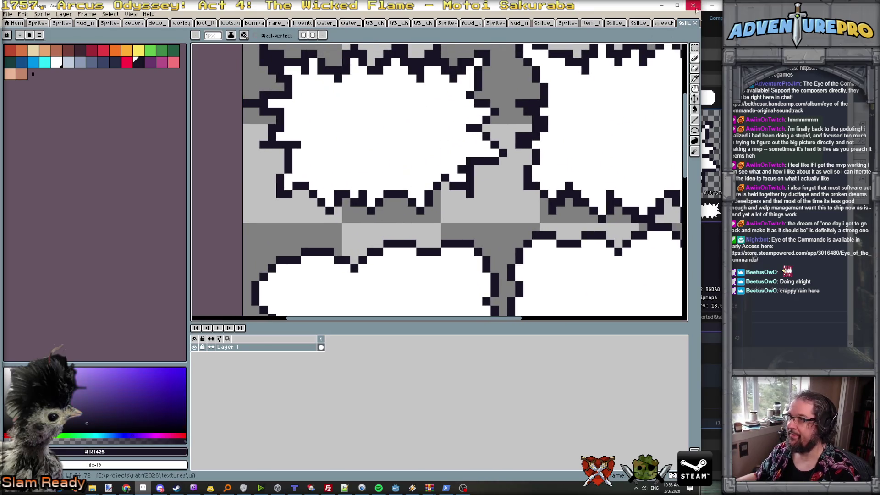
{"action": "left_click", "coordinate": [661, 5]}
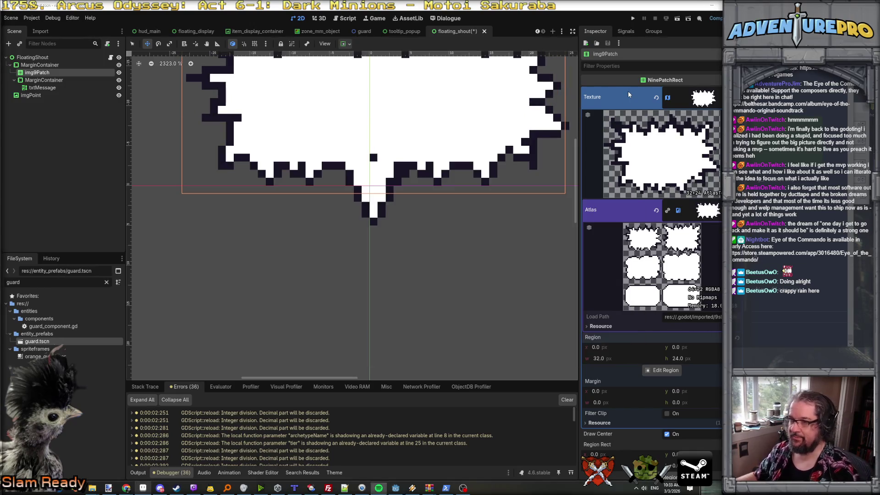
{"action": "key", "text": "alt+Tab"}
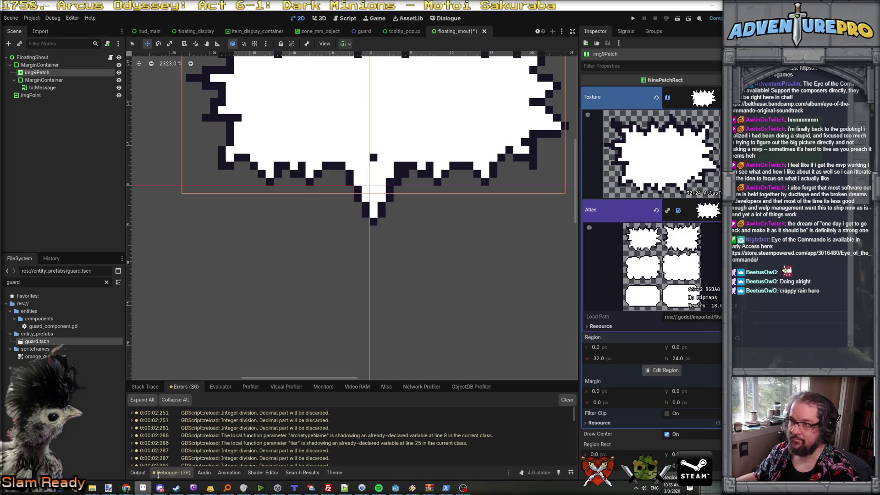
{"action": "left_click", "coordinate": [143, 488]}
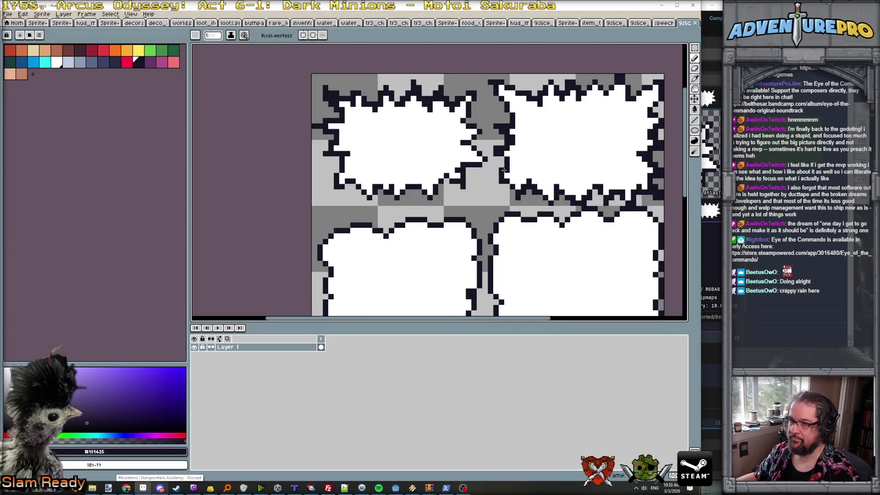
- Sample the white fill colour and swap back to the dark outline colour
{"action": "scroll", "coordinate": [505, 170], "scroll_direction": "up", "scroll_amount": 1}
{"action": "left_click", "coordinate": [439, 181], "text": "alt"}
{"action": "key", "text": "x"}
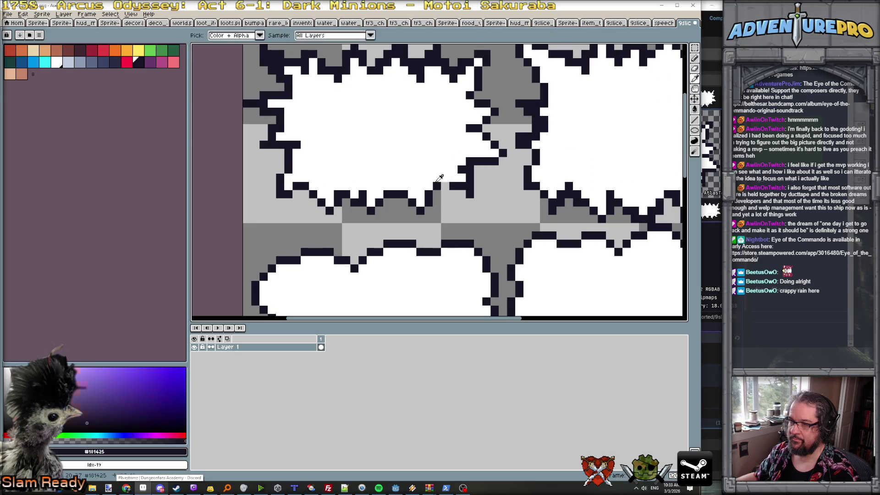
{"action": "scroll", "coordinate": [474, 195], "scroll_direction": "down", "scroll_amount": 2}
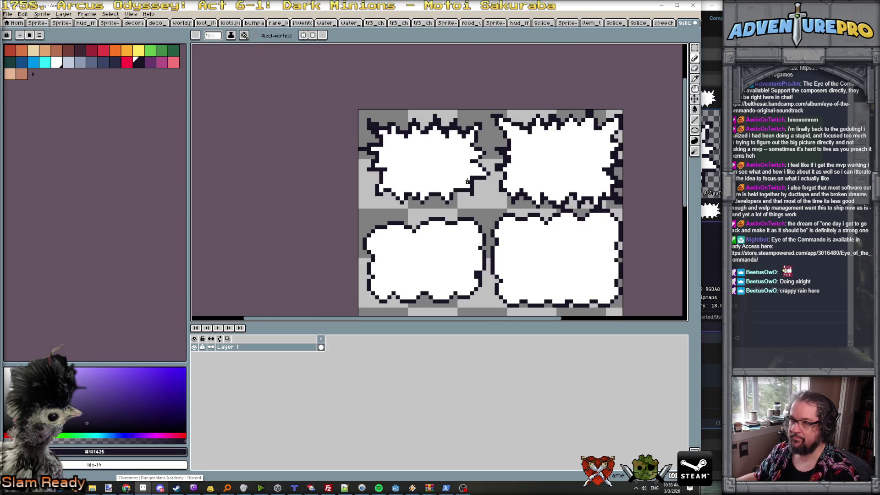
{"action": "scroll", "coordinate": [455, 182], "scroll_direction": "up", "scroll_amount": 1}
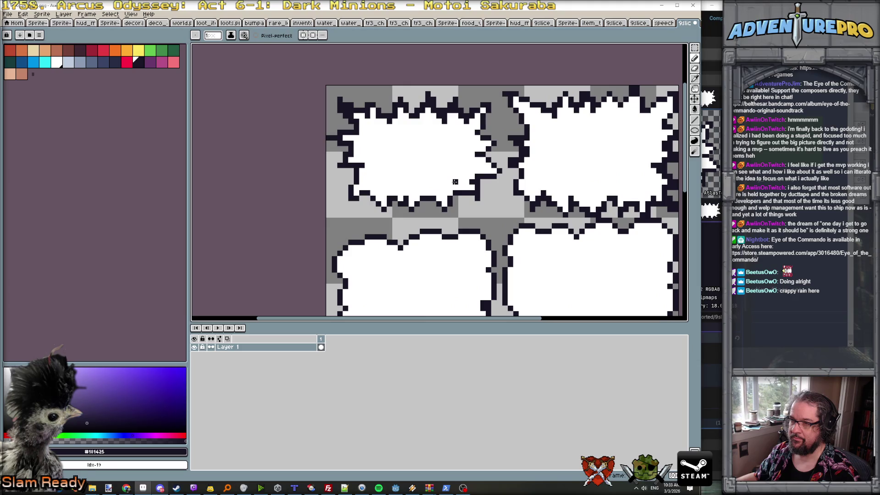
- Hide the imgPoint tail spike in Godot
{"action": "key", "text": "alt+Tab"}
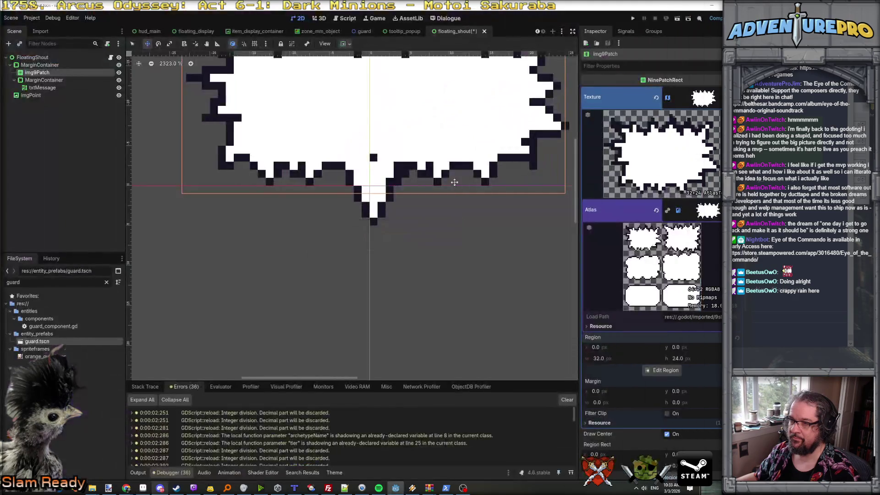
{"action": "scroll", "coordinate": [374, 157], "scroll_direction": "down", "scroll_amount": 1}
{"action": "scroll", "coordinate": [374, 157], "scroll_direction": "up", "scroll_amount": 2}
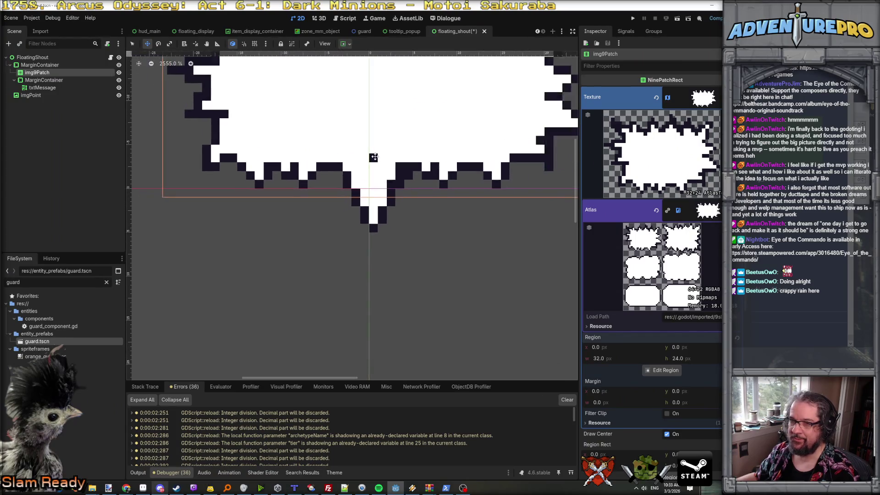
{"action": "scroll", "coordinate": [374, 157], "scroll_direction": "up", "scroll_amount": 1}
{"action": "left_click", "coordinate": [119, 96]}
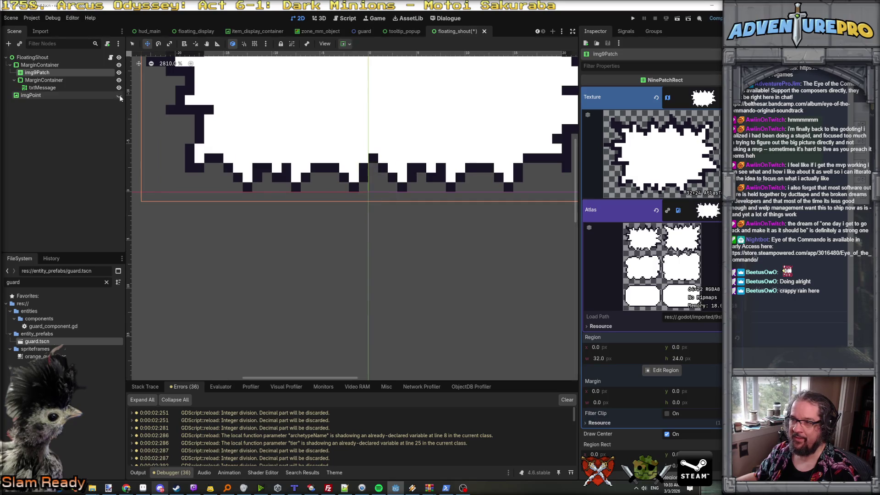
- Open another 9-slice sprite document in Aseprite, showing the small tail piece
{"action": "key", "text": "alt+Tab"}
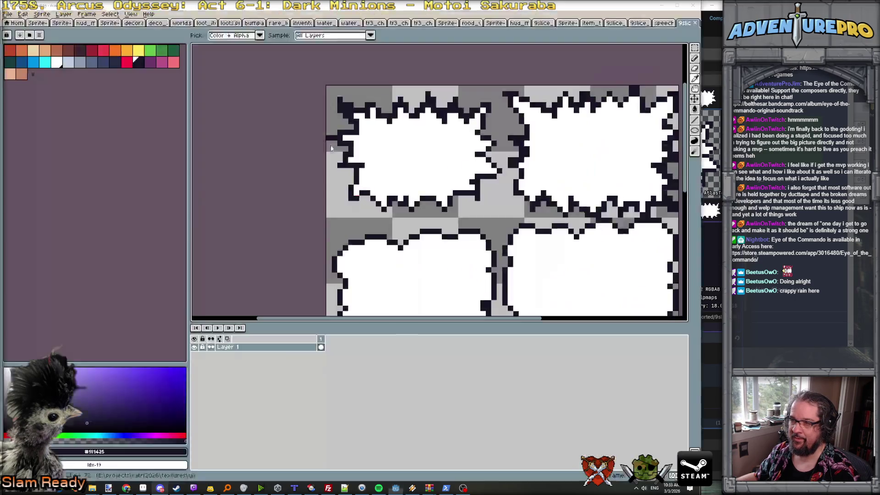
{"action": "scroll", "coordinate": [384, 192], "scroll_direction": "up", "scroll_amount": 1}
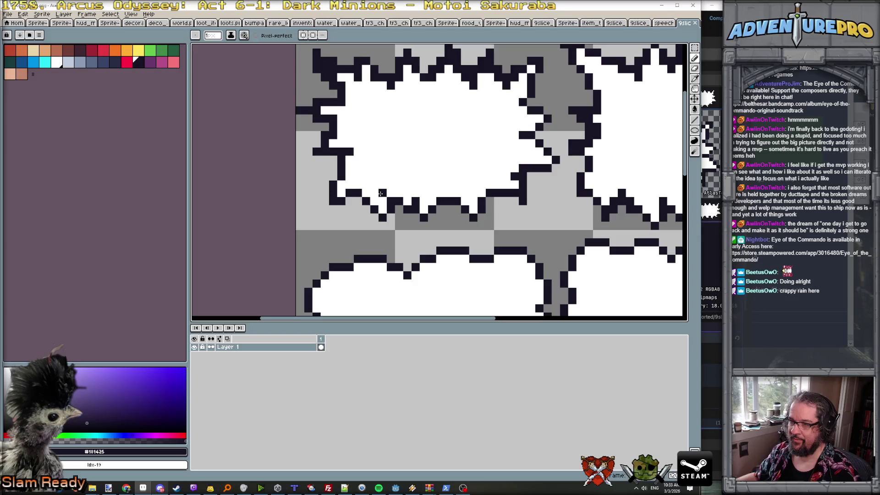
{"action": "scroll", "coordinate": [380, 193], "scroll_direction": "down", "scroll_amount": 3}
{"action": "left_click", "coordinate": [639, 23]}
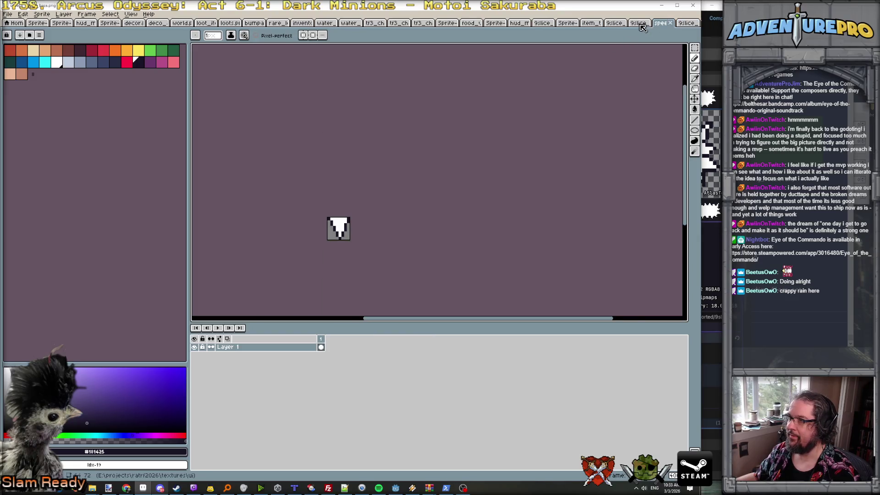
- Open the neighbouring jagged bubble sheet and paint one bottom-edge outline pixel white
{"action": "left_click", "coordinate": [616, 24]}
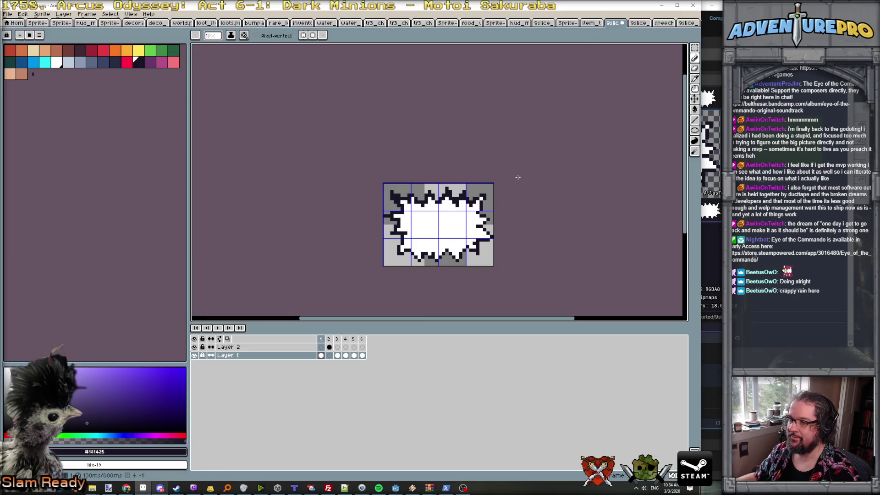
{"action": "scroll", "coordinate": [440, 238], "scroll_direction": "up", "scroll_amount": 2}
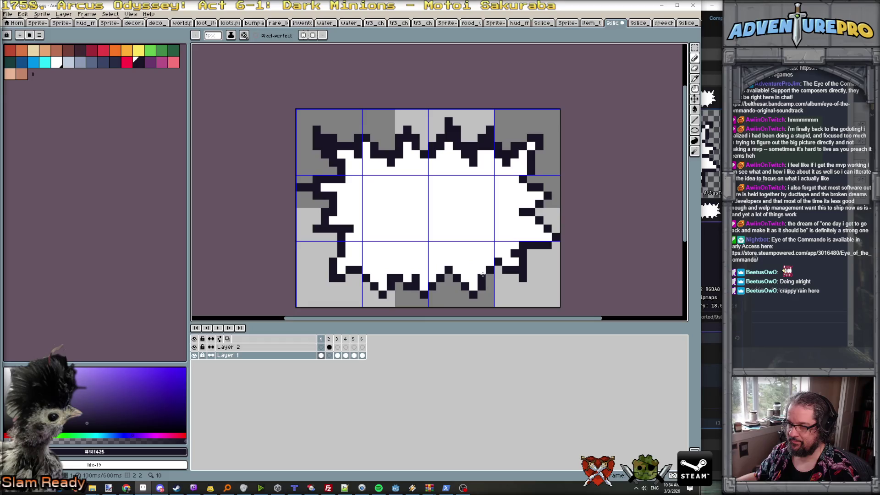
{"action": "left_click", "coordinate": [379, 276]}
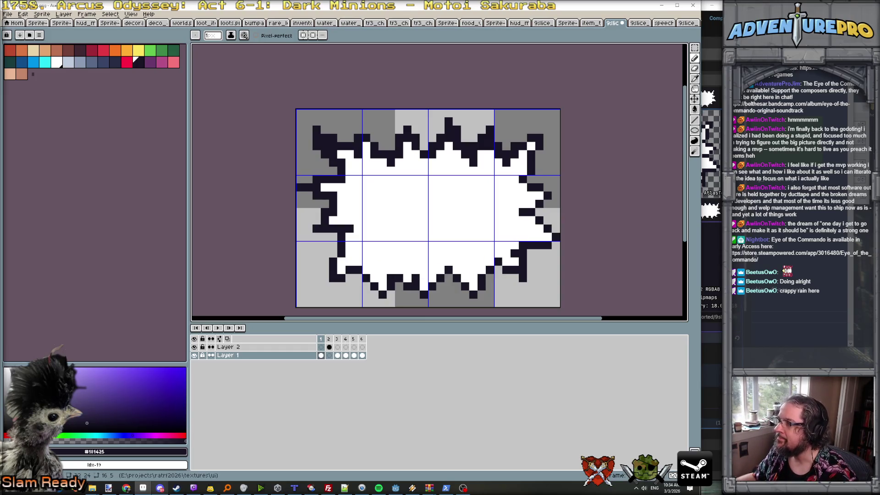
{"action": "key", "text": "alt+Tab"}
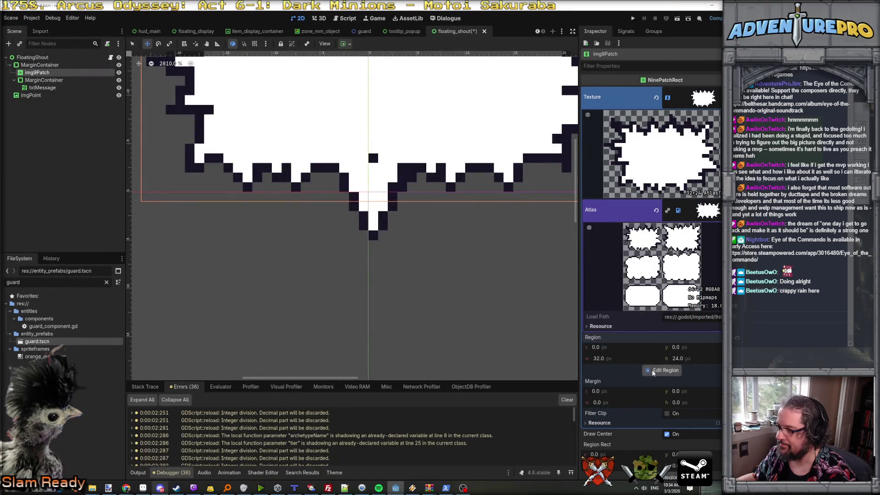
{"action": "left_click", "coordinate": [662, 370]}
{"action": "scroll", "coordinate": [538, 200], "scroll_direction": "down", "scroll_amount": 5}
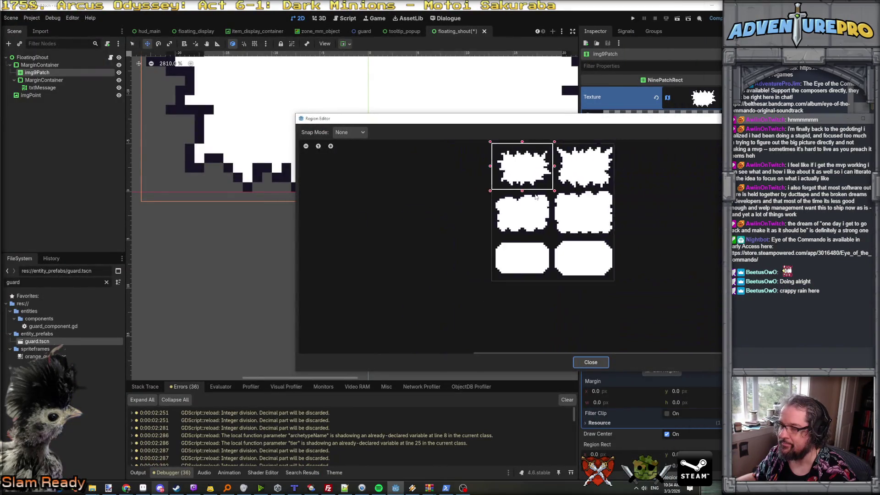
{"action": "key", "text": "Escape"}
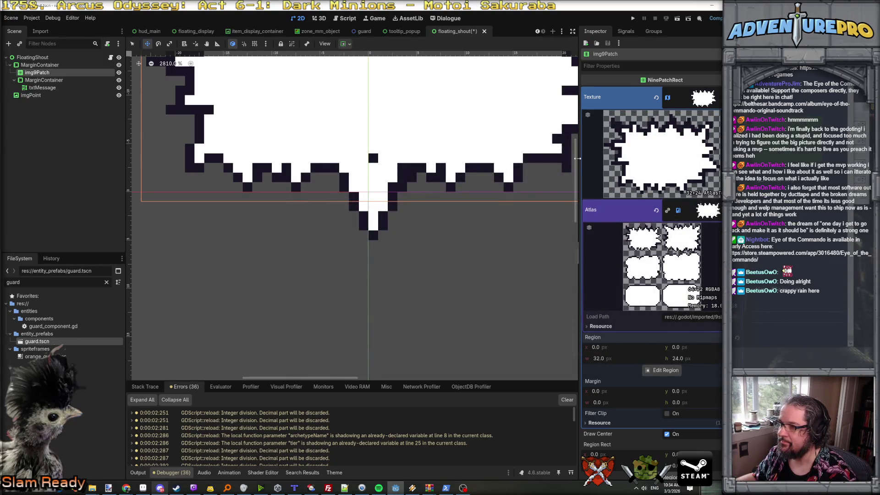
{"action": "scroll", "coordinate": [411, 146], "scroll_direction": "down", "scroll_amount": 5}
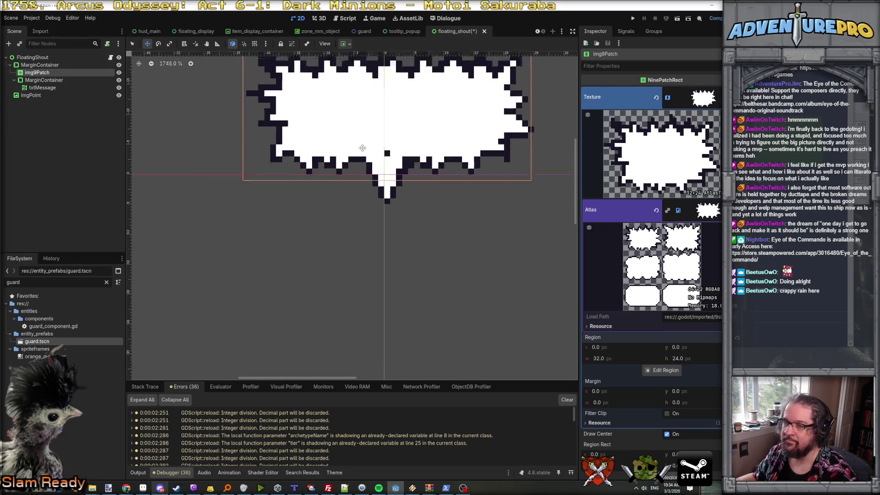
{"action": "scroll", "coordinate": [362, 148], "scroll_direction": "down", "scroll_amount": 2}
{"action": "scroll", "coordinate": [374, 151], "scroll_direction": "up", "scroll_amount": 1}
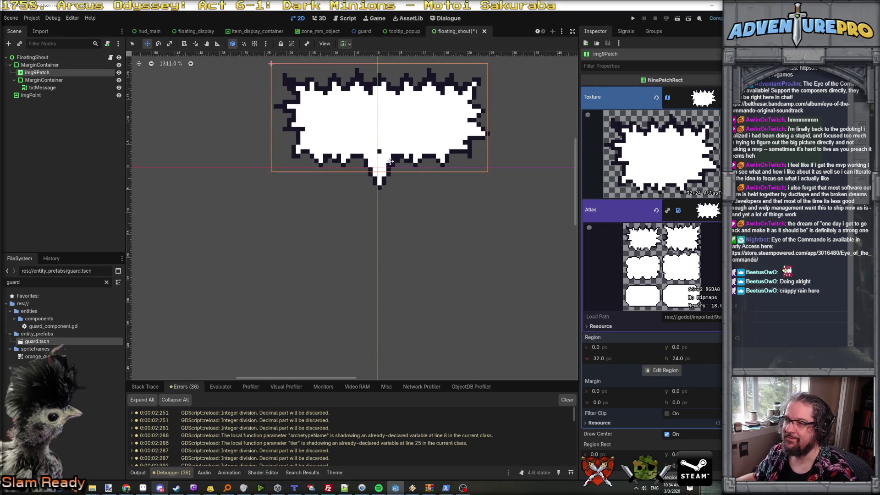
{"action": "scroll", "coordinate": [376, 148], "scroll_direction": "up", "scroll_amount": 8}
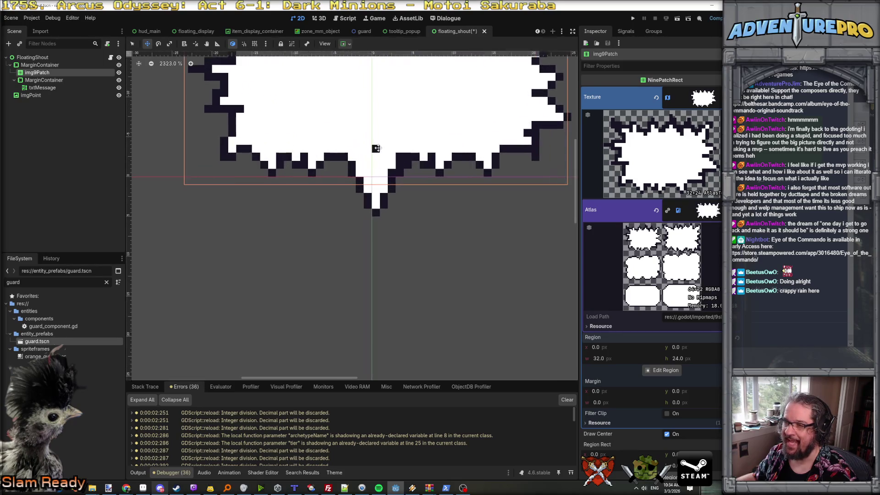
{"action": "scroll", "coordinate": [376, 148], "scroll_direction": "down", "scroll_amount": 2}
{"action": "key", "text": "alt+Tab"}
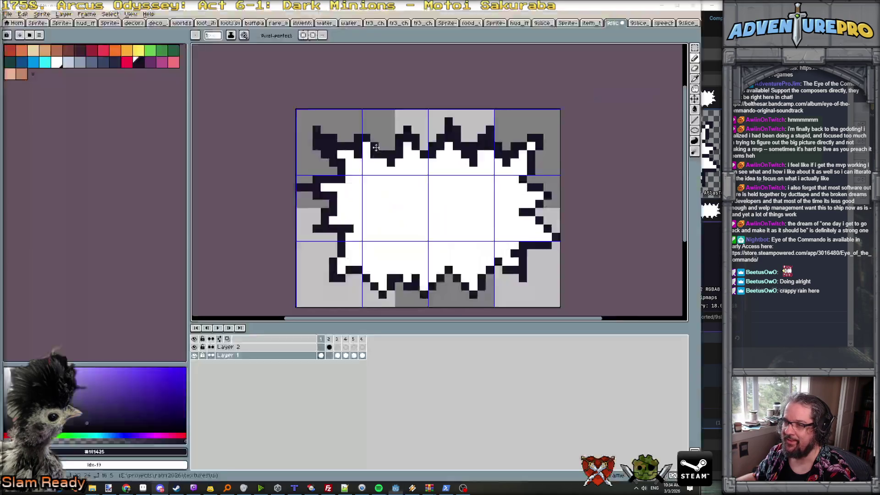
{"action": "key", "text": "alt+Tab"}
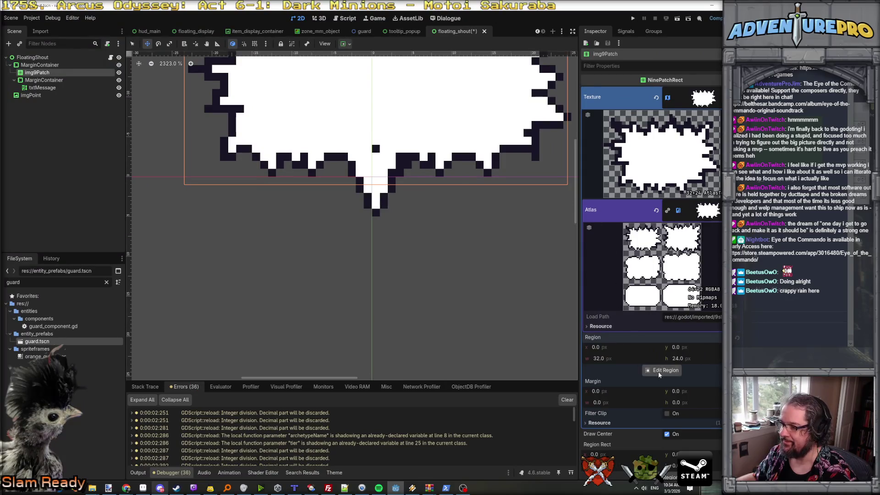
{"action": "left_click", "coordinate": [660, 375]}
{"action": "scroll", "coordinate": [529, 193], "scroll_direction": "up", "scroll_amount": 3}
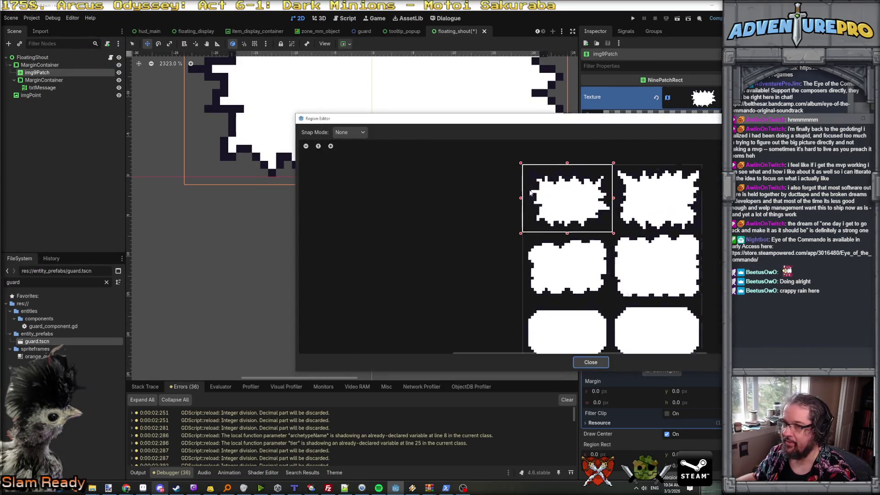
{"action": "left_click_drag", "start_coordinate": [520, 209], "coordinate": [541, 210]}
{"action": "scroll", "coordinate": [540, 210], "scroll_direction": "down", "scroll_amount": 4}
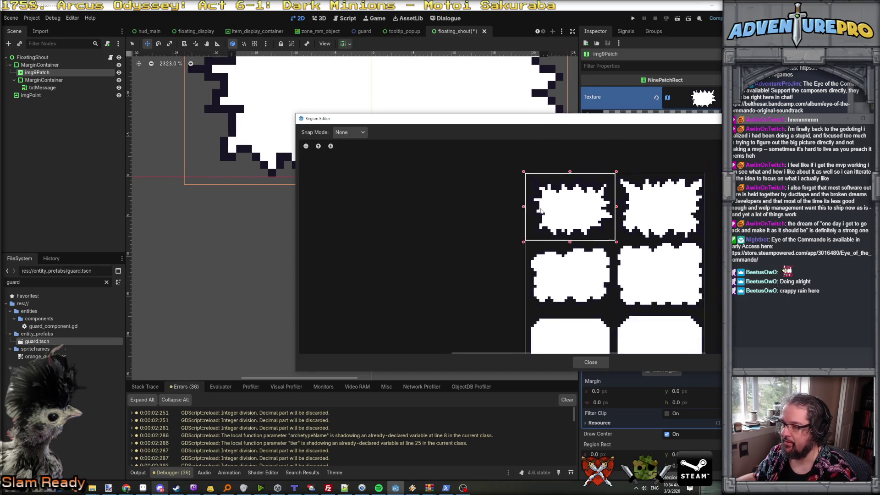
{"action": "left_click", "coordinate": [590, 362]}
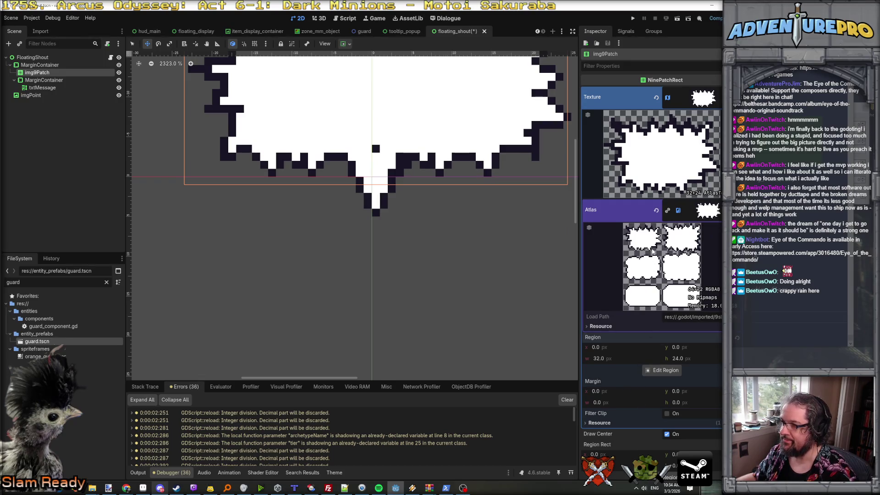
{"action": "scroll", "coordinate": [543, 200], "scroll_direction": "down", "scroll_amount": 3}
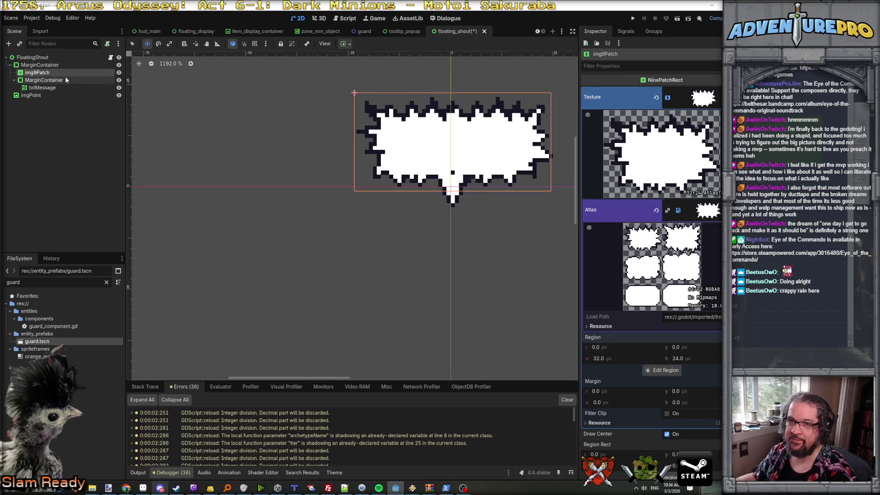
- Open img9Patch's Region Editor, zoomed in on the jagged bubble's 8 px margin guides
{"action": "left_click", "coordinate": [65, 77]}
{"action": "left_click", "coordinate": [63, 72]}
{"action": "scroll", "coordinate": [654, 169], "scroll_direction": "down", "scroll_amount": 5}
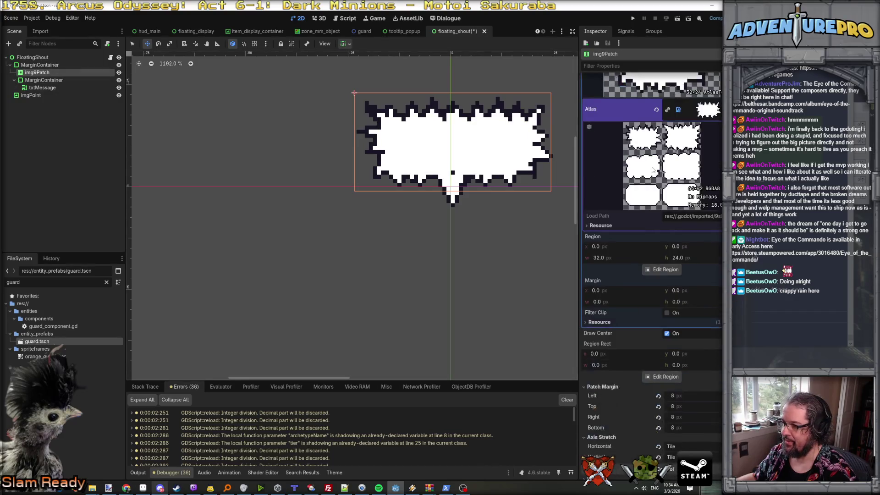
{"action": "left_click", "coordinate": [665, 277]}
{"action": "scroll", "coordinate": [580, 250], "scroll_direction": "up", "scroll_amount": 3}
{"action": "scroll", "coordinate": [577, 247], "scroll_direction": "up", "scroll_amount": 1}
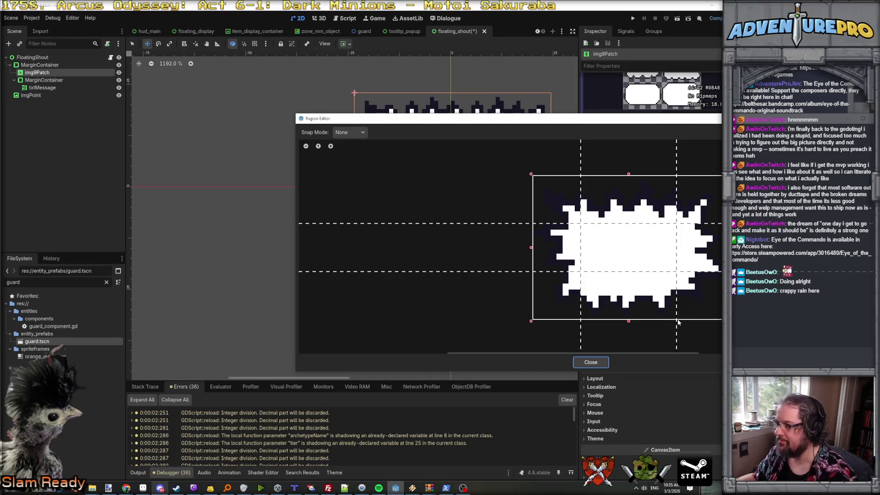
- Drag the right patch margin guide out toward the region's right edge
{"action": "left_click_drag", "start_coordinate": [677, 198], "coordinate": [673, 200]}
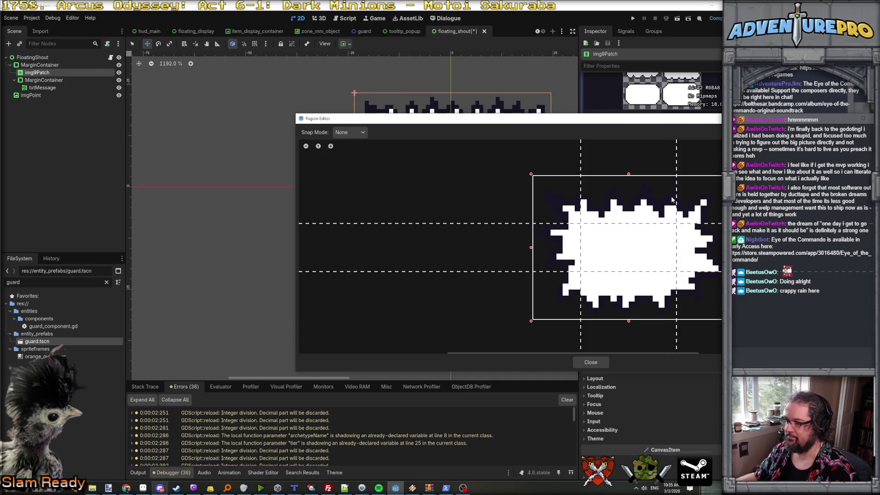
{"action": "key", "text": "alt+Tab"}
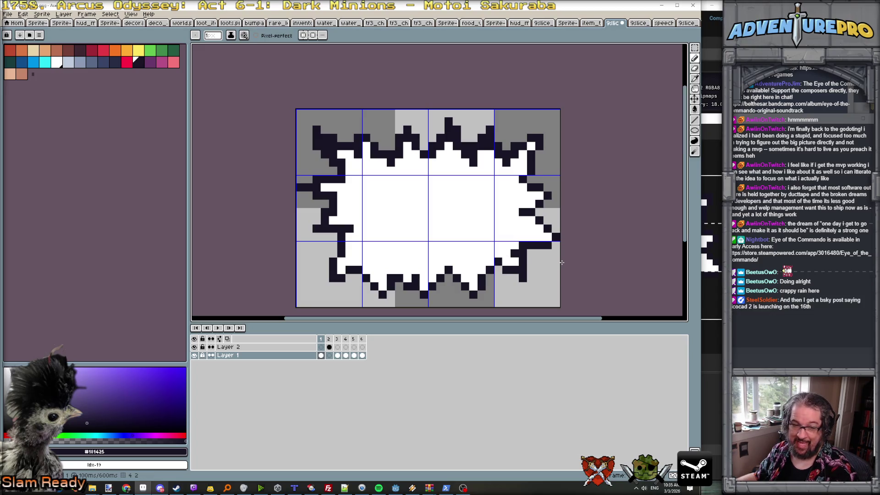
{"action": "key", "text": "alt+Tab"}
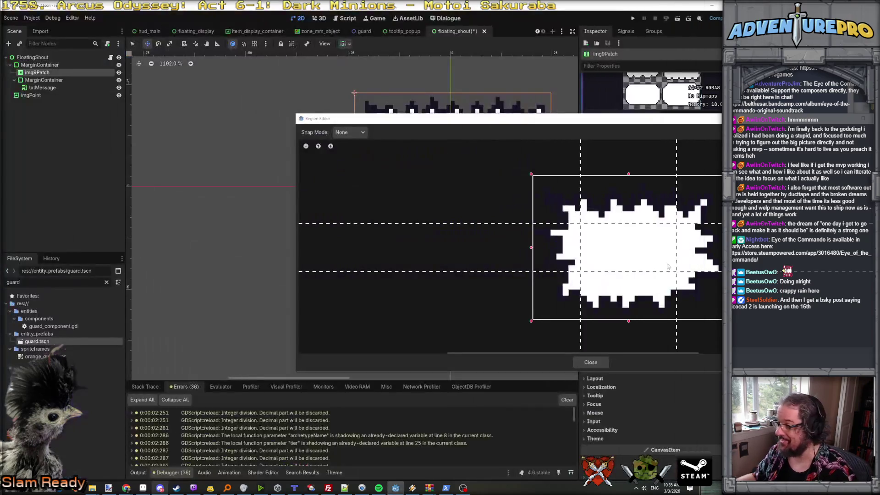
{"action": "scroll", "coordinate": [684, 298], "scroll_direction": "up", "scroll_amount": 1}
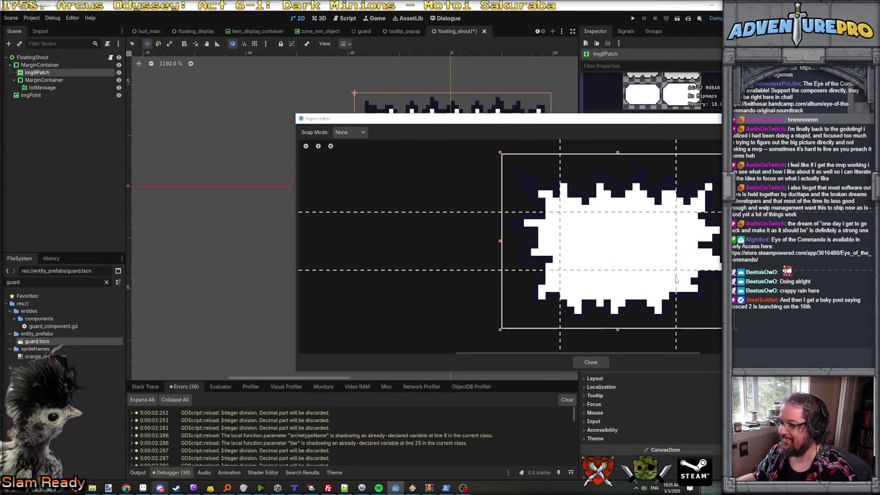
{"action": "mouse_move", "coordinate": [676, 280]}
{"action": "left_mouse_down"}
{"action": "mouse_move", "coordinate": [714, 285]}
{"action": "mouse_move", "coordinate": [676, 285]}
{"action": "left_mouse_up"}
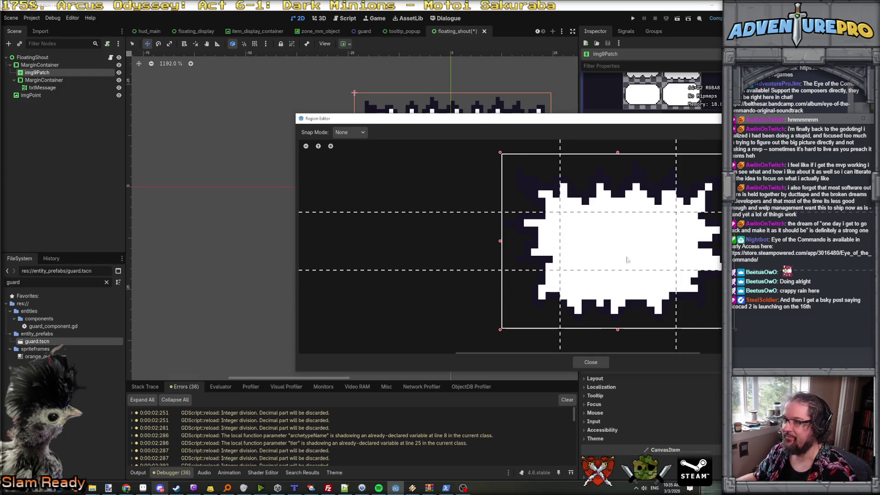